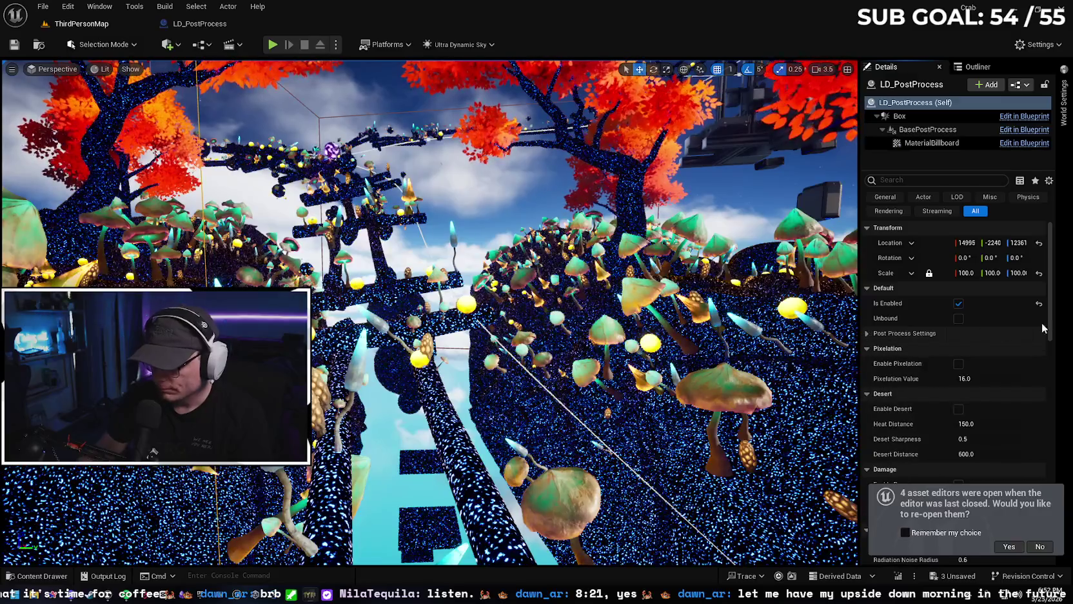
- Preview the desert, radiation noise and water post-process effects, turning each back off
left_click_drag(1051, 329, 1051, 347)
left_click(958, 348)
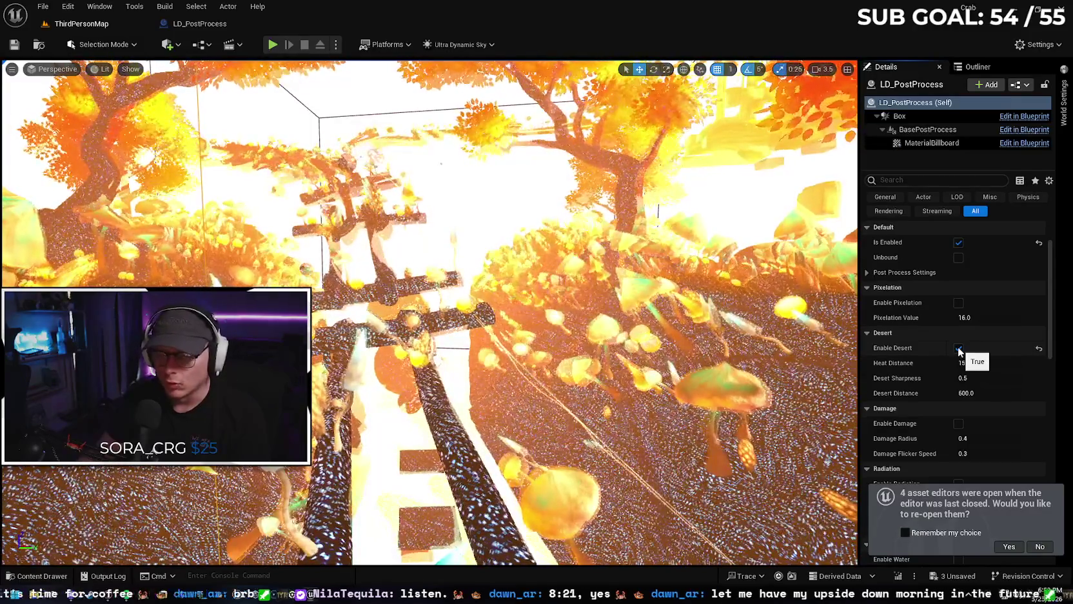
left_click(958, 349)
scroll(981, 356, "down", 5)
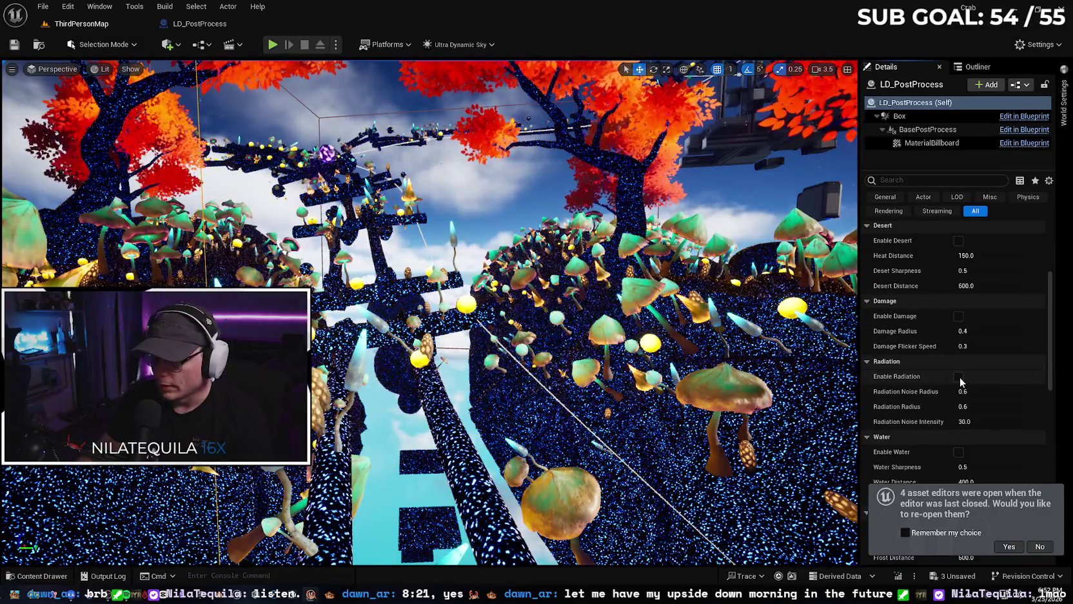
left_click(959, 378)
scroll(429, 314, "down", 2)
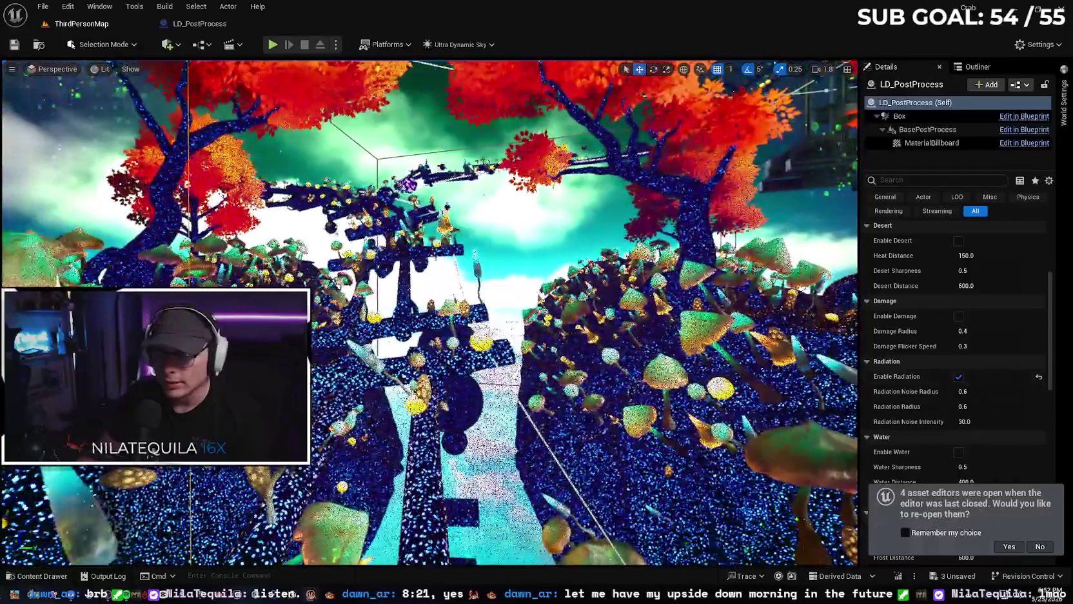
left_click_drag(599, 326, 611, 332)
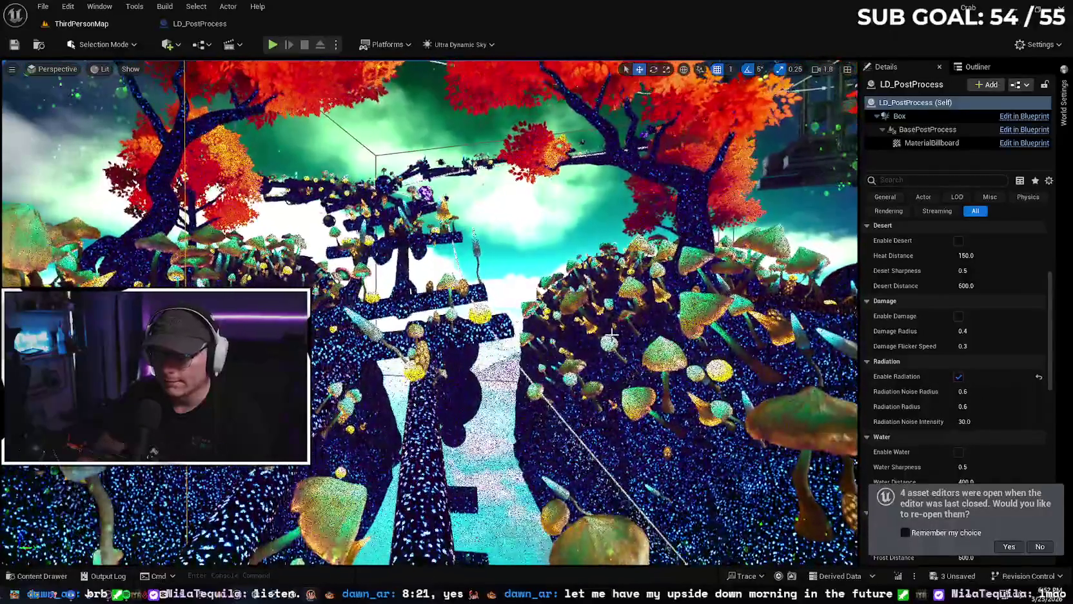
left_click(958, 378)
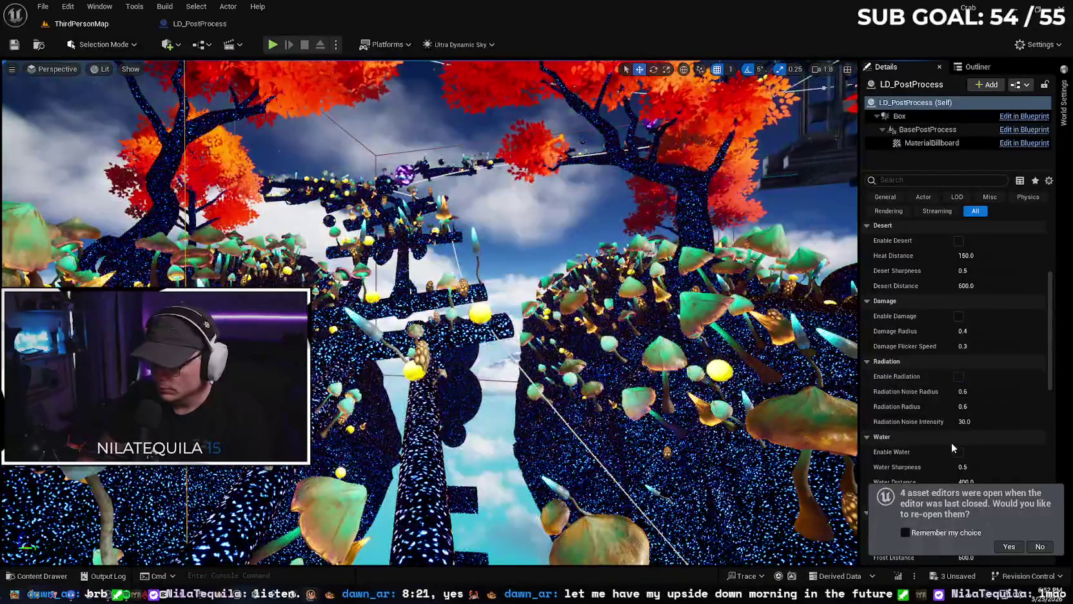
left_click(959, 452)
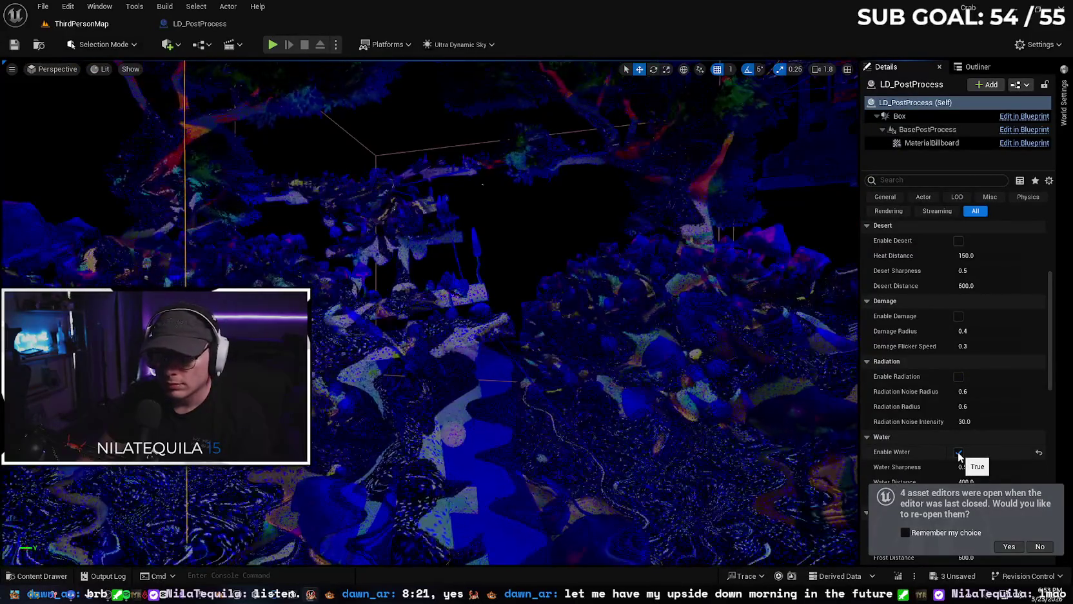
left_click(959, 452)
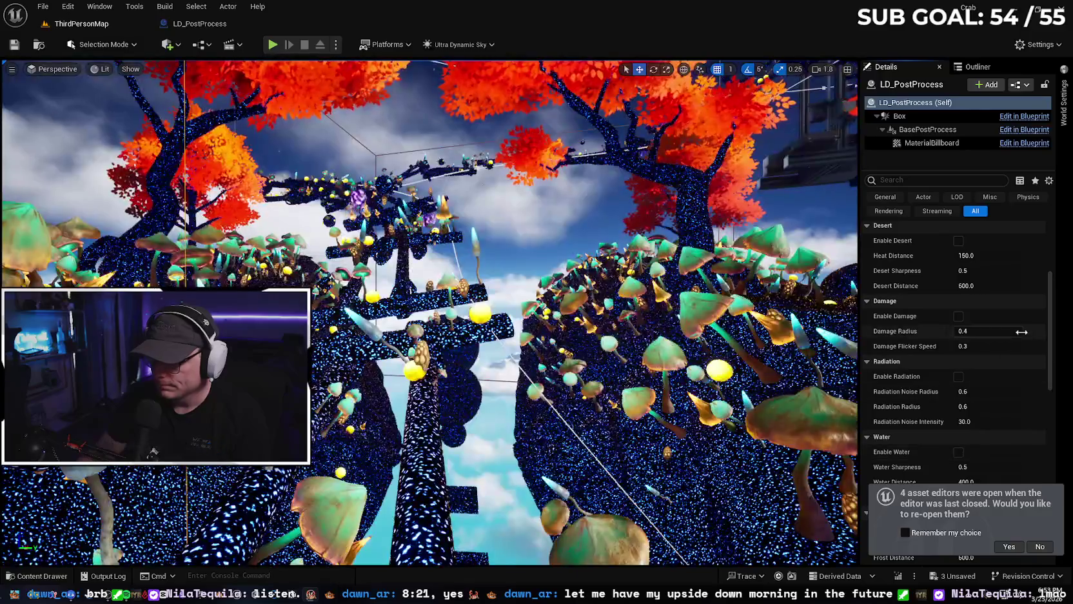
scroll(1053, 344, "down", 5)
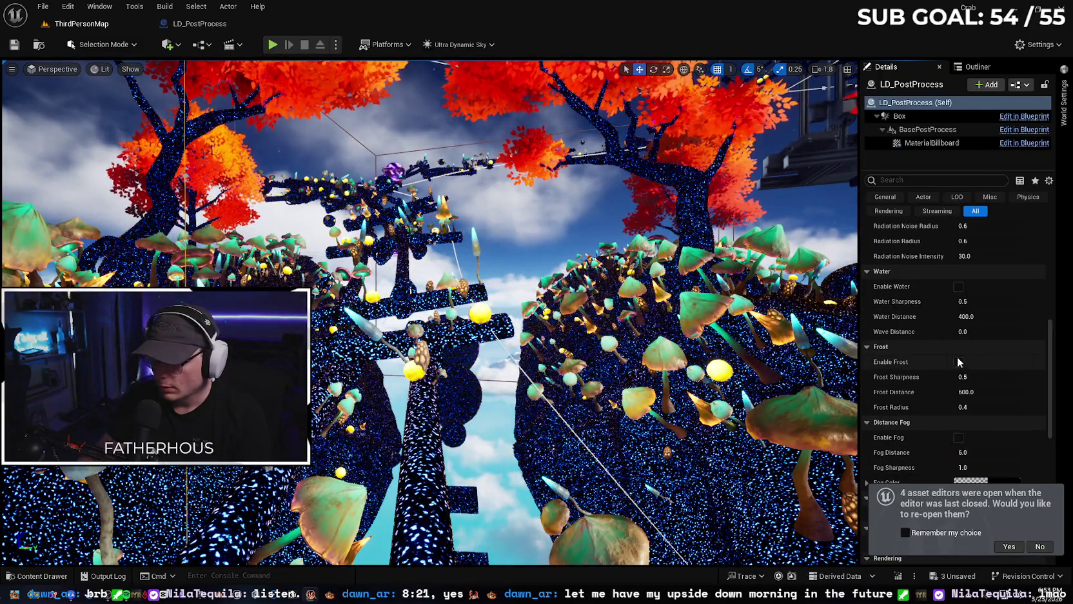
- Preview the frost, distance fog, cell shader, night vision and damage effects in turn
left_click(958, 362)
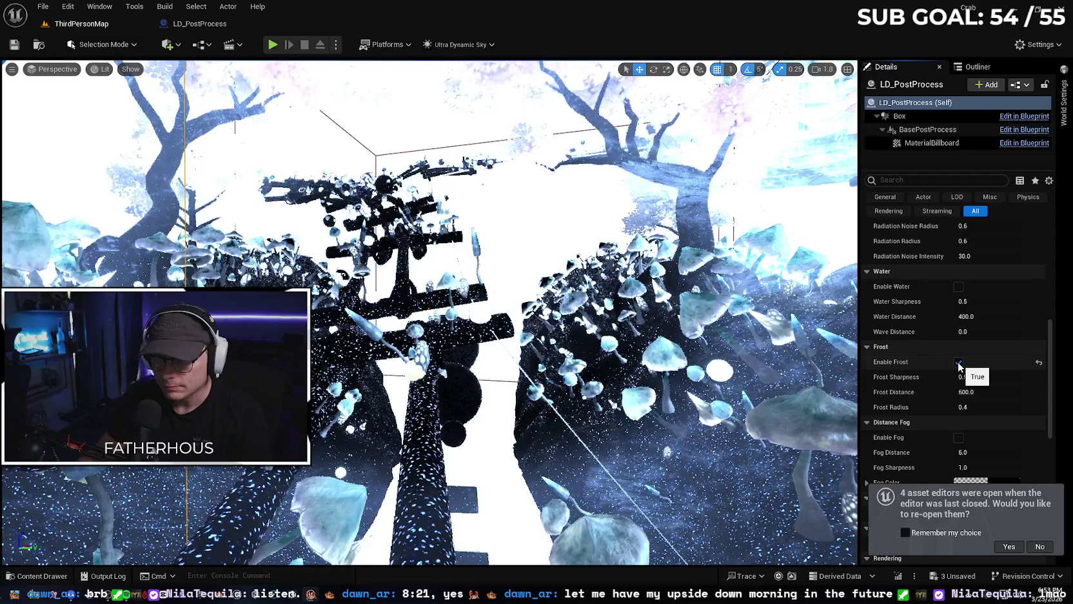
left_click(958, 362)
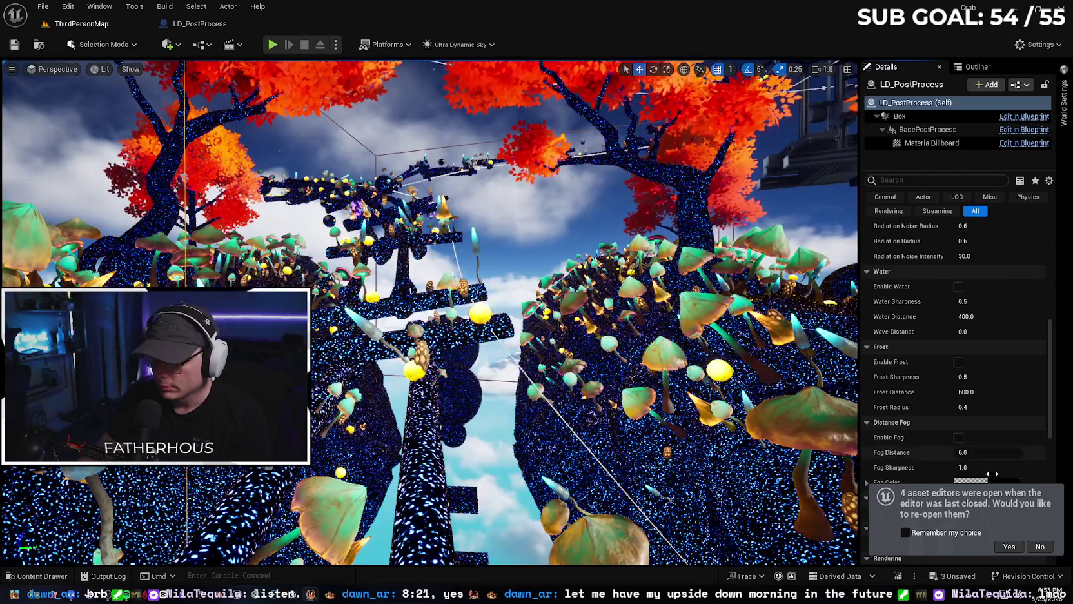
left_click(958, 437)
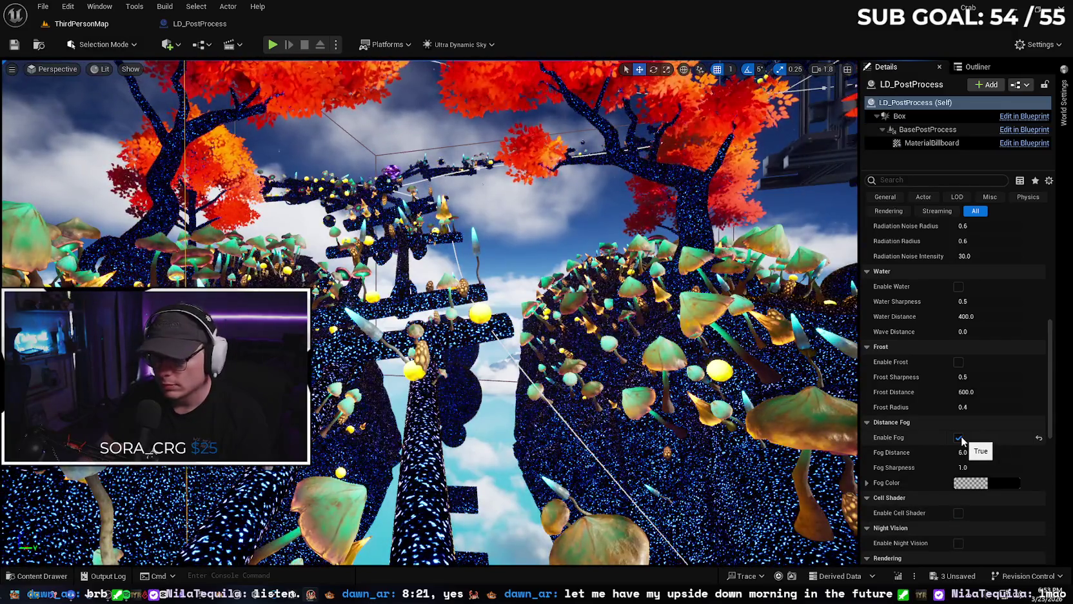
left_click(959, 512)
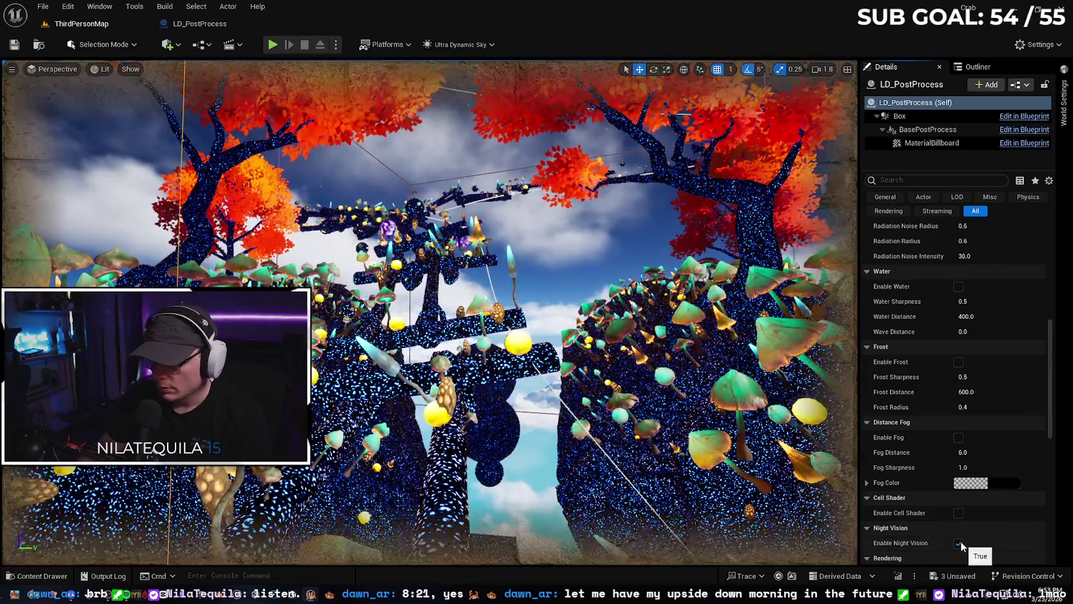
left_click(959, 542)
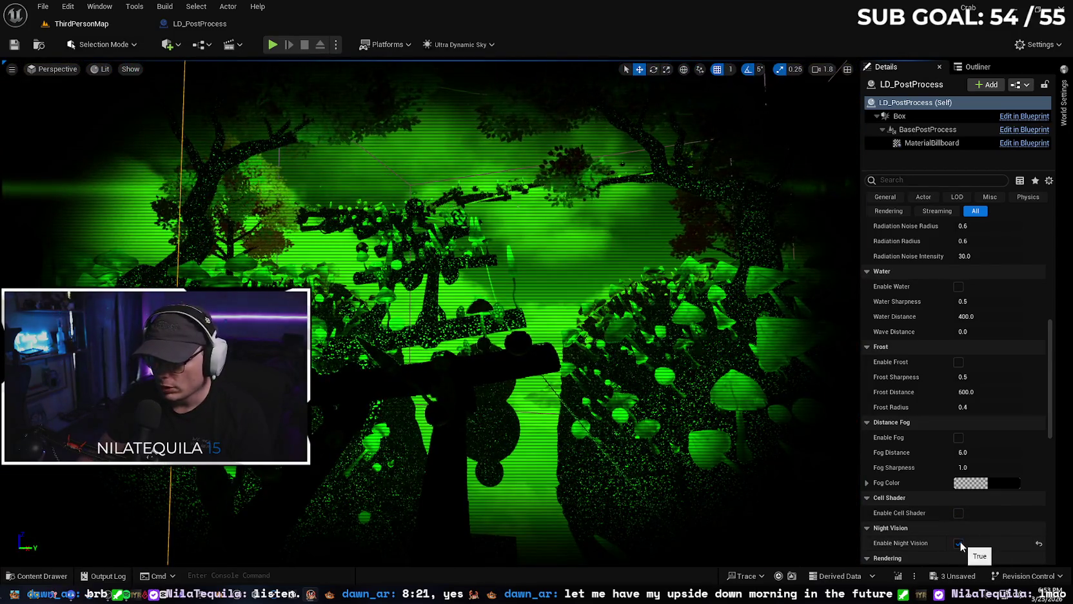
left_click(959, 543)
scroll(1048, 437, "down", 2)
mouse_move(1049, 438)
left_mouse_down()
mouse_move(1049, 451)
mouse_move(1049, 334)
left_mouse_up()
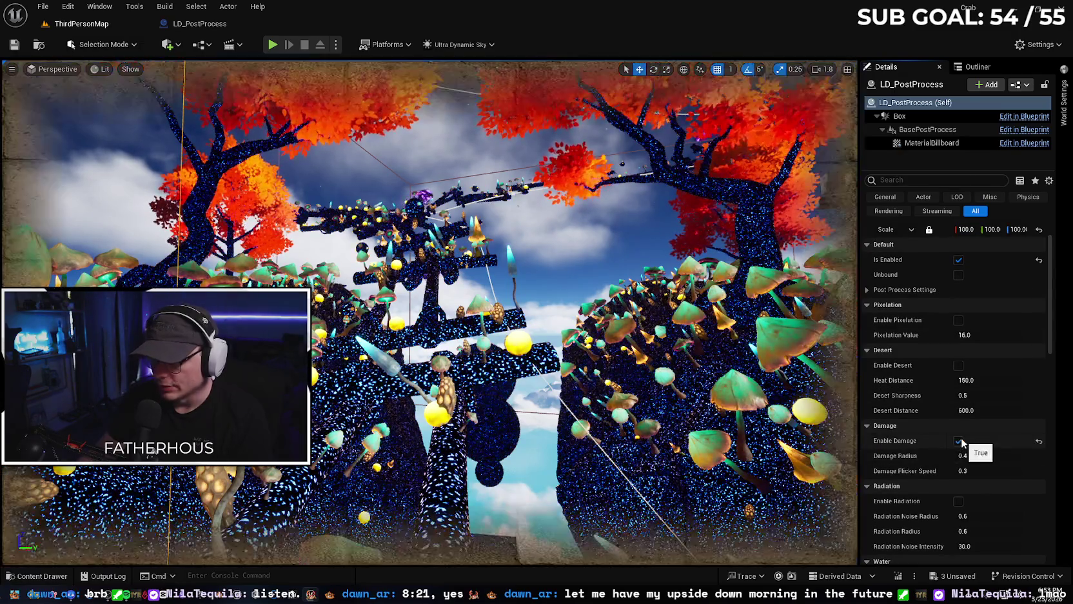
left_click(958, 442)
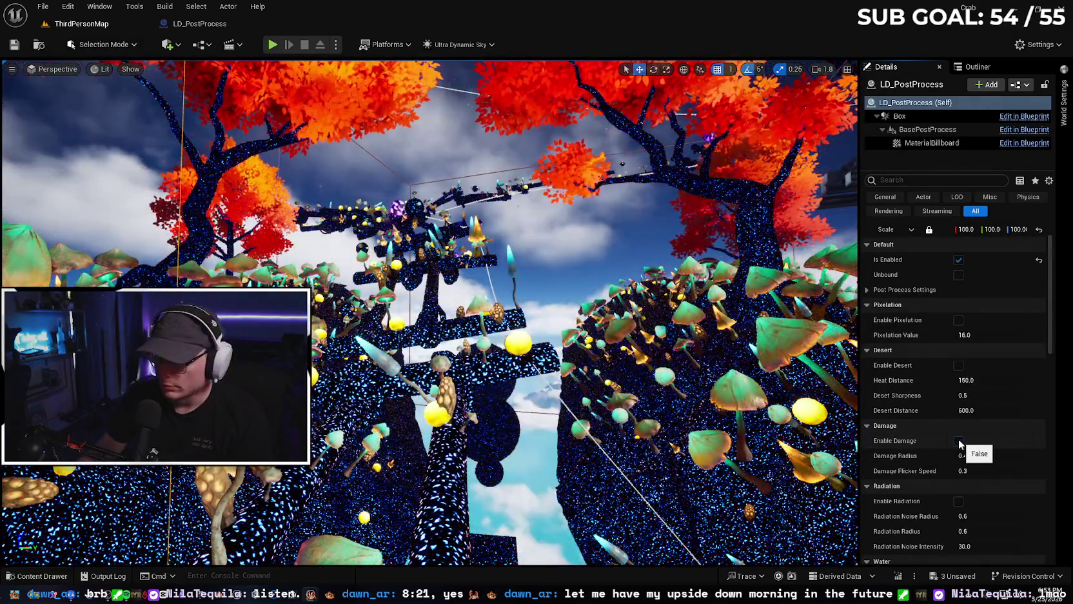
left_click(959, 442)
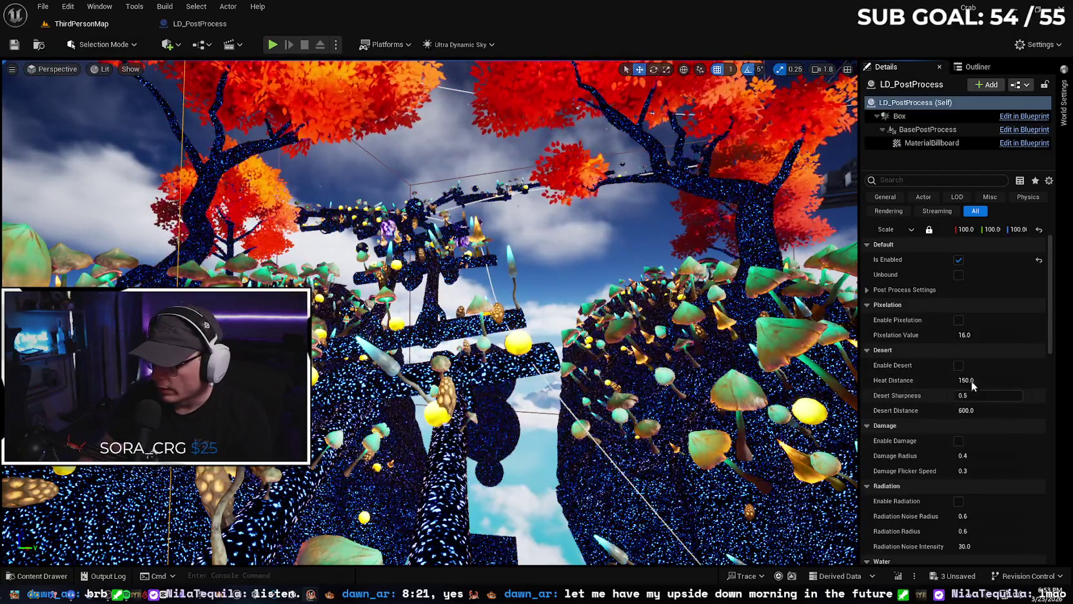
scroll(1053, 356, "down", 5)
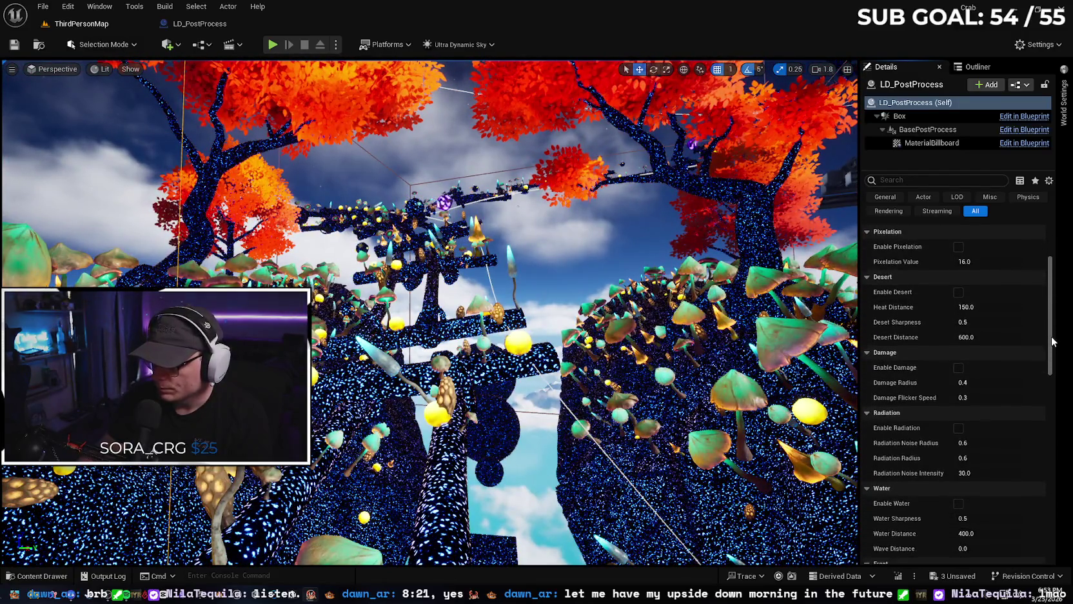
- Enable the water effect with Water Distance 1000 and Wave Distance 0
left_click(959, 450)
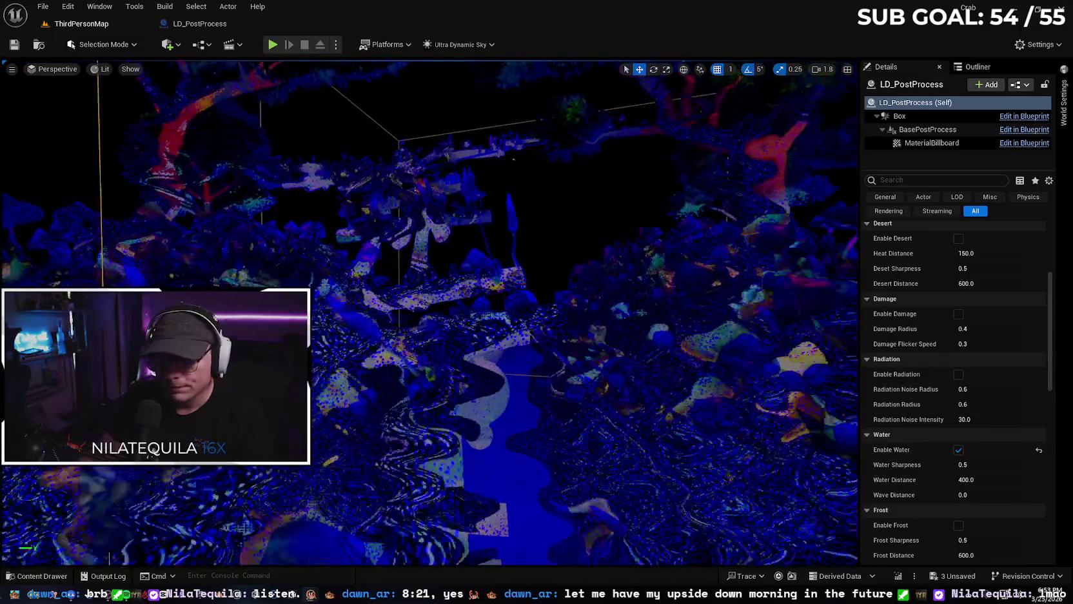
left_click(969, 479)
type("1")
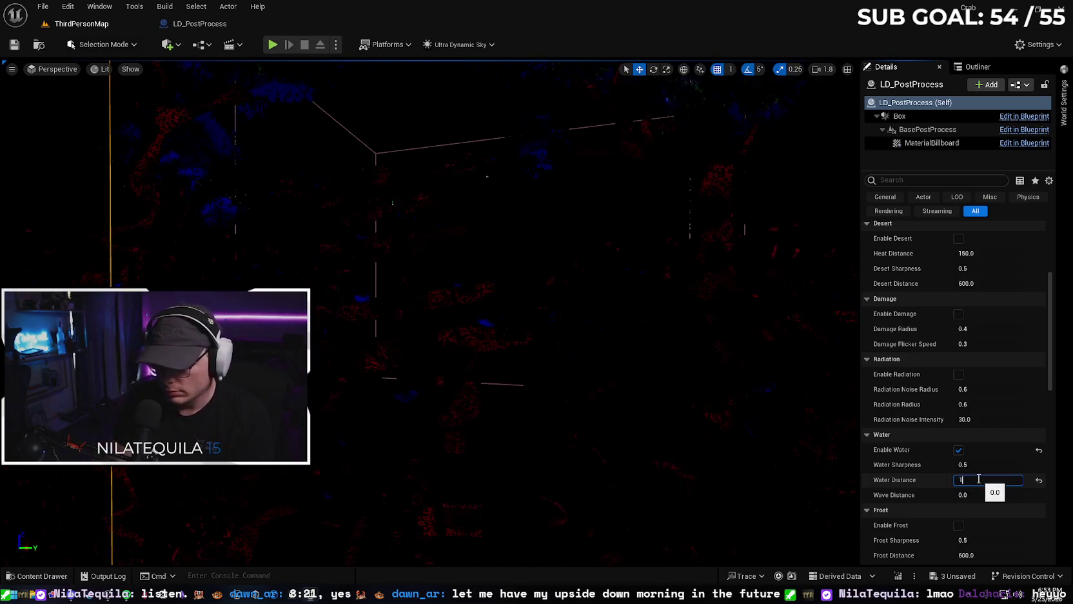
type("00")
key("Return")
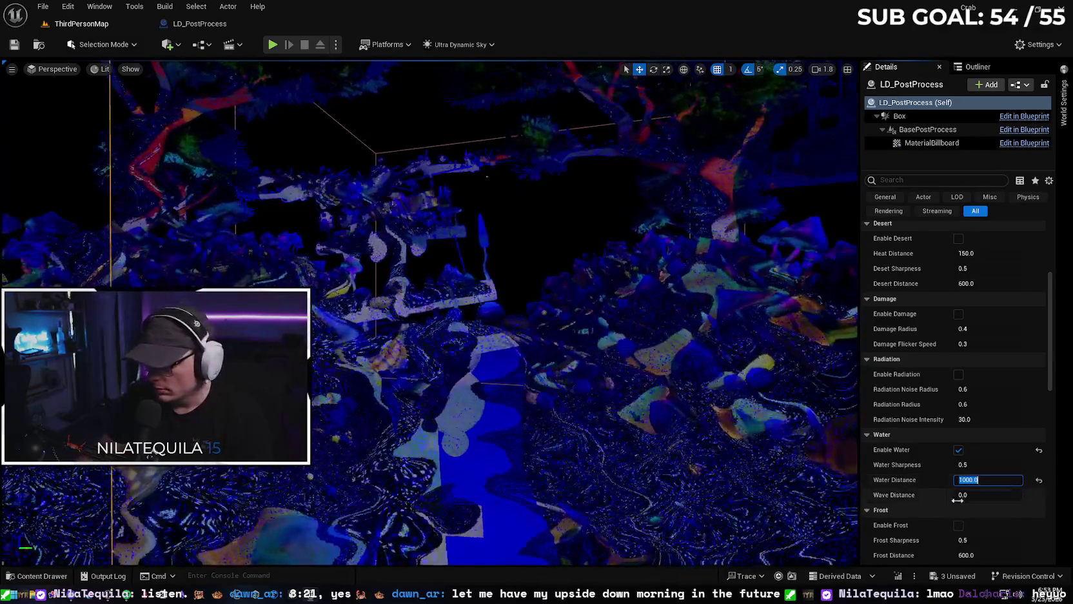
type("10")
key("Return")
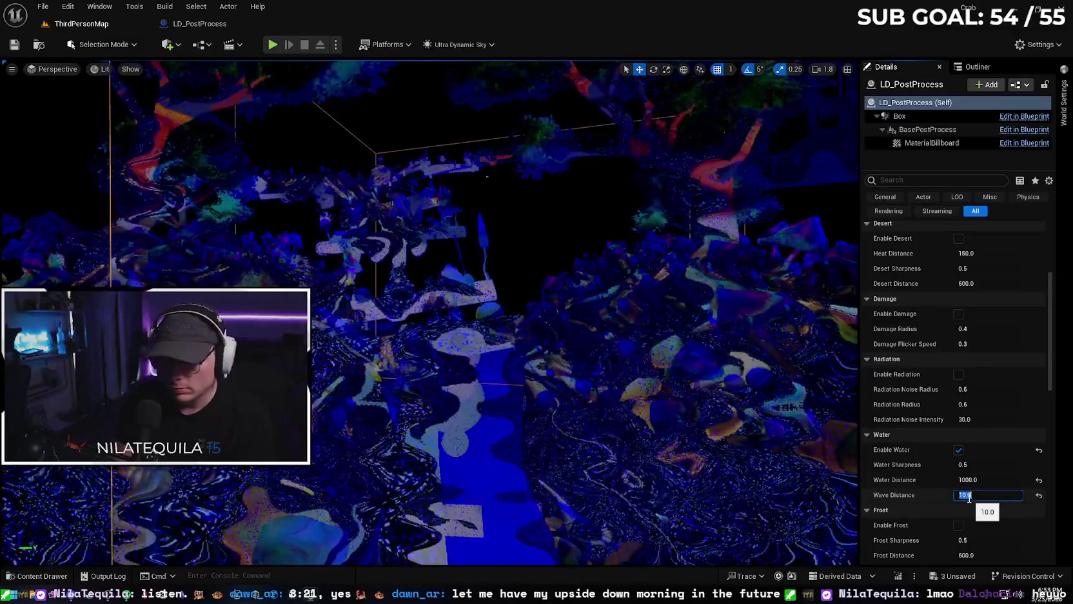
type("100")
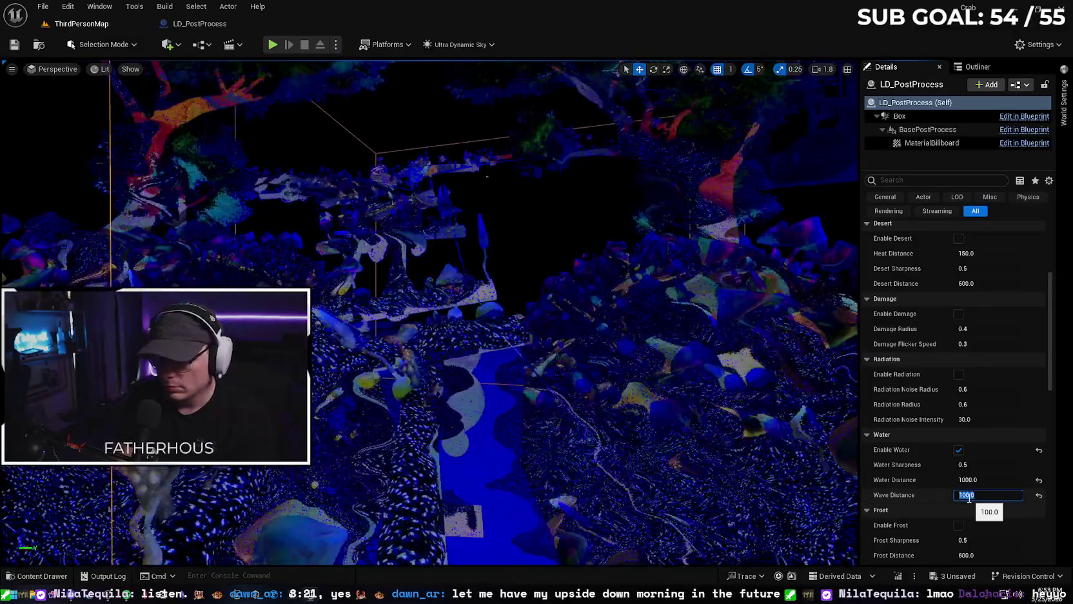
key("BackSpace")
key("BackSpace")
key("BackSpace")
type("0")
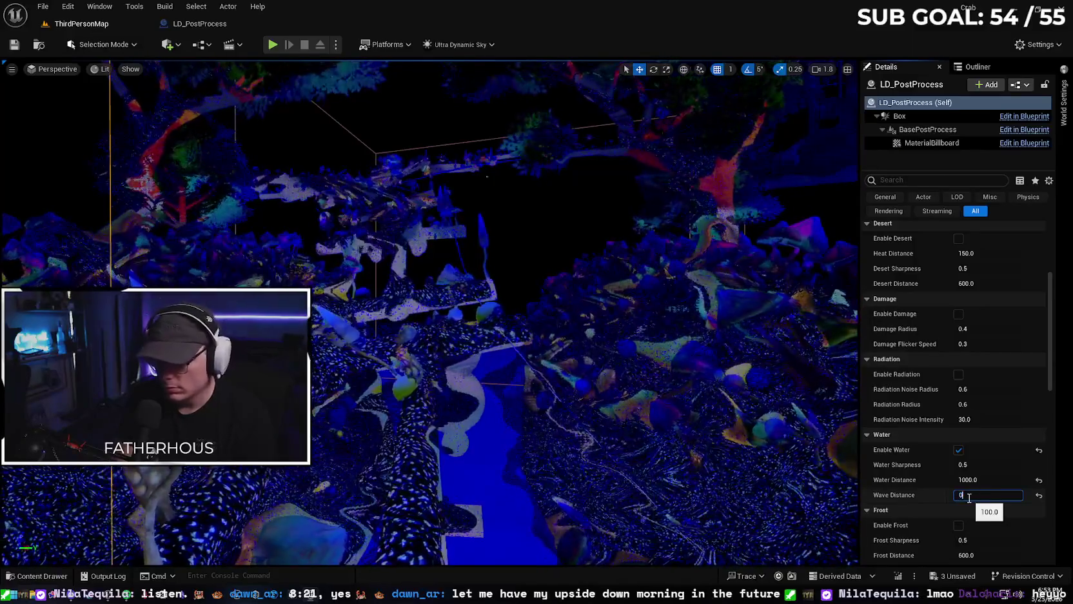
key("Return")
- Set Water Sharpness to 1.0 and switch to the LD_PostProcess Blueprint editor
left_click(967, 465)
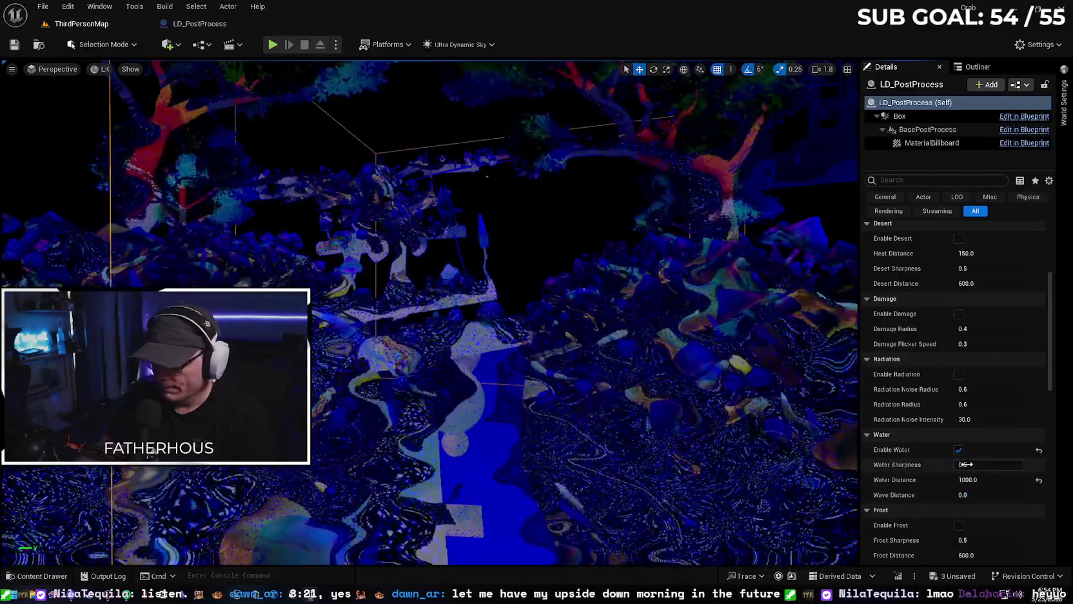
type("1")
key("Return")
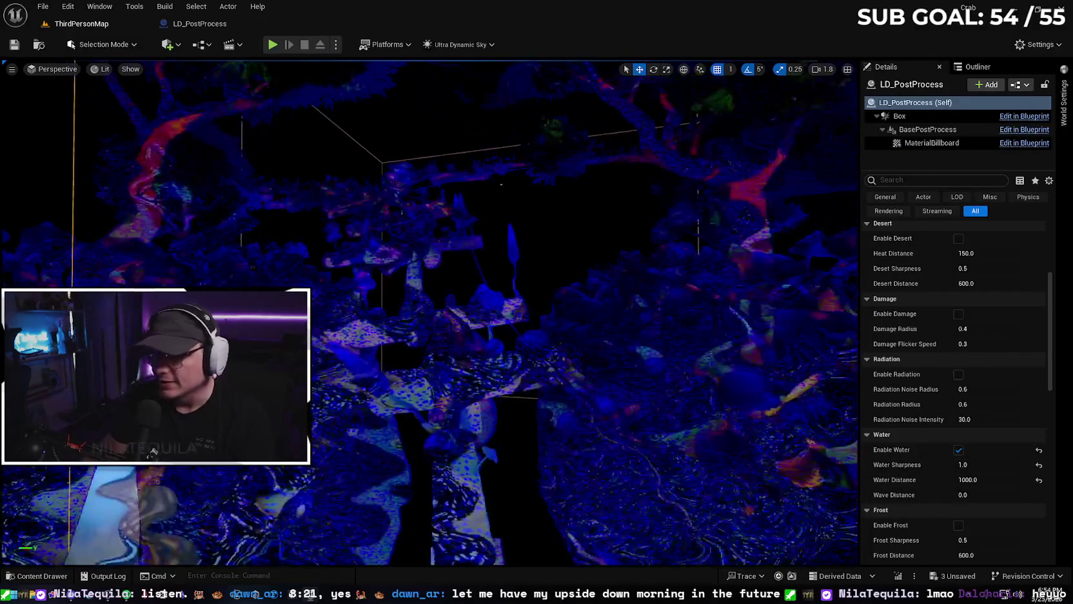
left_click(206, 23)
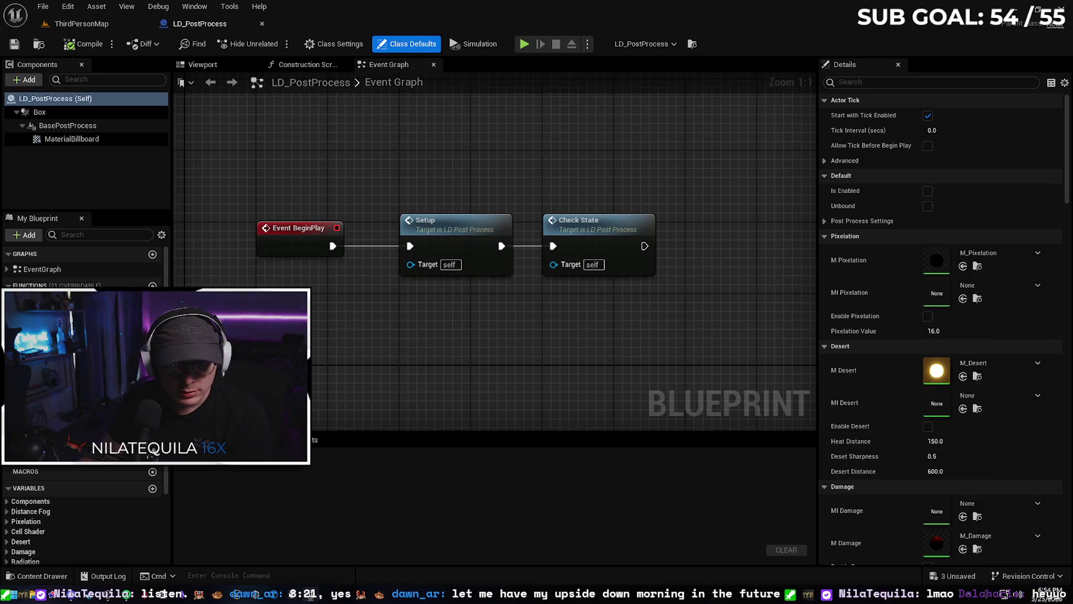
- Inspect the Create Water function graph and its nodes, then close LD_PostProcess back to the level
left_click(39, 303)
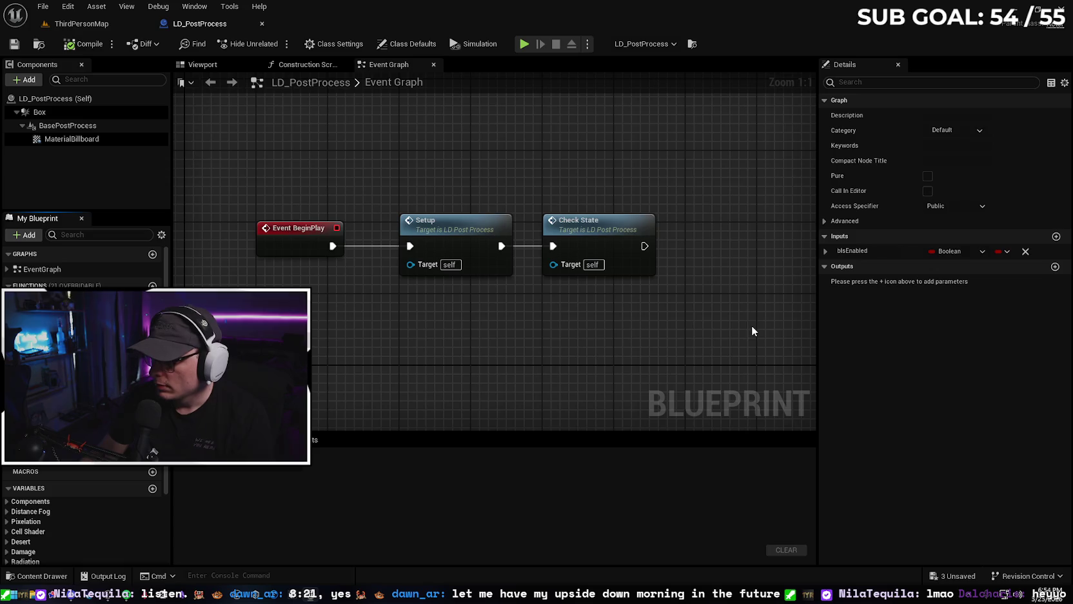
double_click(38, 303)
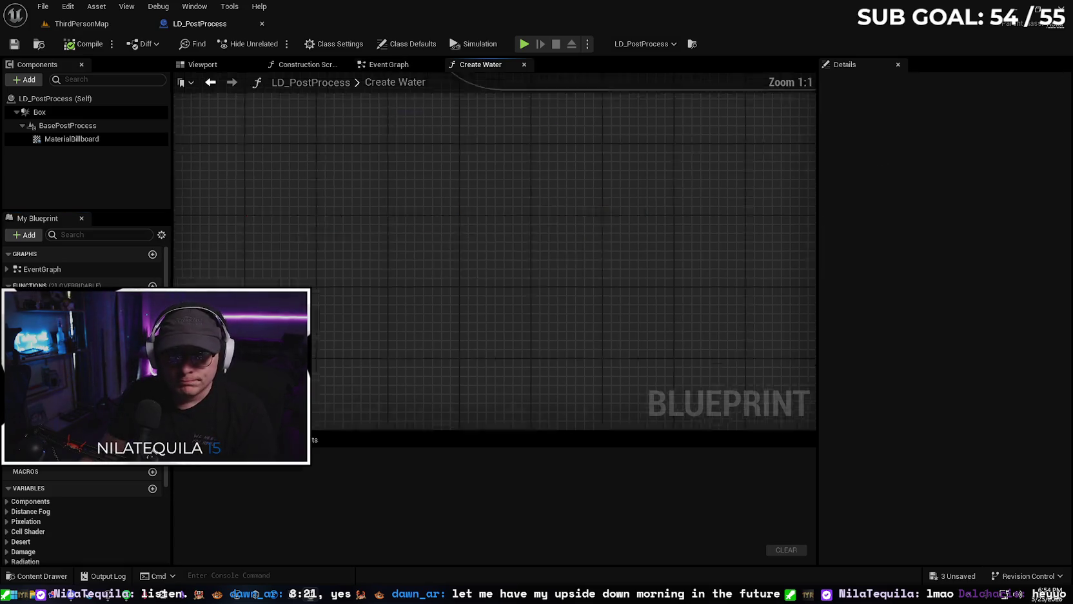
scroll(448, 264, "up", 1)
left_click_drag(568, 299, 334, 305)
left_click_drag(471, 322, 238, 316)
left_click_drag(437, 323, 313, 329)
mouse_move(636, 323)
left_mouse_down()
mouse_move(565, 311)
mouse_move(507, 318)
left_mouse_up()
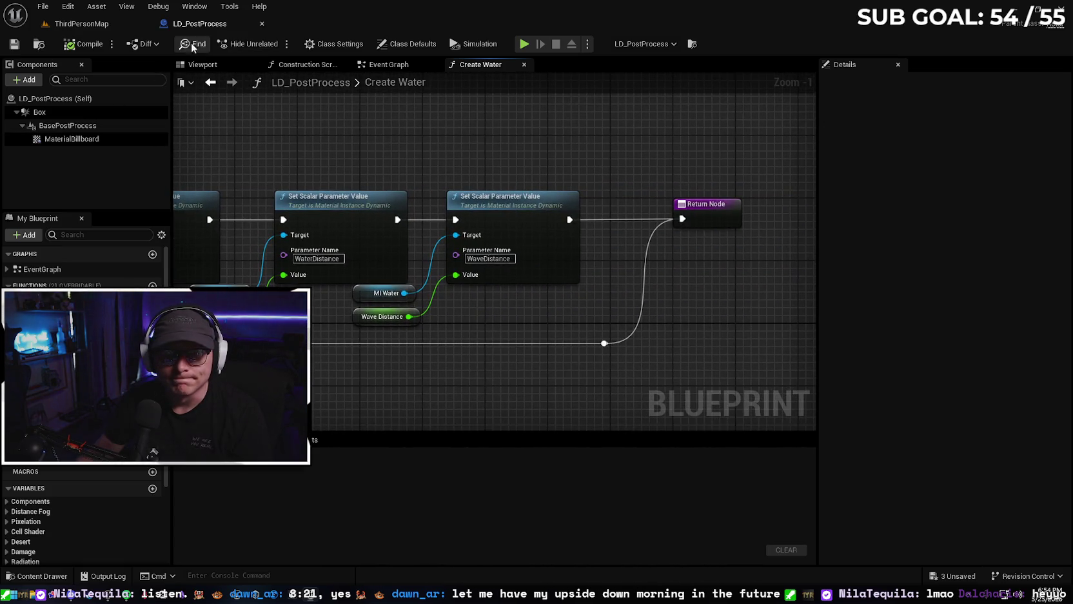
left_click(261, 24)
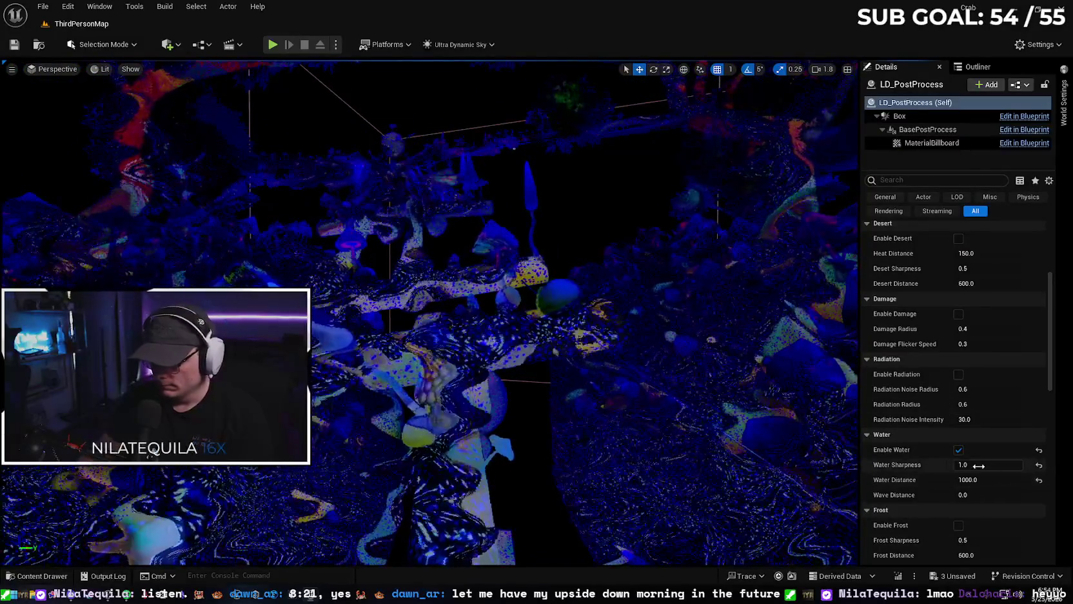
type("0")
key("Return")
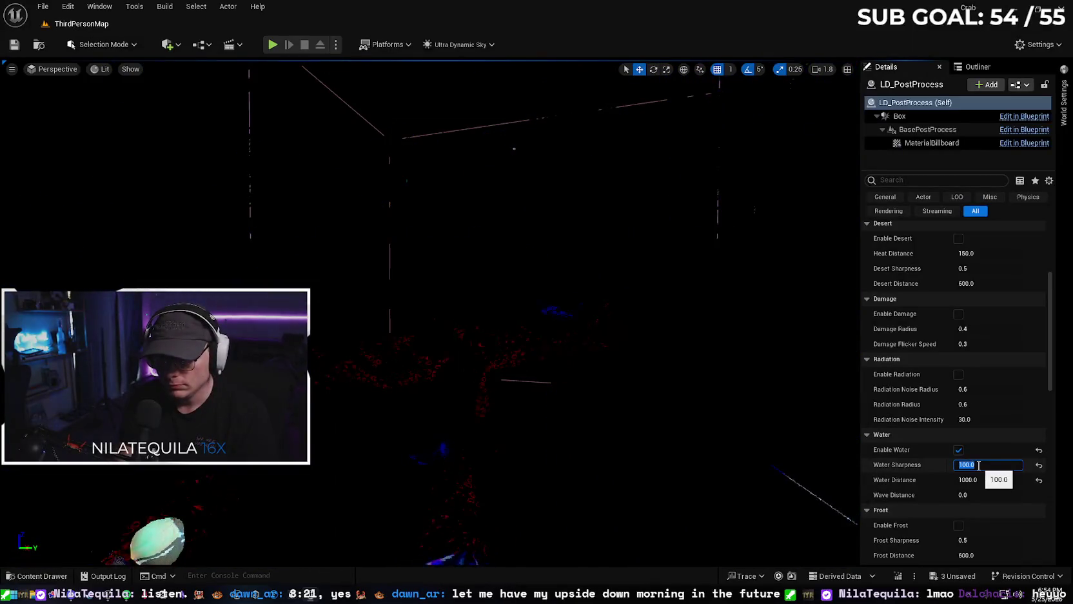
type("1")
key("Return")
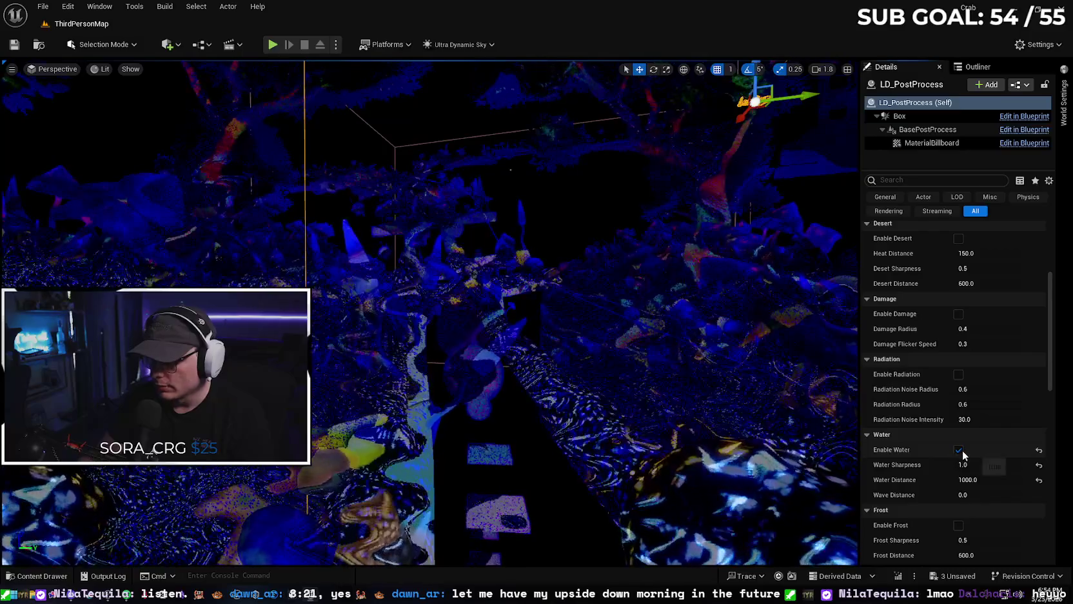
- Turn off the water effect and briefly preview the desert effect
left_click(959, 450)
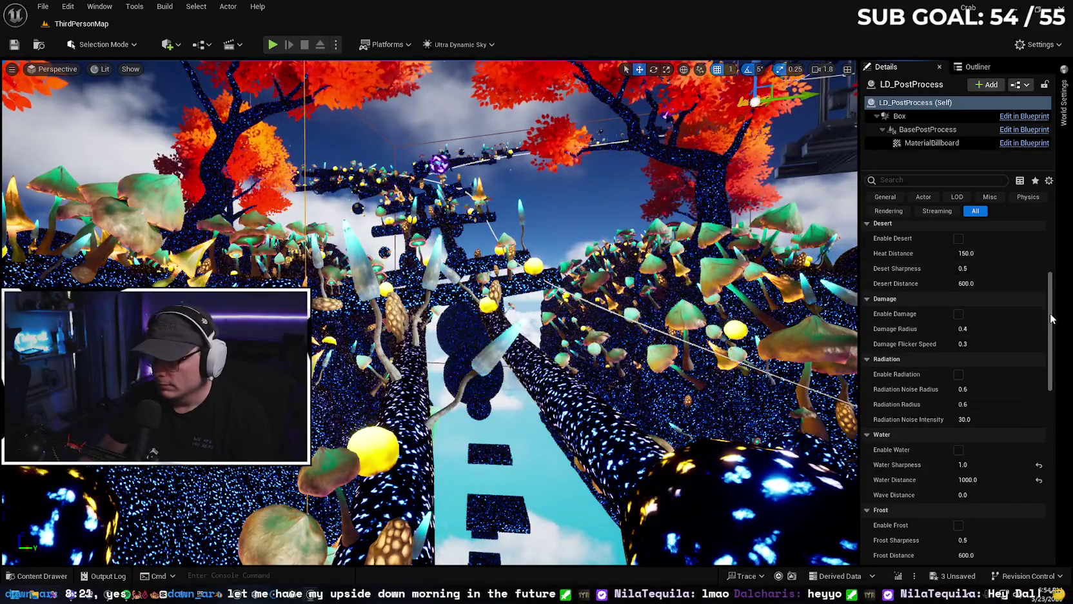
scroll(1056, 301, "up", 2)
left_click(958, 294)
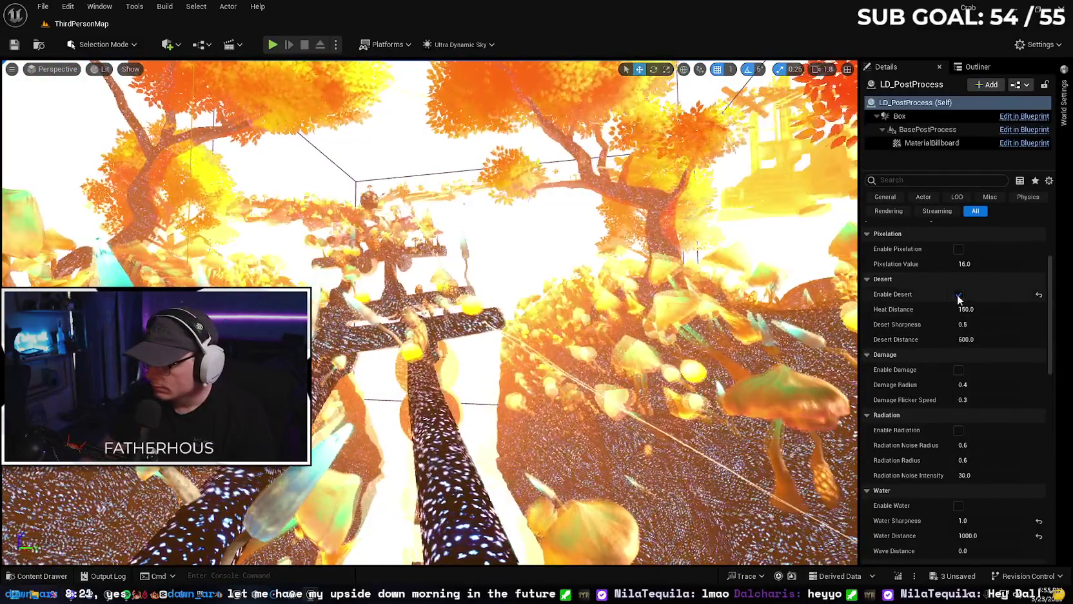
left_click(958, 294)
left_click_drag(1049, 326, 1047, 299)
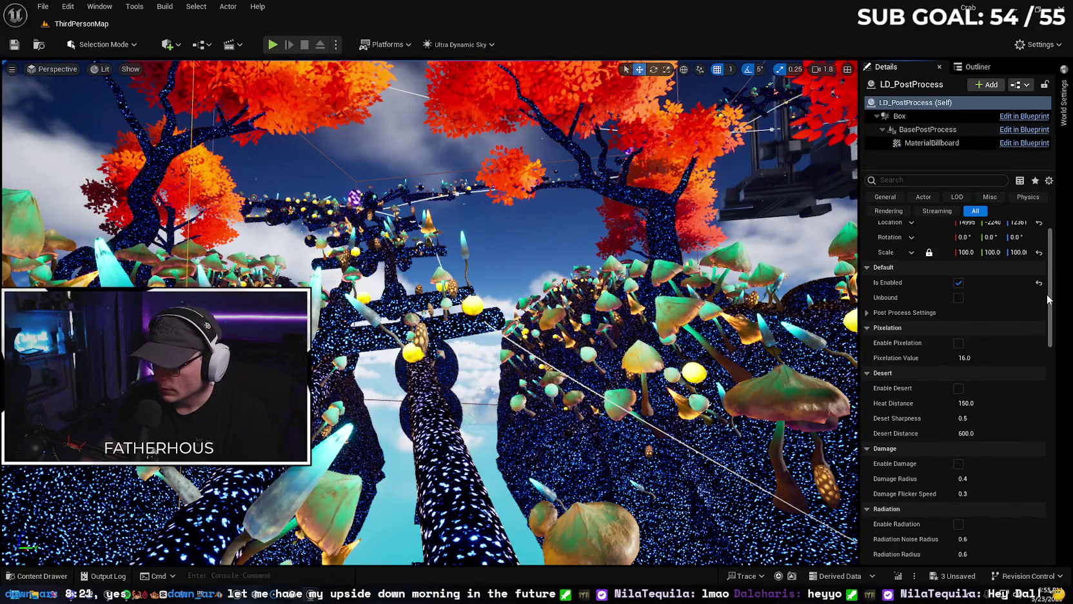
left_click(868, 313)
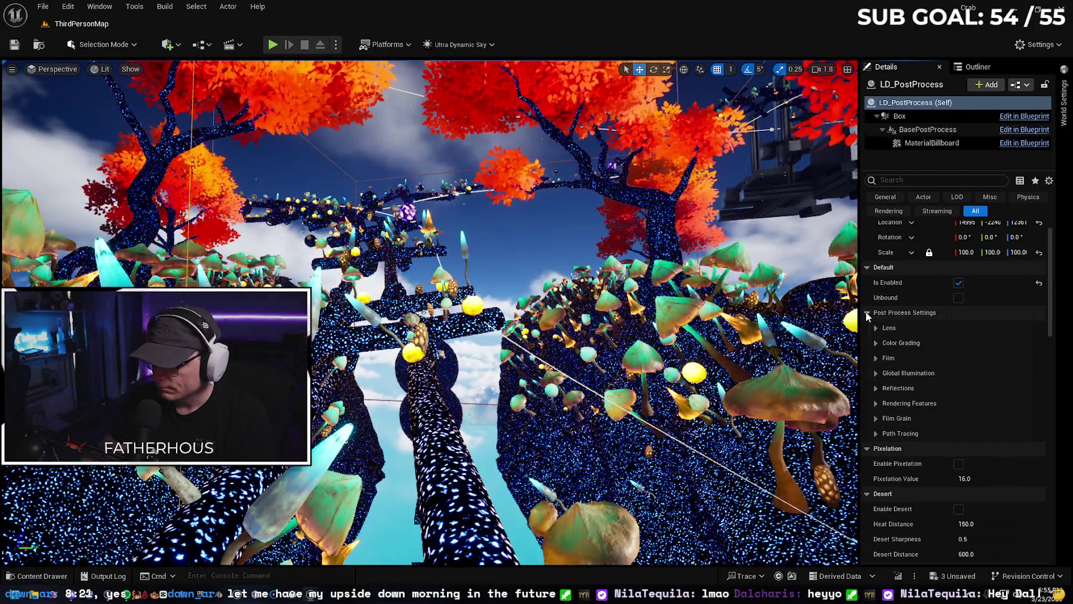
left_click(867, 313)
- Preview the cell shader look, turn it off, and deselect the LD_PostProcess volume
left_click_drag(1052, 295, 1033, 411)
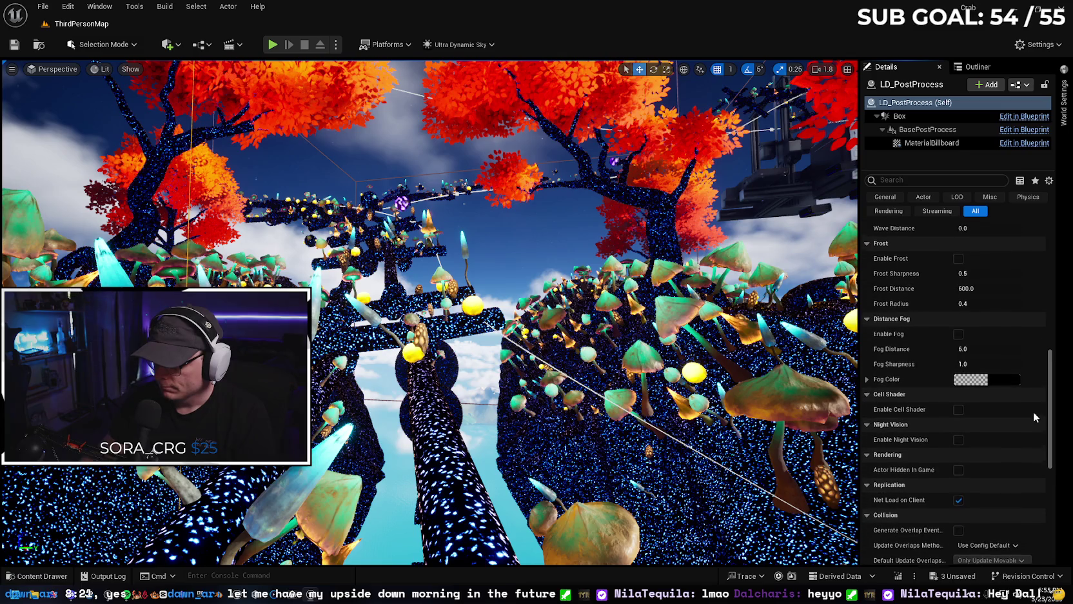
left_click(958, 407)
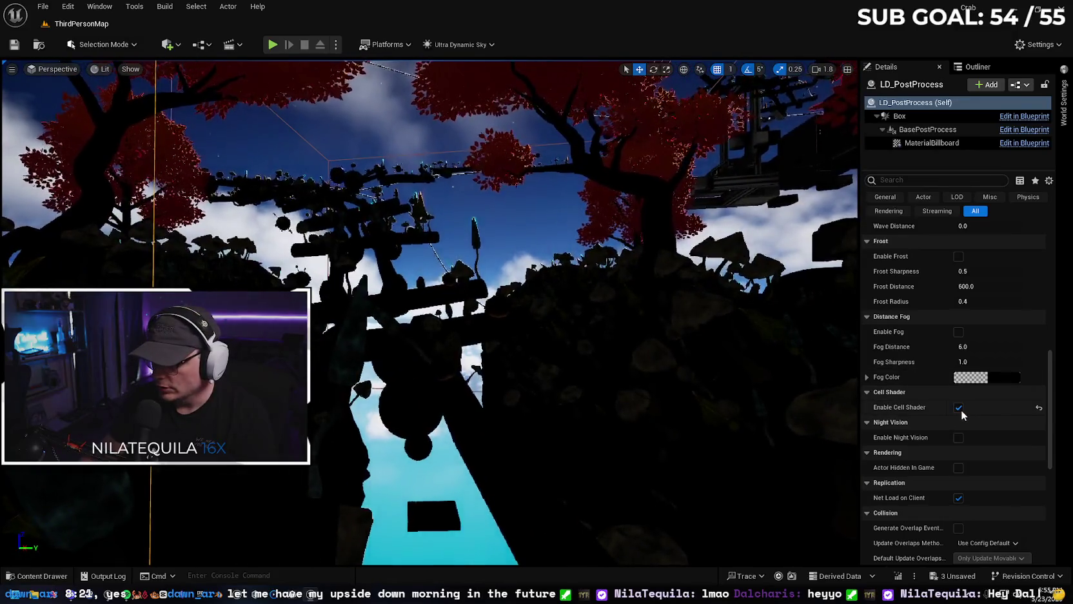
left_click(958, 407)
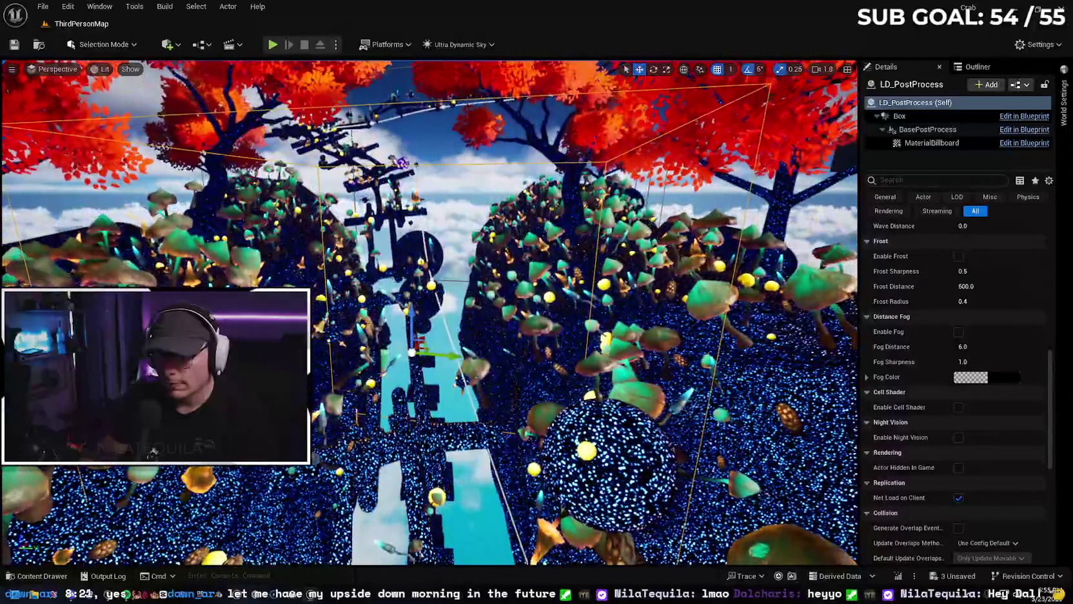
key("Escape")
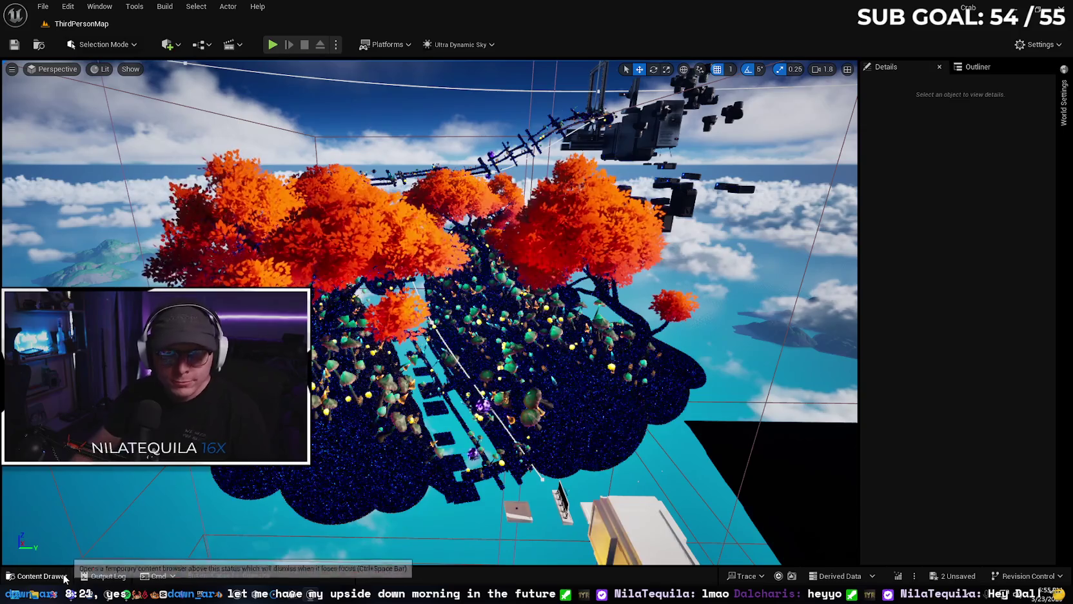
left_click(38, 575)
- Open BP_Crablantis_BGM from the Music folder and locate its Audio component's Mysterious_Cave sound in WAVS
left_click(375, 469)
scroll(72, 506, "up", 5)
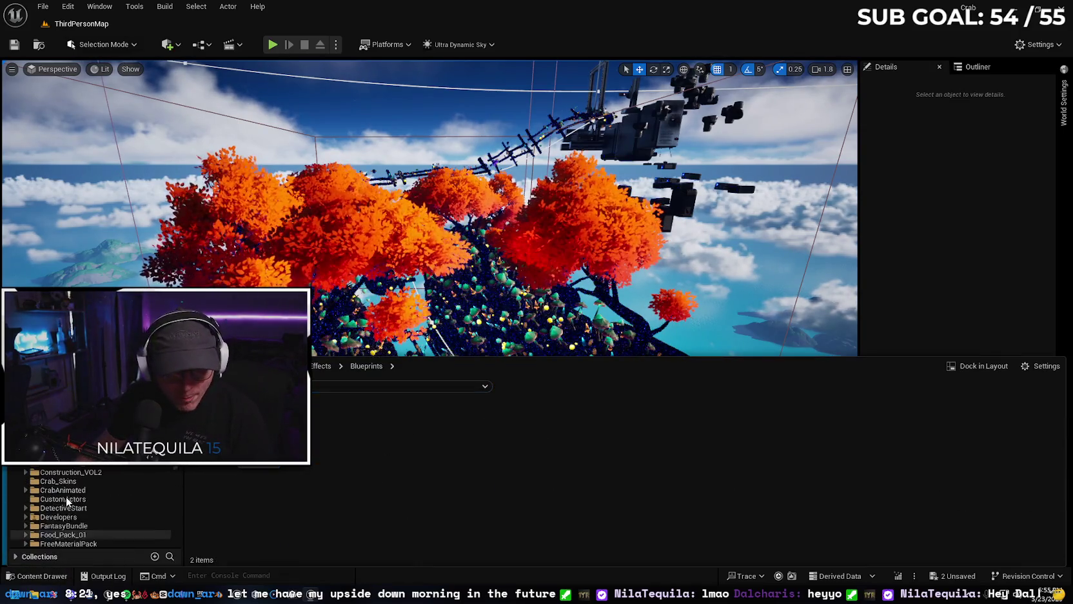
double_click(258, 426)
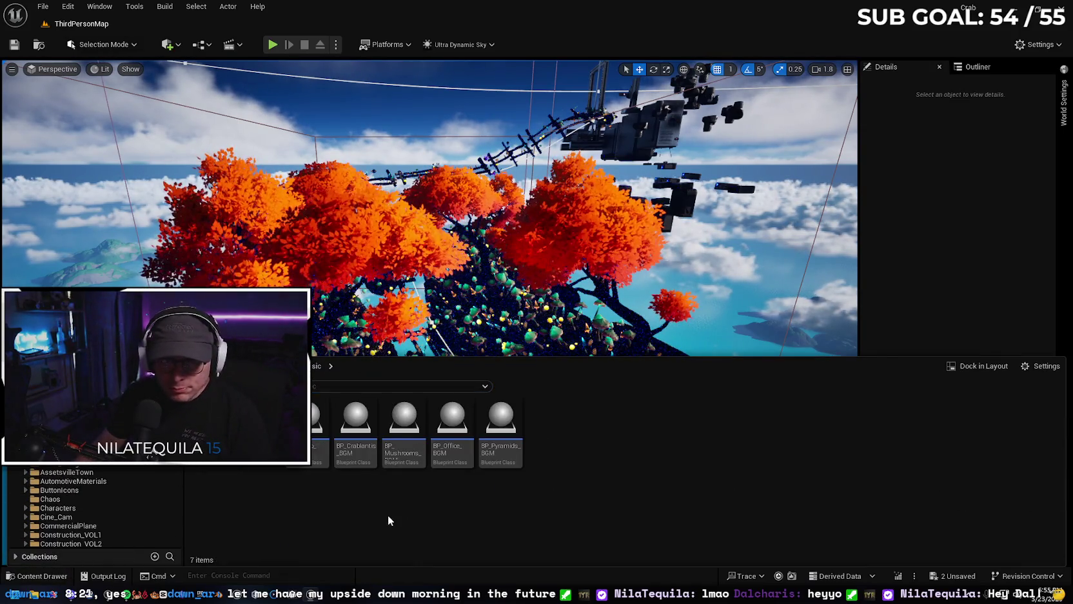
double_click(355, 422)
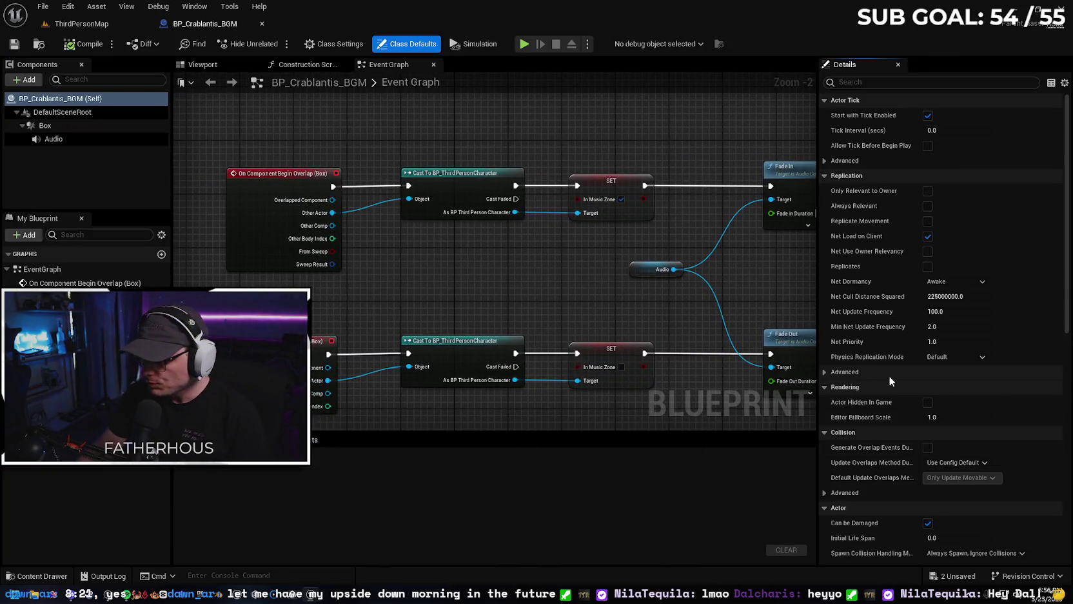
left_click(74, 138)
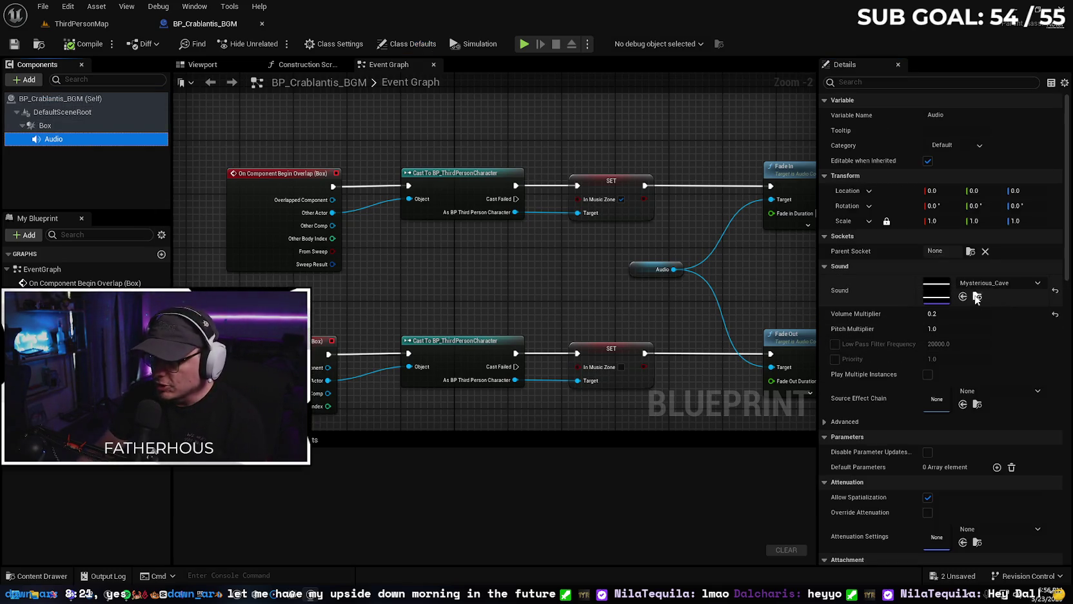
left_click(977, 297)
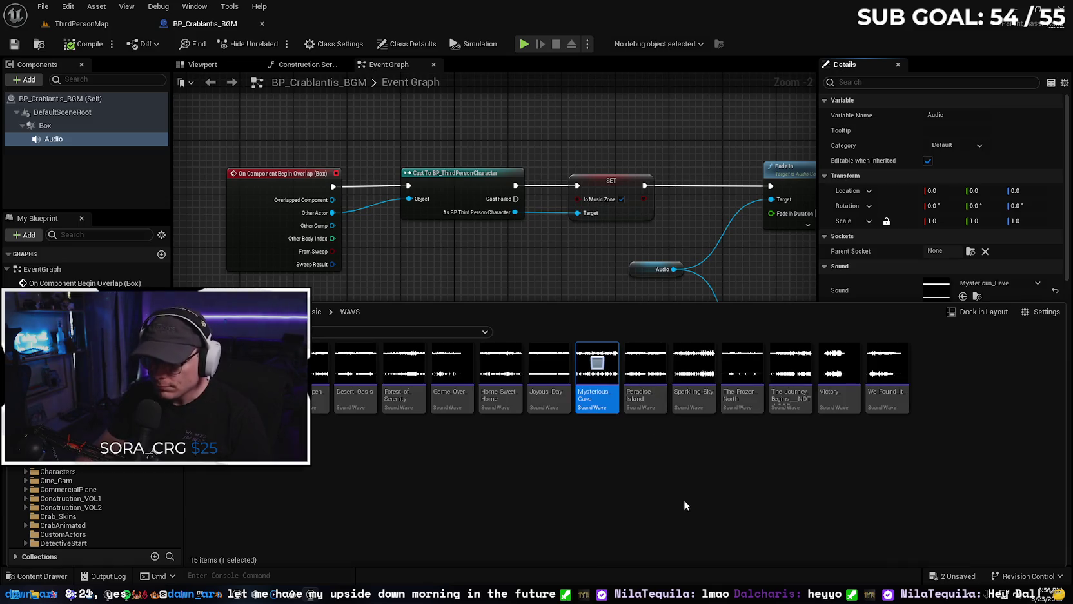
mouse_move(548, 374)
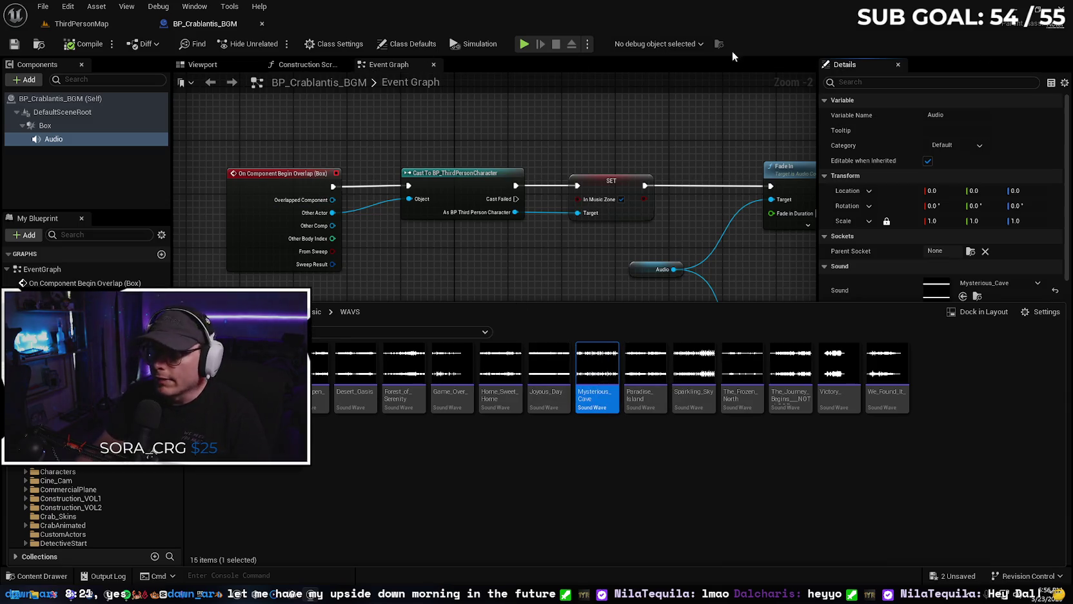
- Return to ThirdPersonMap and fly the view down to the underwater rock arch
left_click(81, 23)
scroll(346, 171, "up", 2)
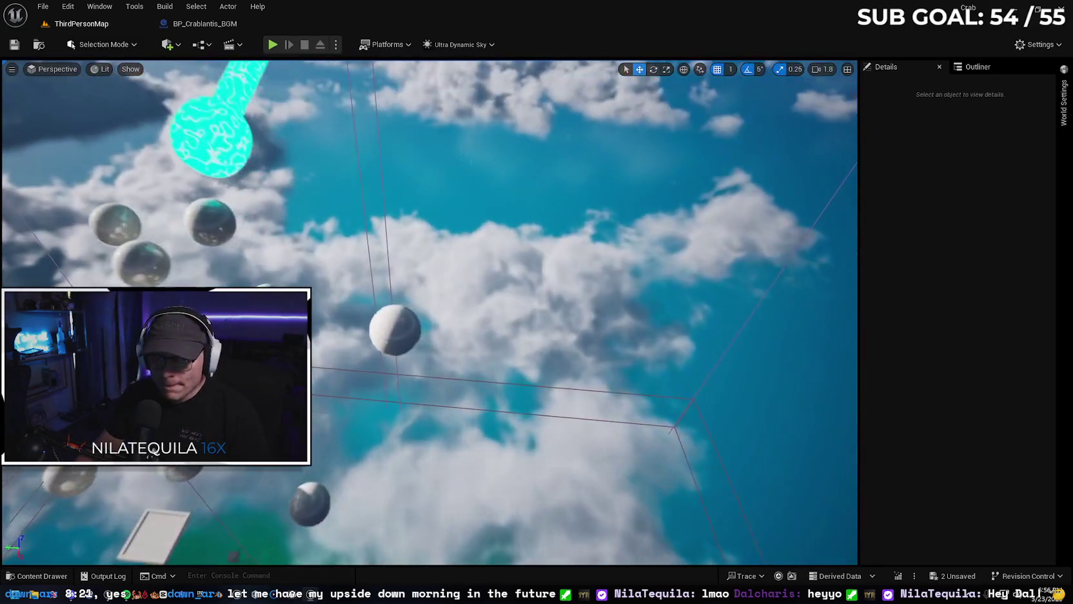
scroll(429, 312, "up", 3)
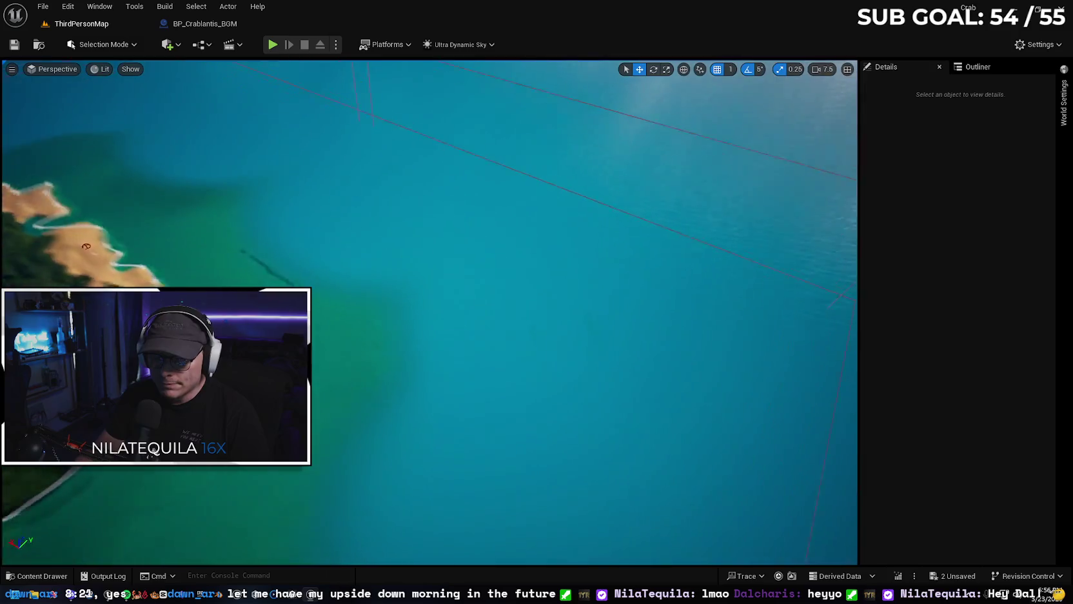
scroll(429, 312, "down", 2)
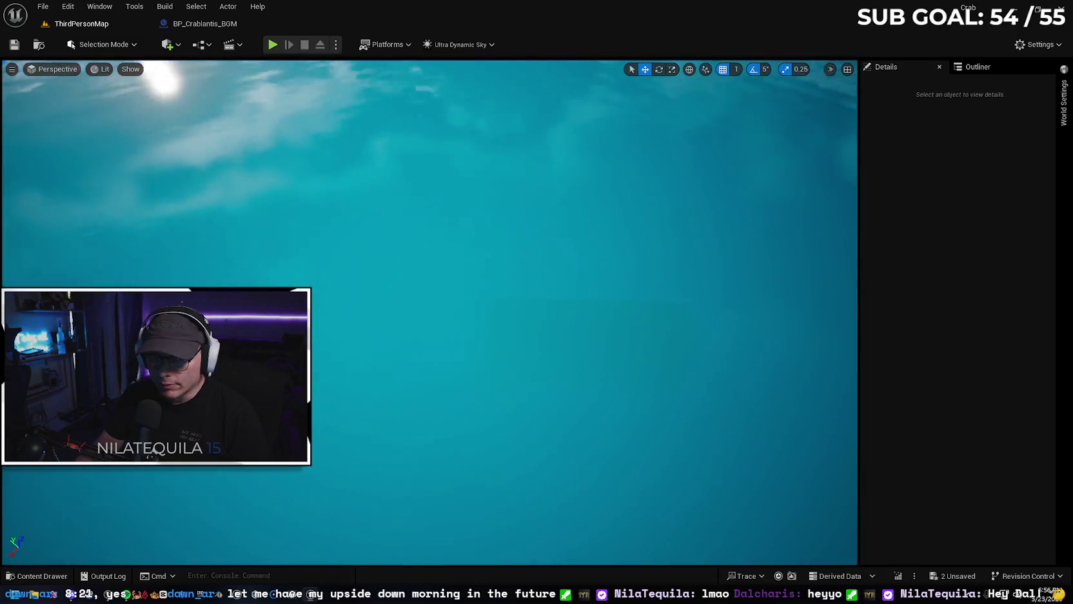
scroll(365, 173, "down", 2)
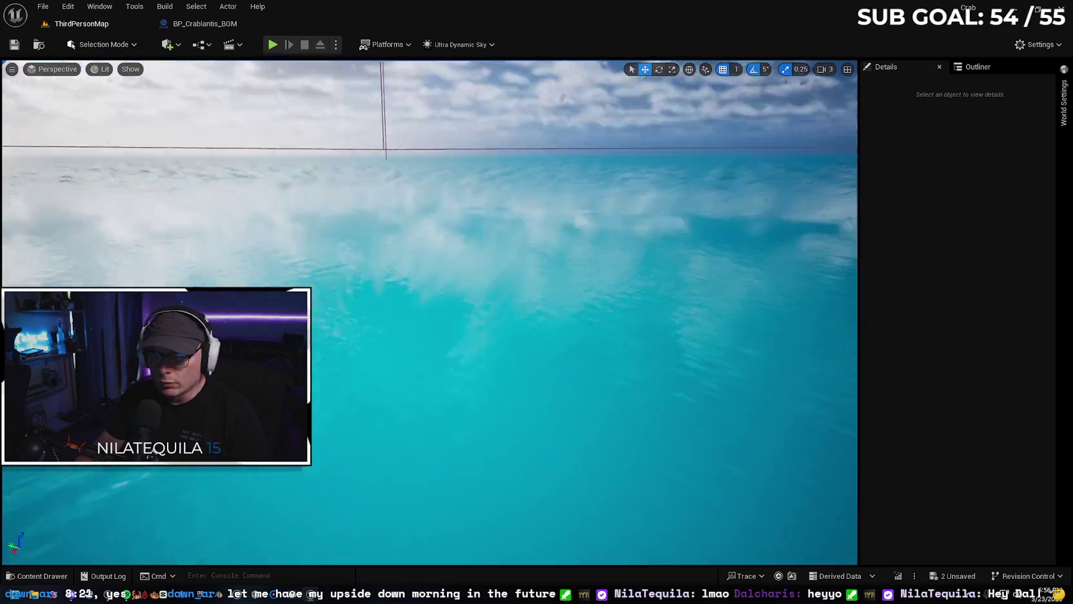
key("w")
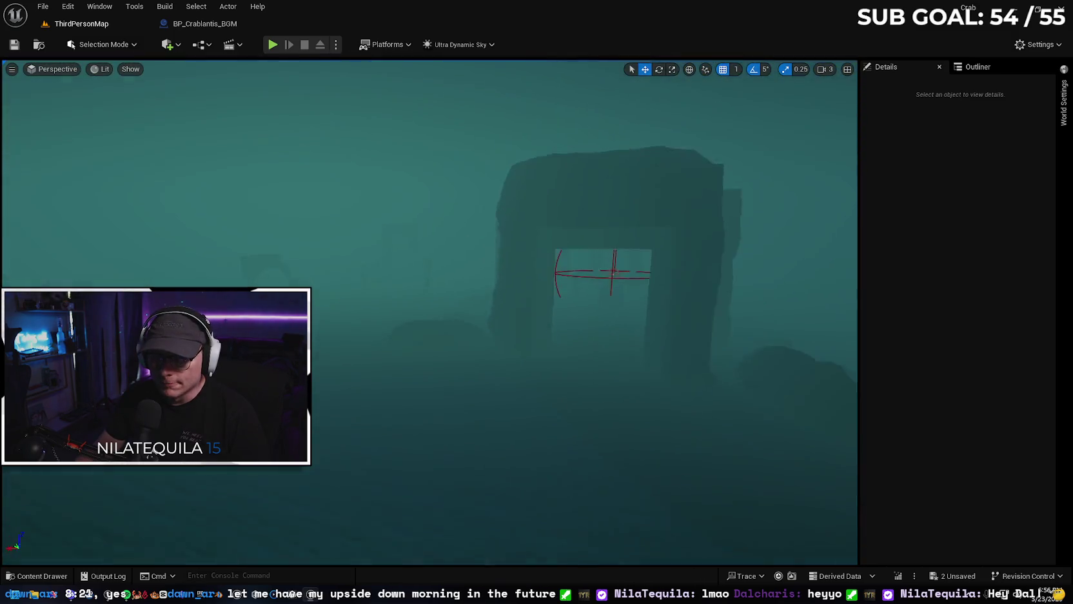
key("w")
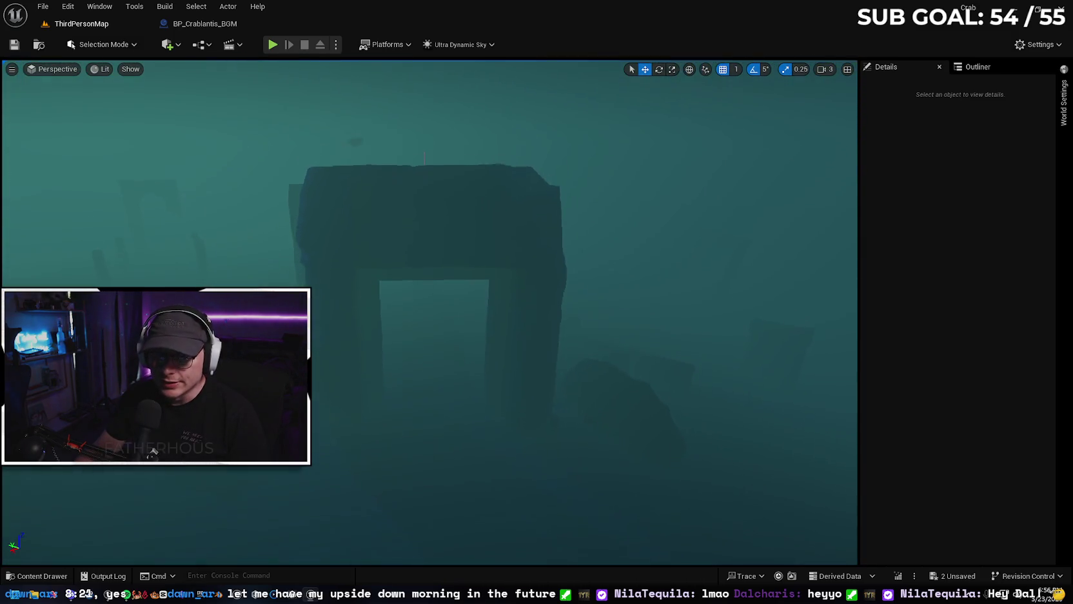
- Place a BP_Crablantis_BGM volume at the underwater arch and scale it to 500
left_click(58, 575)
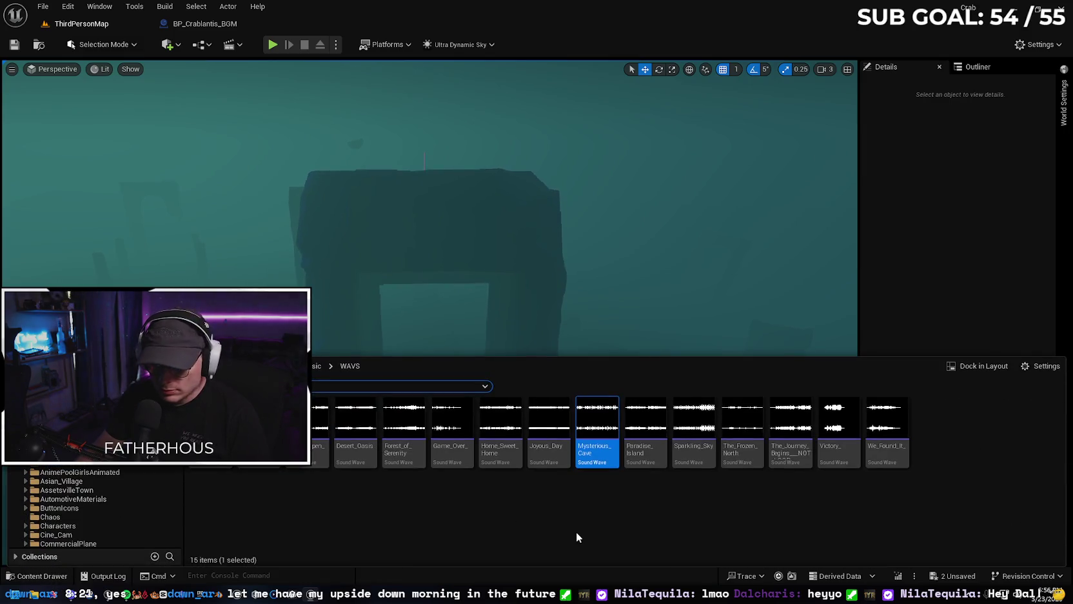
mouse_move(364, 424)
left_mouse_down()
mouse_move(441, 309)
mouse_move(426, 421)
left_mouse_up()
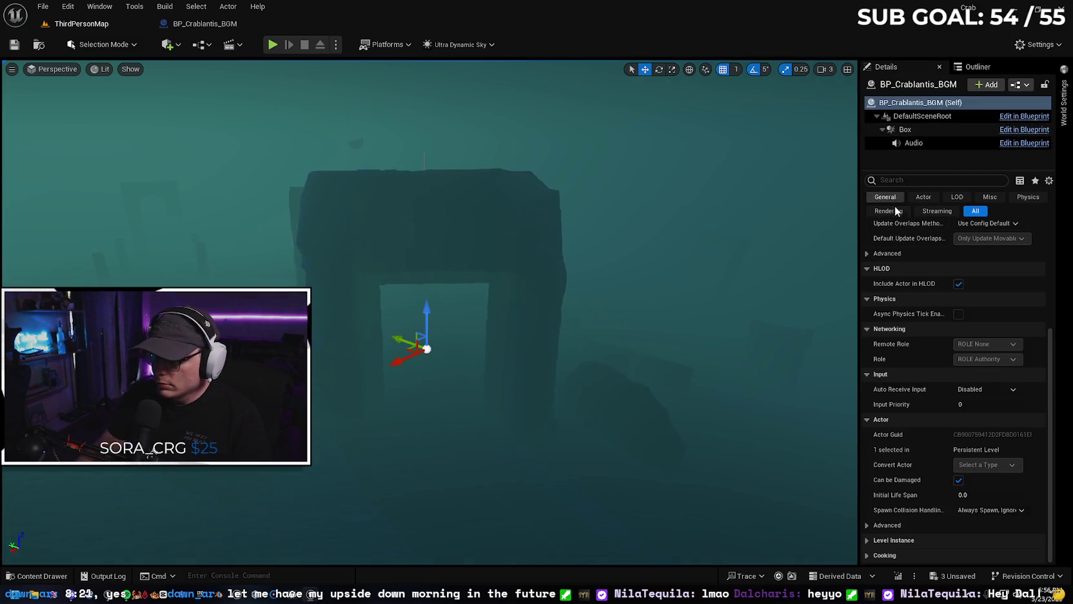
left_click_drag(1047, 351, 1047, 204)
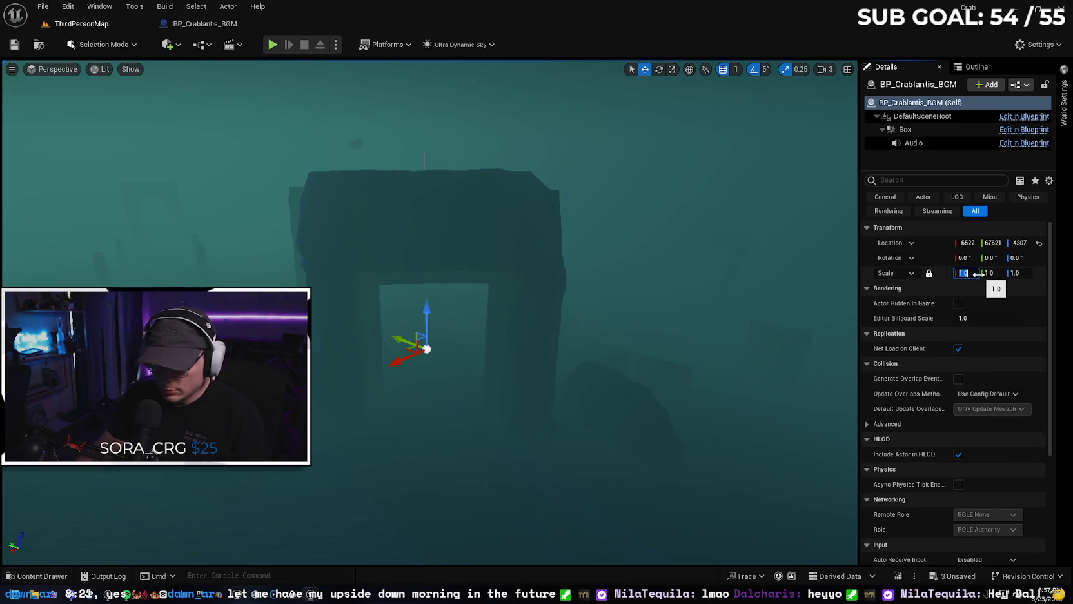
key("Return")
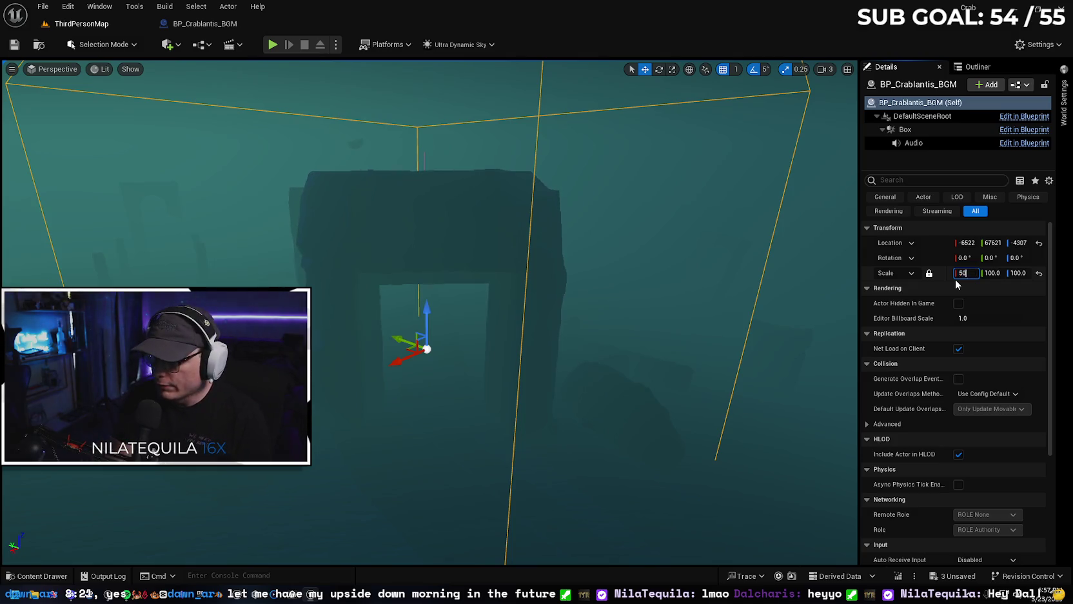
key("Return")
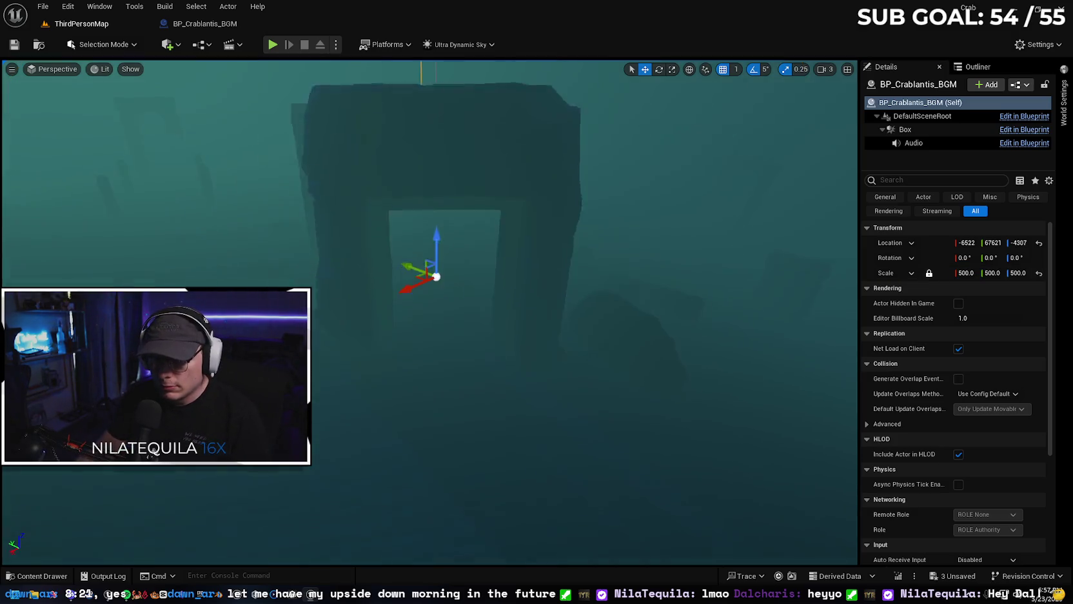
key("f")
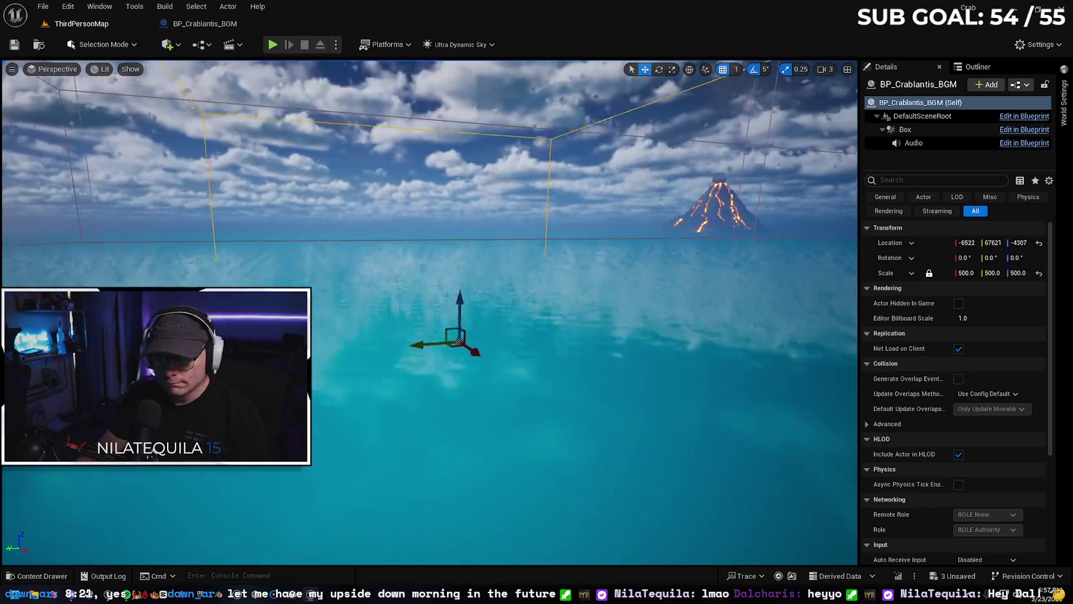
- Shift the BGM volume along X, further across the open water
scroll(535, 288, "down", 5)
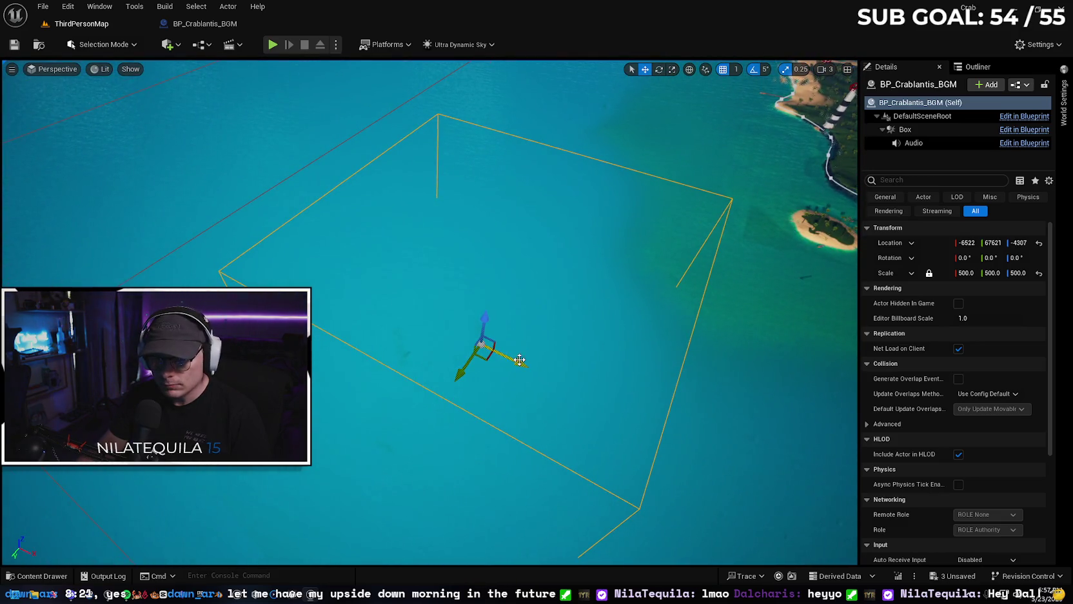
left_click_drag(519, 359, 485, 345)
left_click_drag(374, 368, 386, 348)
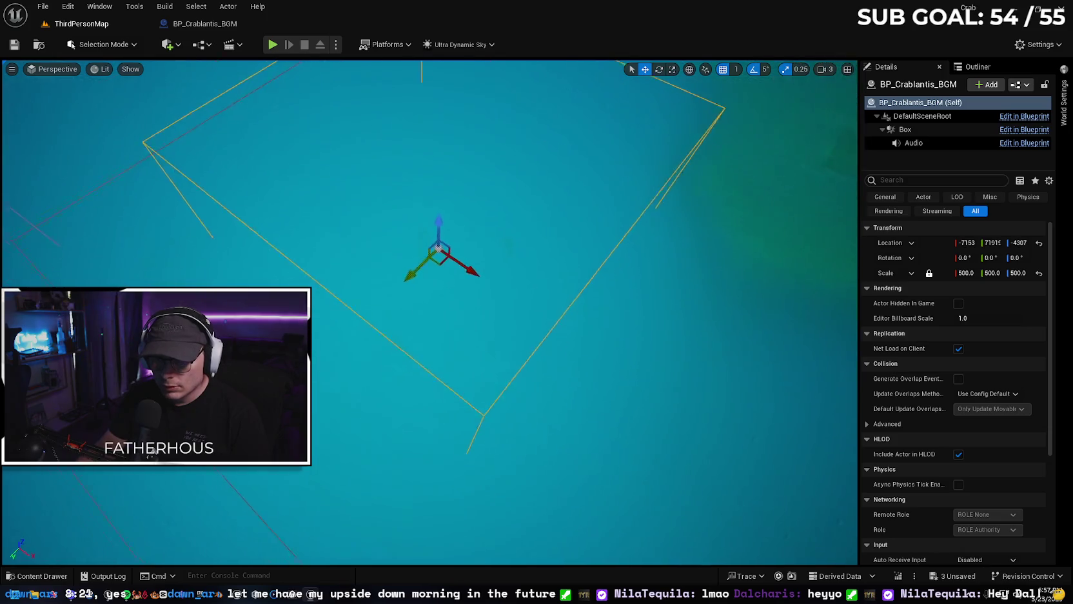
scroll(393, 348, "down", 5)
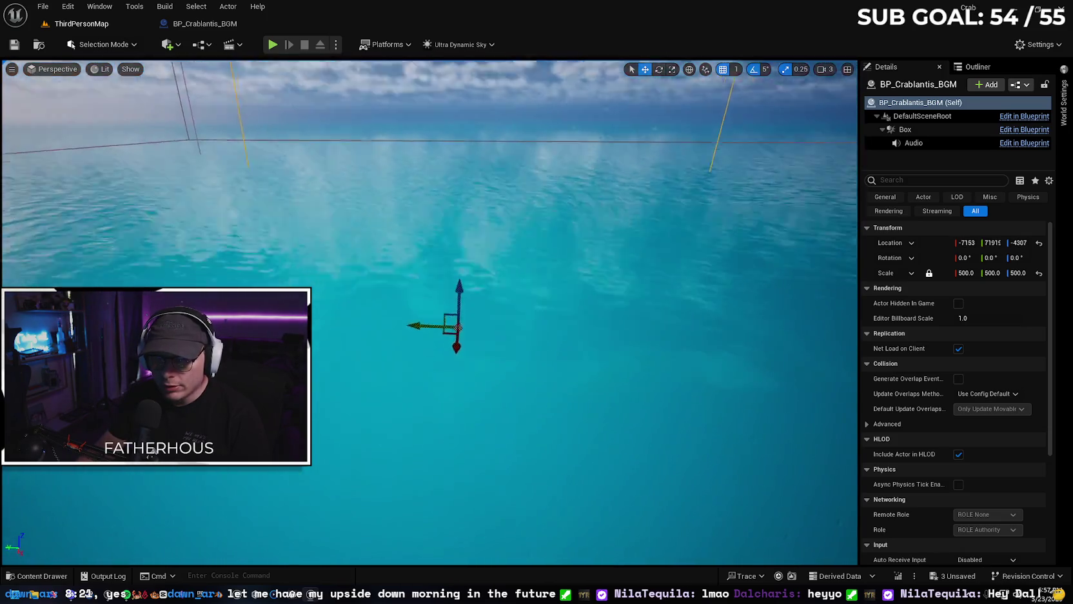
- Select the sunken small boat above the ruins and view it from over the water
left_click_drag(418, 253, 418, 252)
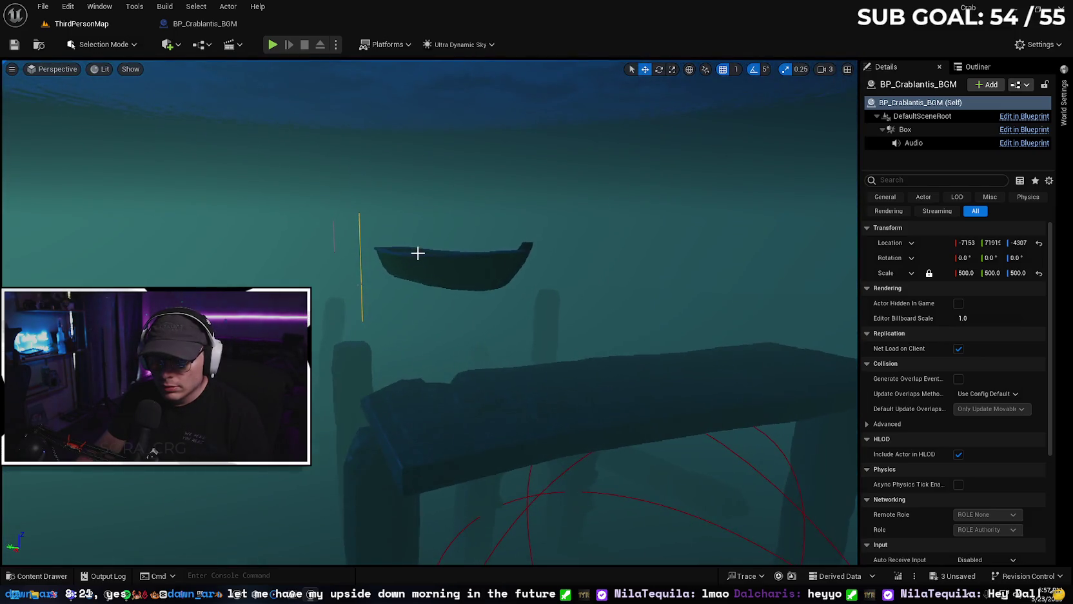
left_click(418, 253)
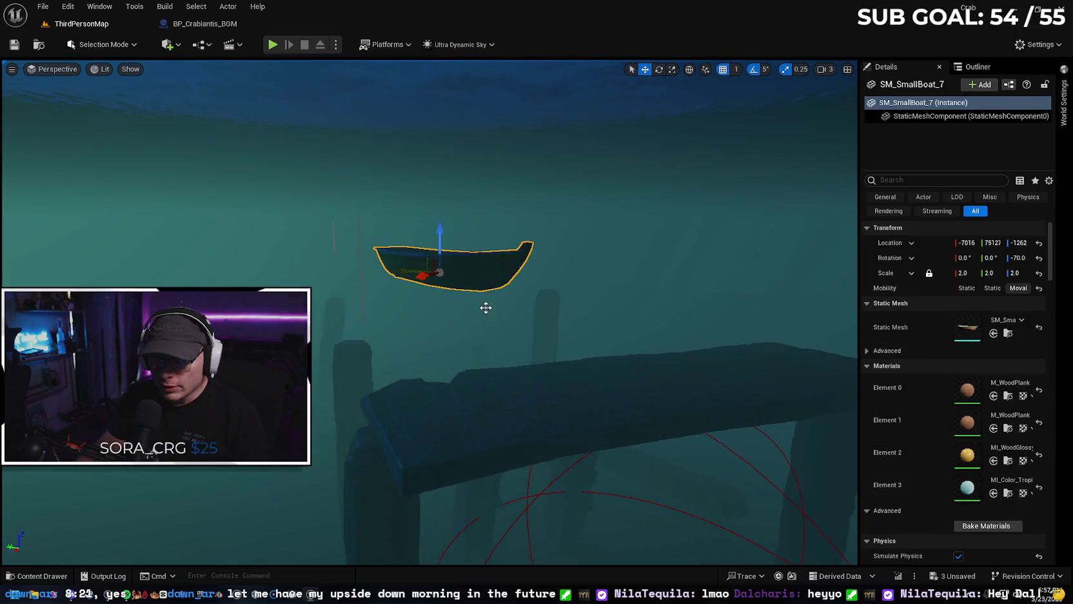
scroll(431, 327, "down", 5)
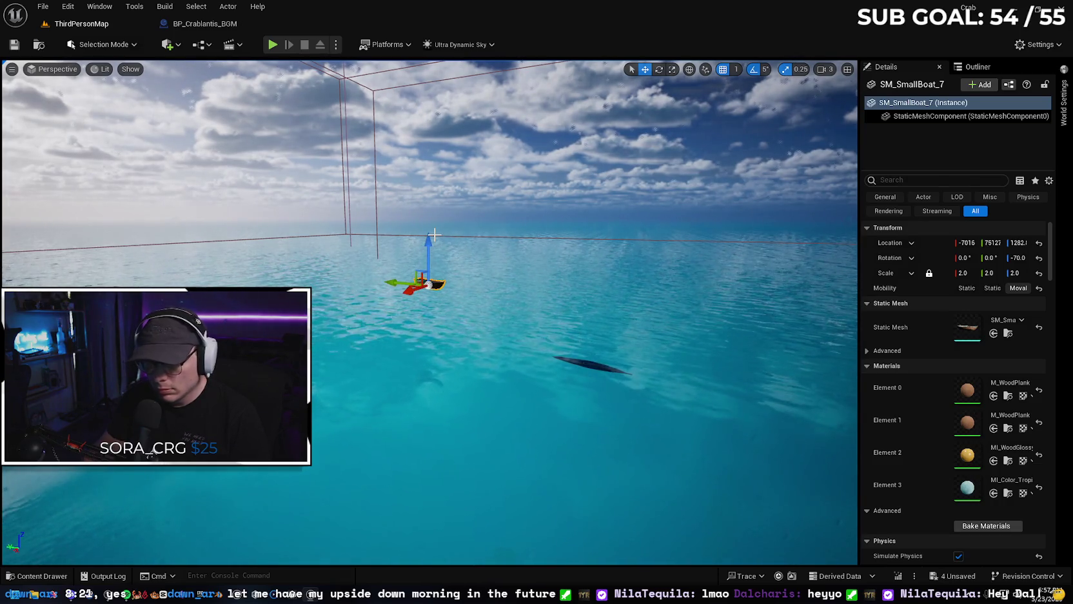
scroll(434, 234, "up", 3)
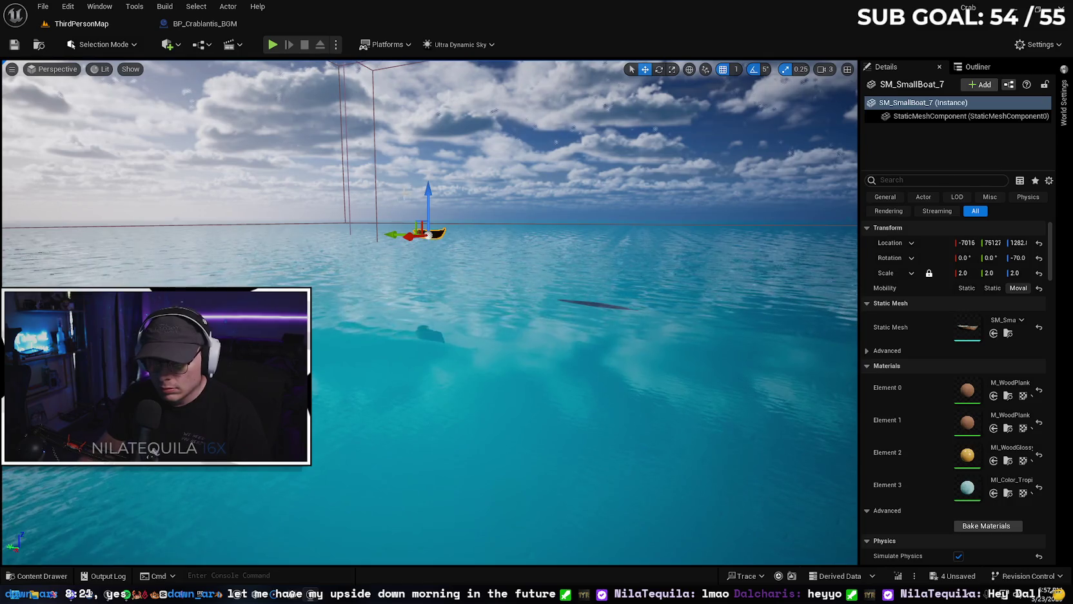
mouse_move(433, 240)
left_mouse_down()
mouse_move(433, 287)
mouse_move(434, 213)
left_mouse_up()
mouse_move(489, 231)
left_mouse_down()
mouse_move(489, 222)
mouse_move(489, 232)
left_mouse_up()
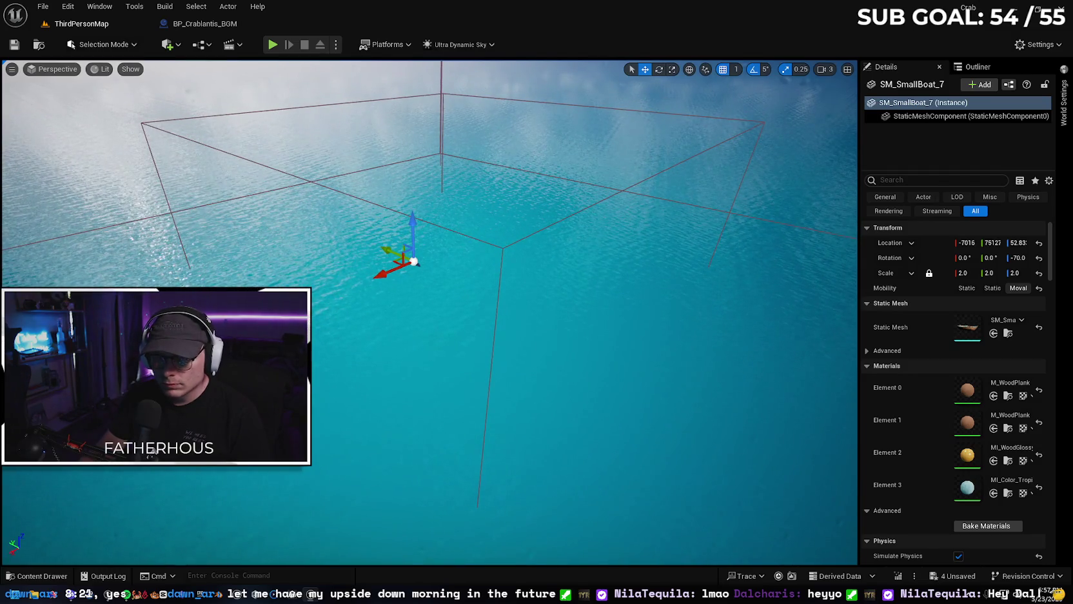
- Rotate the BP_Crablantis_BGM volume to -45° yaw and scale it to 700
left_click(517, 270)
left_click(503, 248)
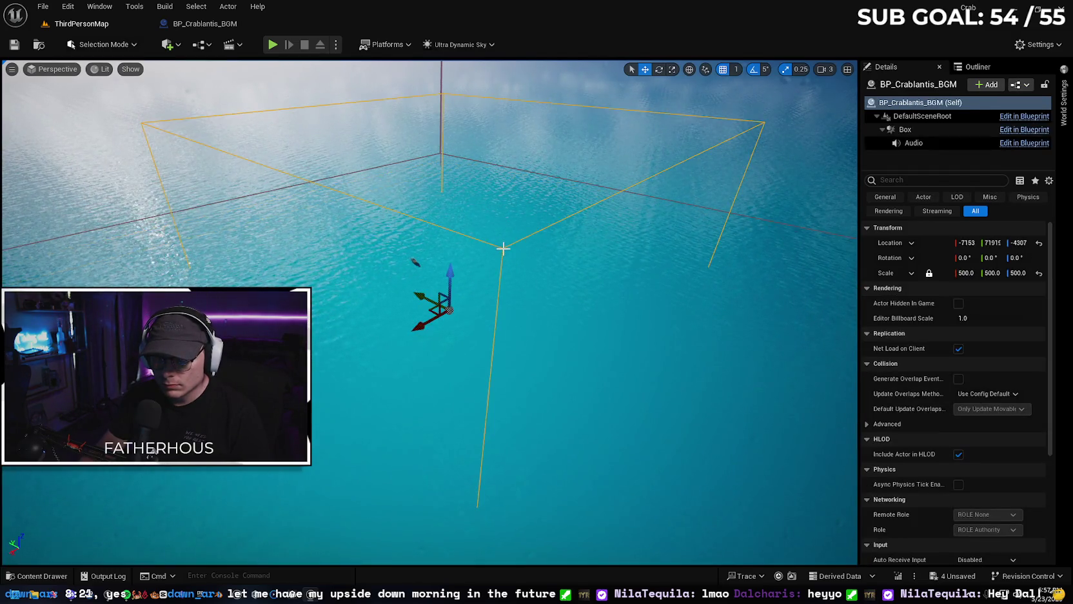
left_click_drag(445, 347, 439, 349)
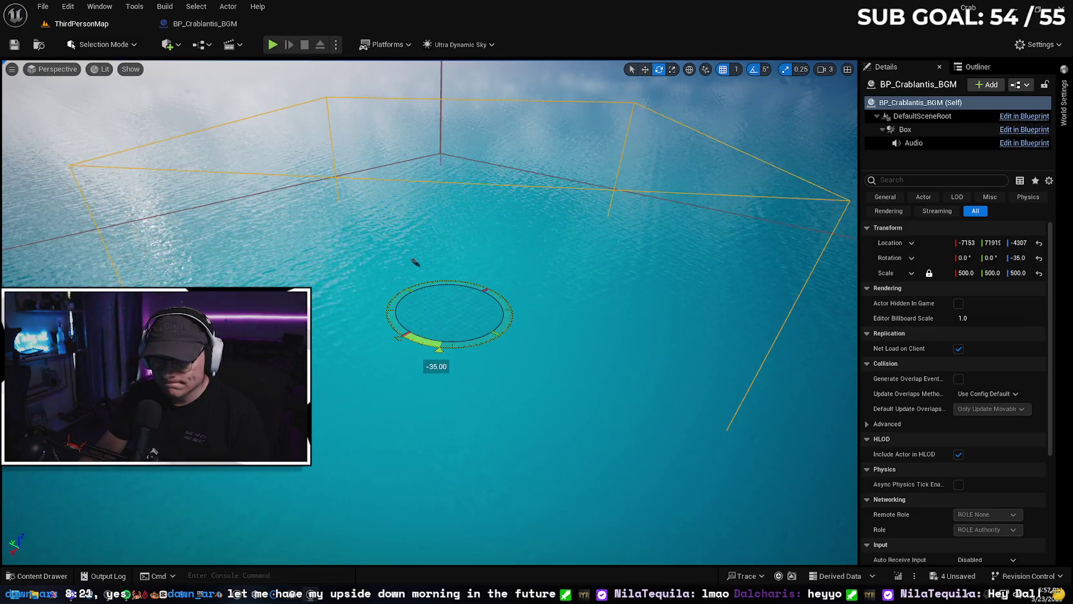
left_click_drag(490, 319, 495, 284)
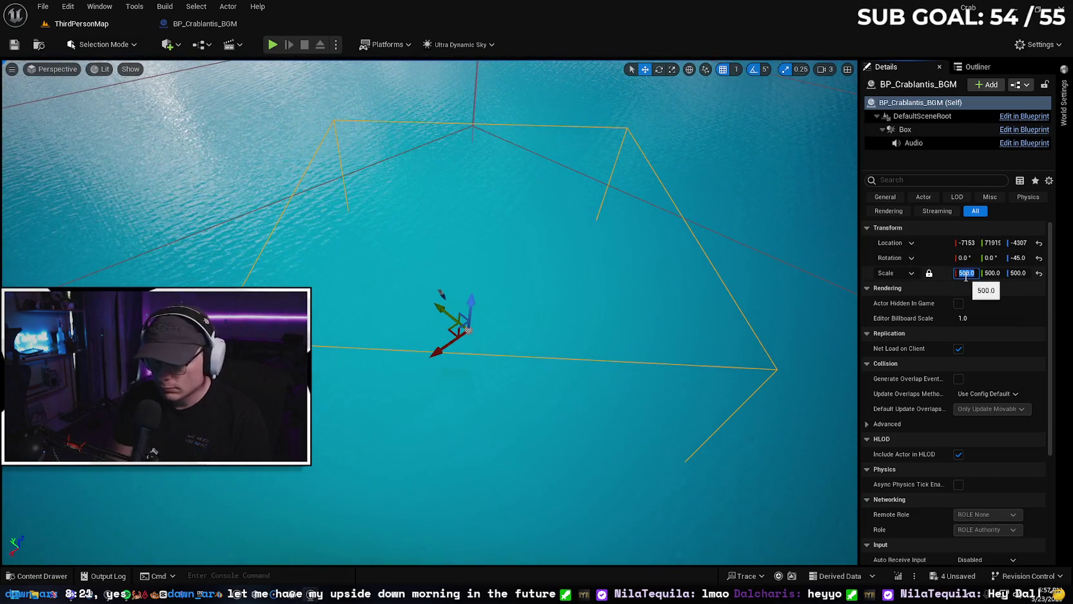
key("Return")
- Raise the volume above the seabed and enlarge it to a uniform 900 scale
left_click_drag(694, 288, 694, 224)
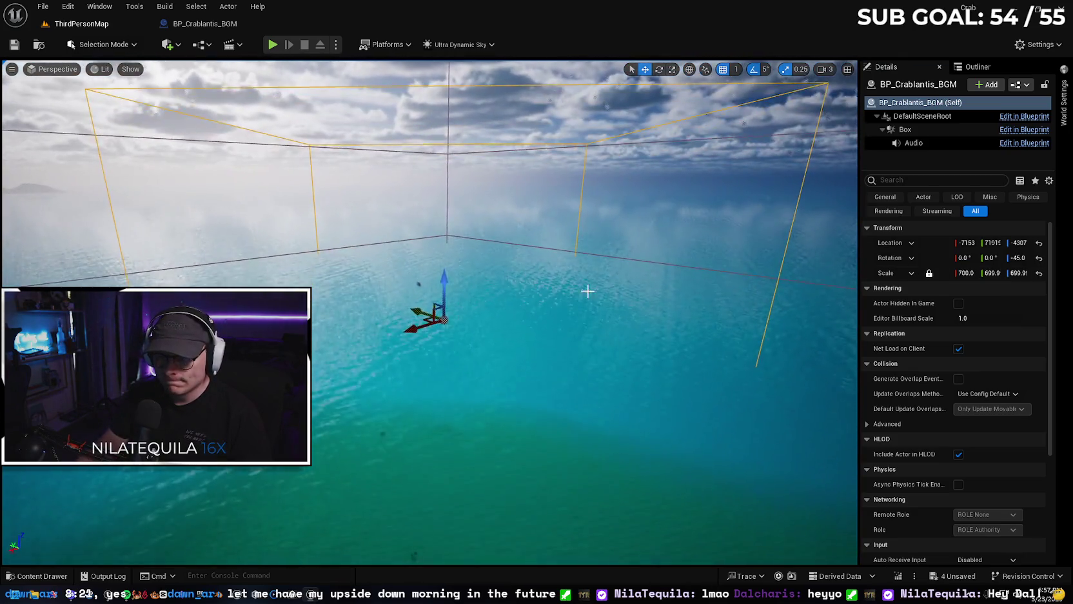
left_click_drag(442, 287, 439, 333)
mouse_move(519, 350)
left_mouse_down()
mouse_move(519, 298)
mouse_move(472, 277)
mouse_move(473, 209)
left_mouse_up()
type("800")
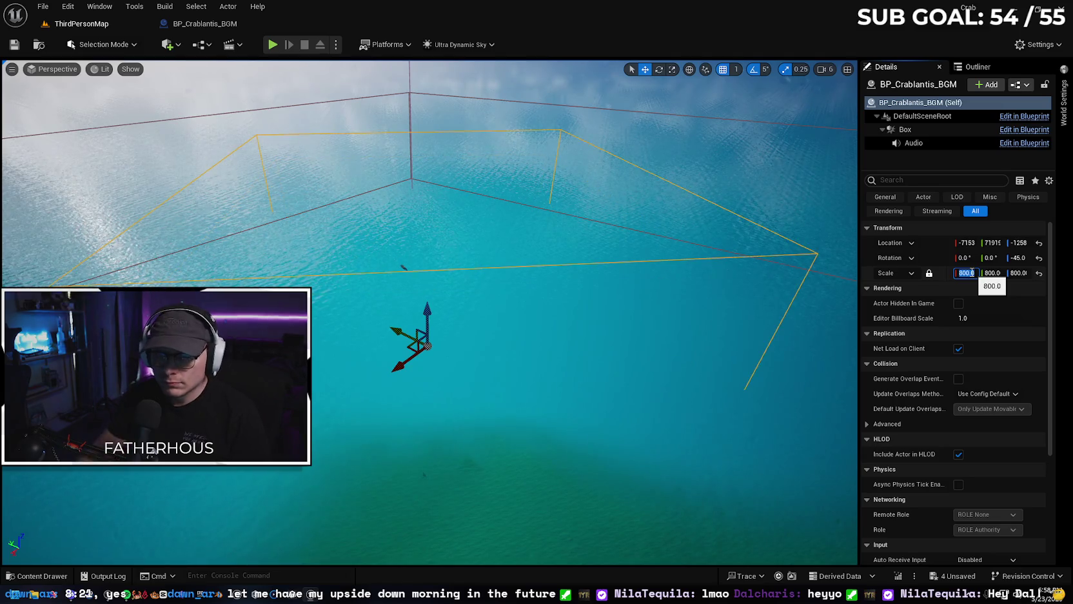
type("900")
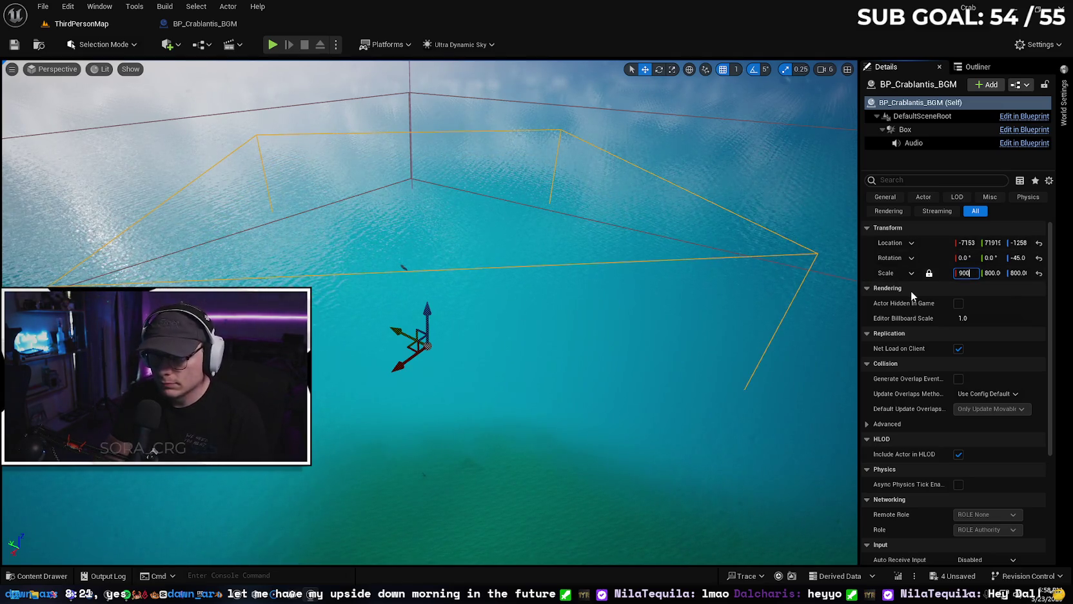
key("Return")
left_click_drag(802, 277, 802, 461)
left_click_drag(274, 284, 274, 284)
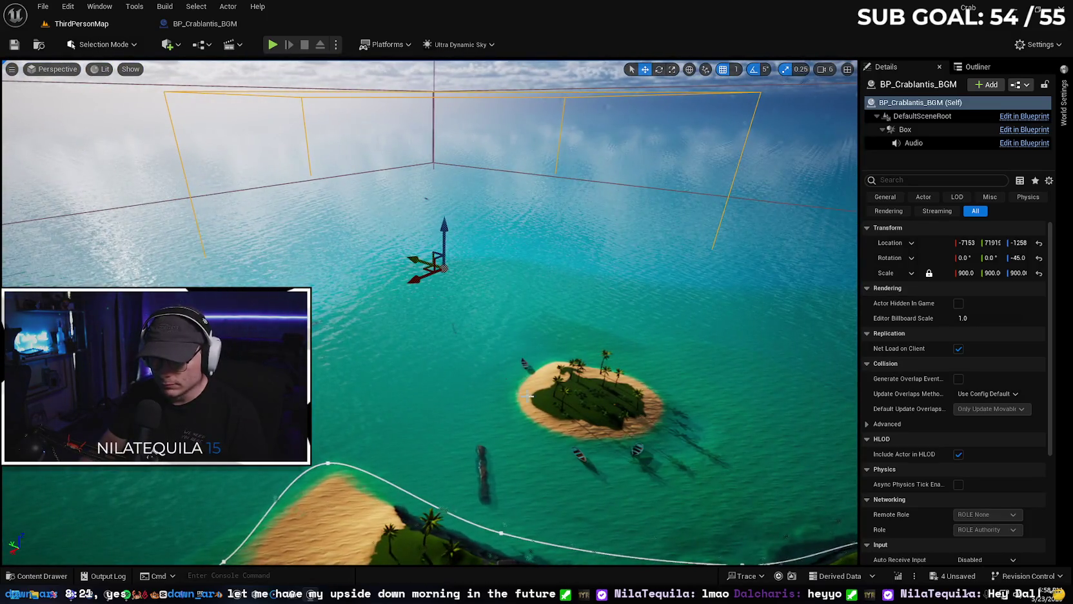
right_click(552, 411)
- Play from the island, walk the crab into the boat down to the ruins, then stop
left_click(592, 404)
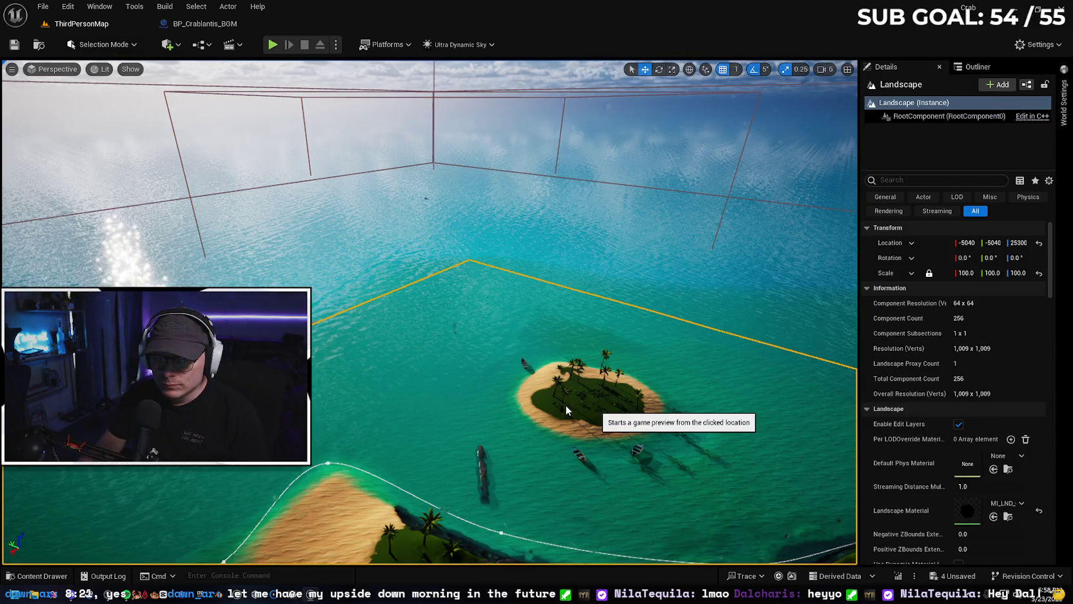
key("w")
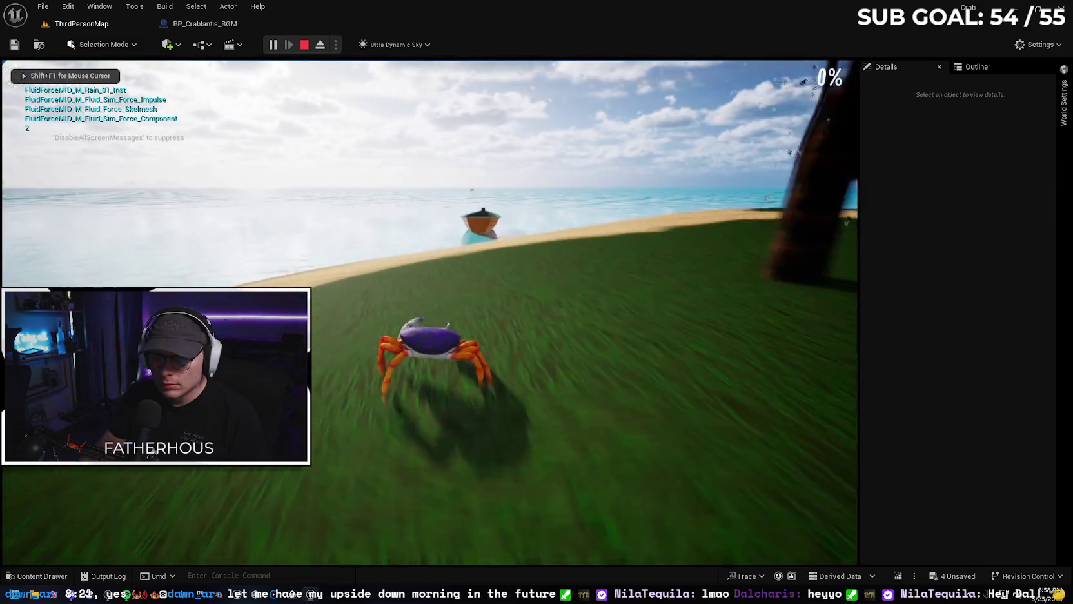
key("w")
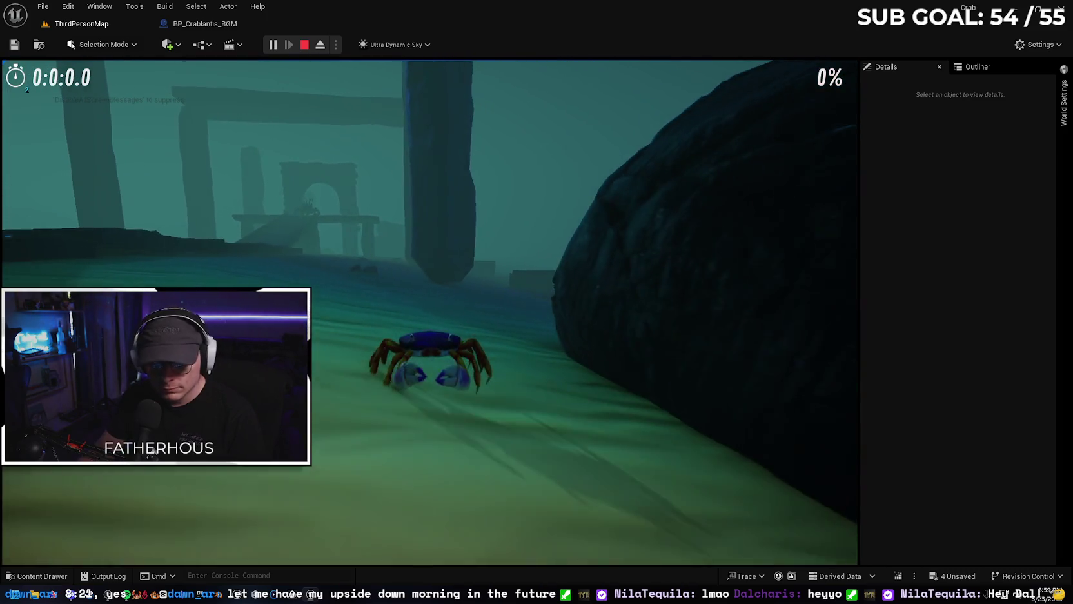
key("Escape")
mouse_move(515, 325)
left_mouse_down()
mouse_move(529, 325)
mouse_move(490, 325)
mouse_move(490, 271)
mouse_move(460, 311)
left_mouse_up()
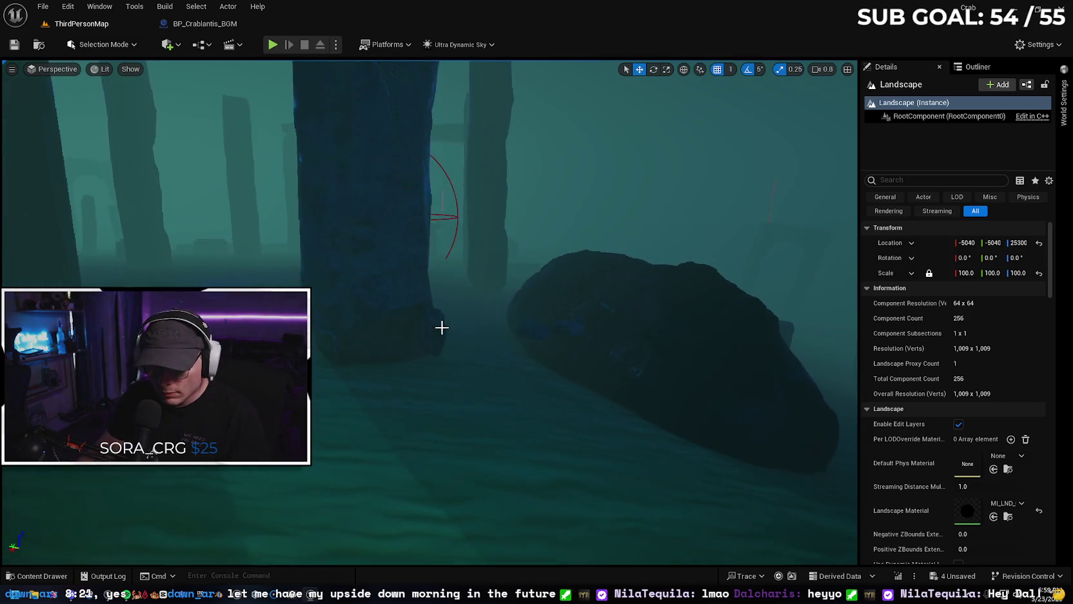
- Select the small rock beside the hexagon pillar and fly toward the ruins
left_click(441, 328)
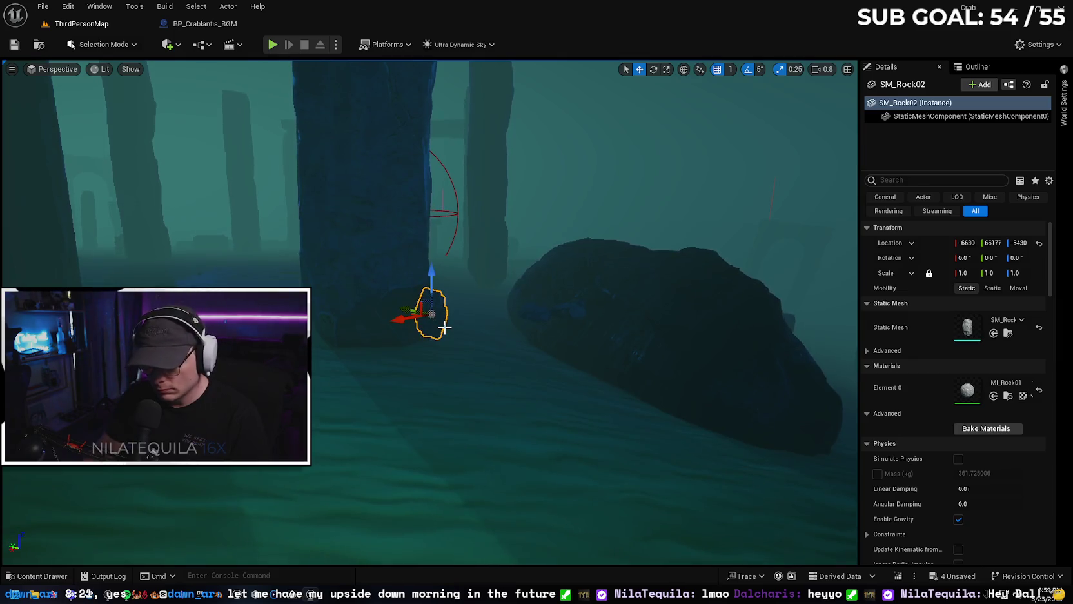
left_click_drag(445, 329, 473, 261)
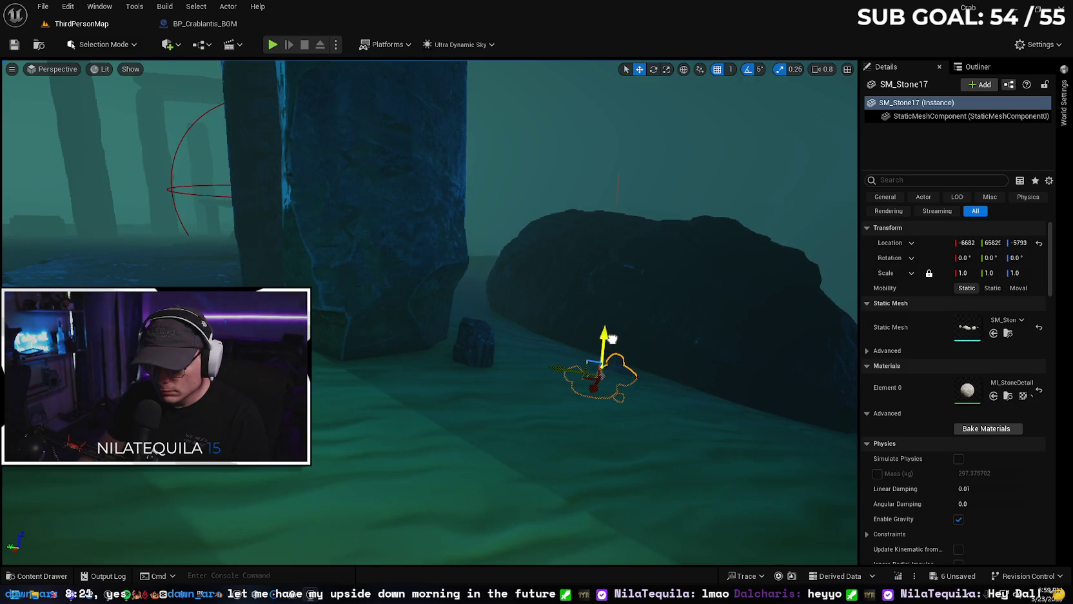
left_click_drag(618, 319, 609, 312)
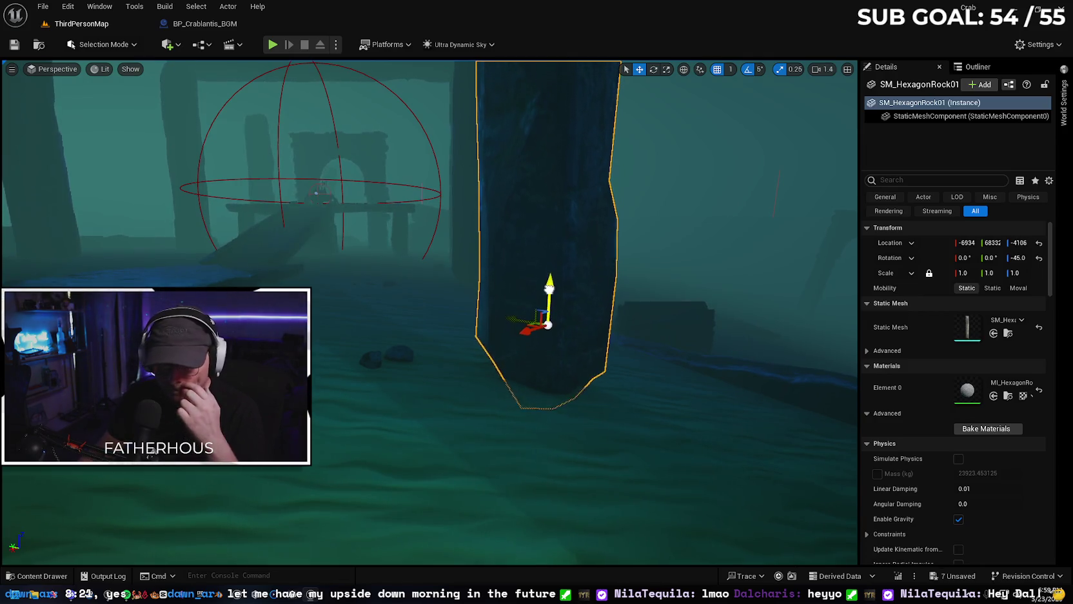
mouse_move(590, 325)
left_mouse_down()
mouse_move(588, 289)
mouse_move(565, 319)
left_mouse_up()
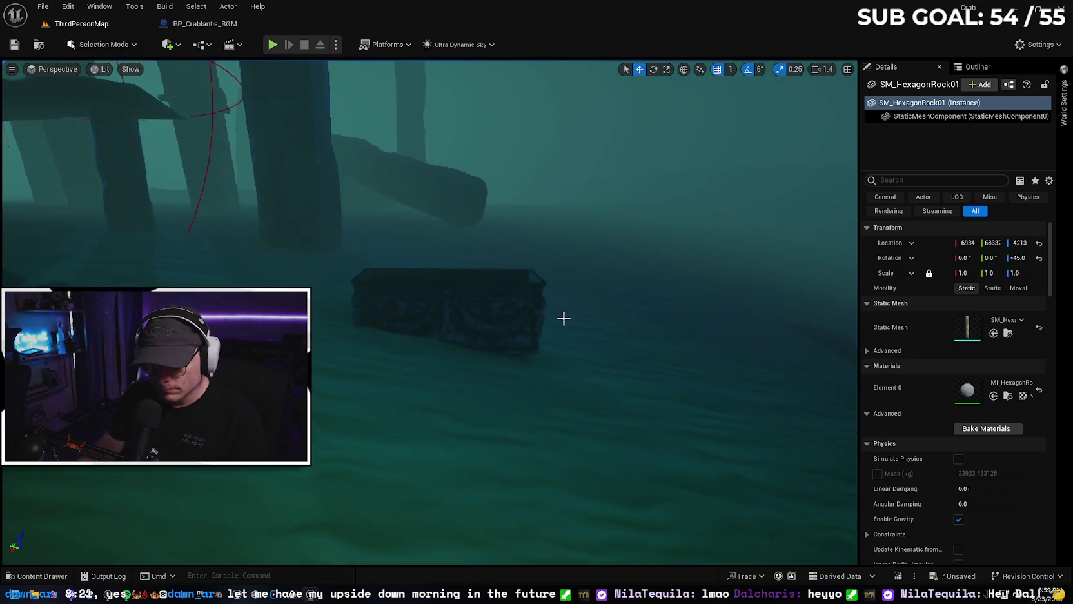
- Adjust the sarcophagus and stone cluster, rotating the sarcophagus by 5°, then reopen BP_Crablantis_BGM
left_click(468, 313)
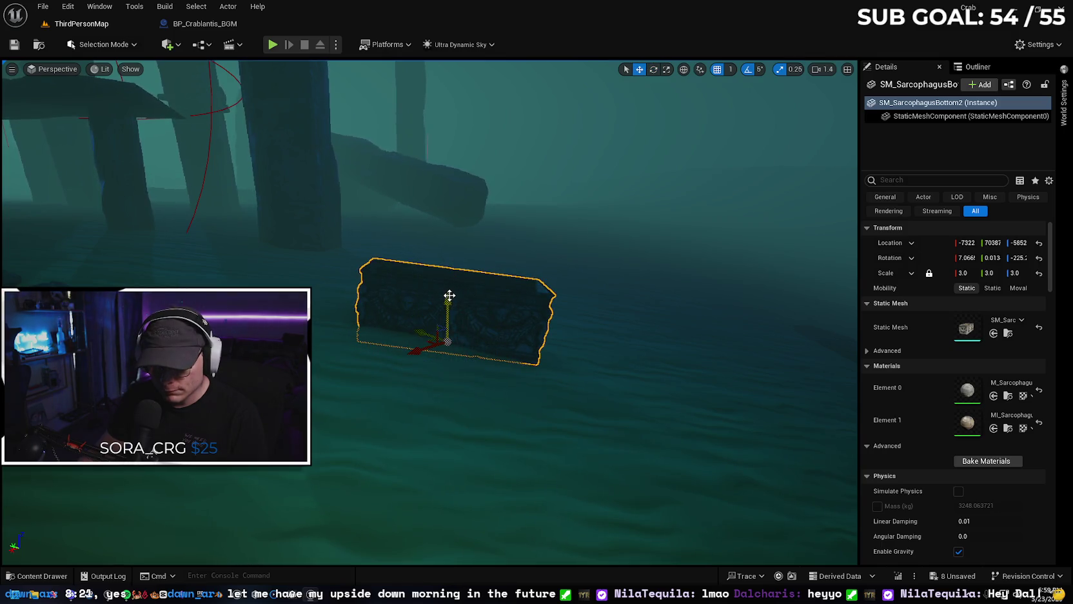
mouse_move(450, 301)
left_mouse_down()
mouse_move(498, 252)
mouse_move(456, 363)
left_mouse_up()
left_click(456, 363)
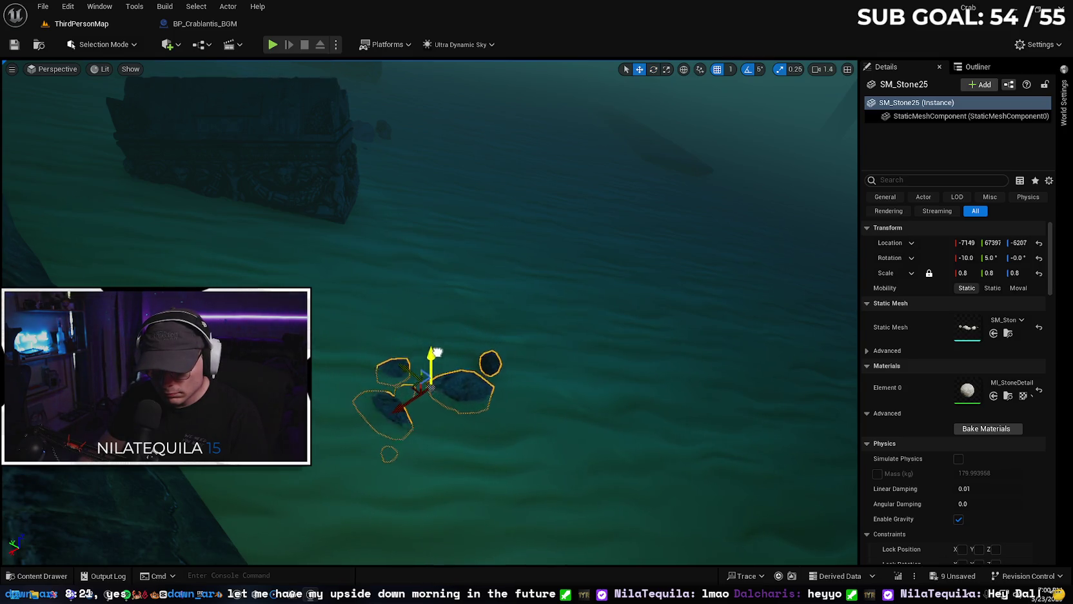
left_click_drag(531, 348, 510, 316)
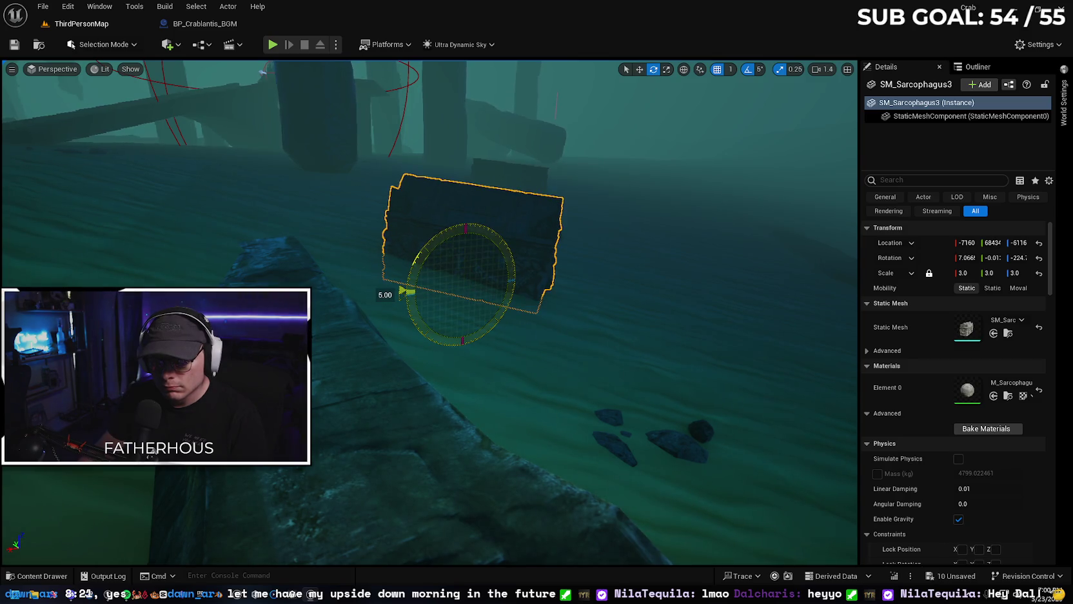
mouse_move(468, 242)
left_mouse_down()
mouse_move(451, 251)
mouse_move(461, 255)
mouse_move(445, 248)
mouse_move(458, 245)
mouse_move(448, 248)
mouse_move(458, 248)
mouse_move(459, 274)
left_mouse_up()
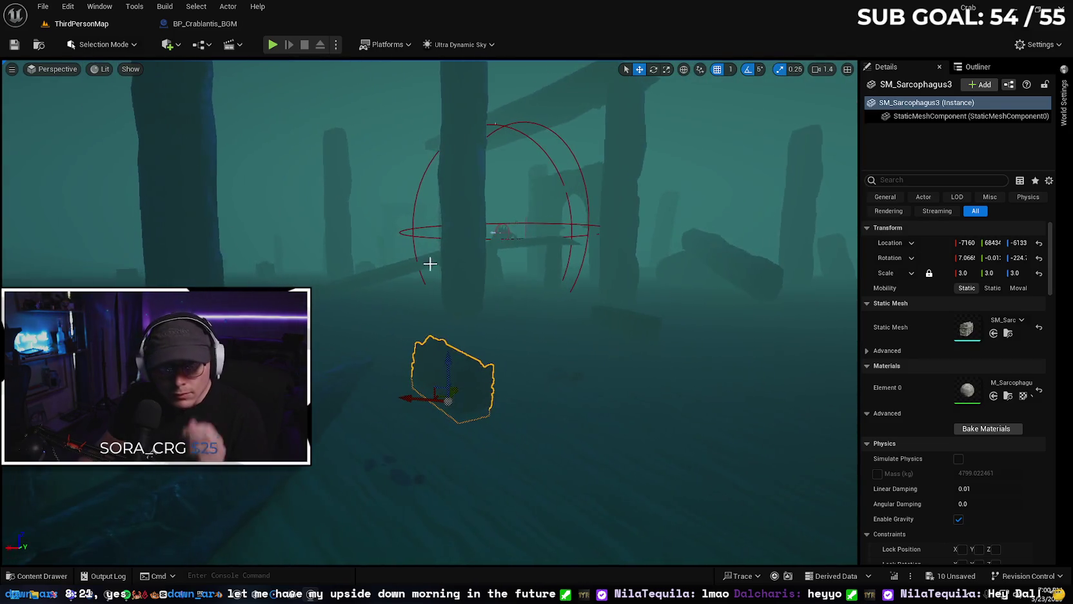
left_click(219, 28)
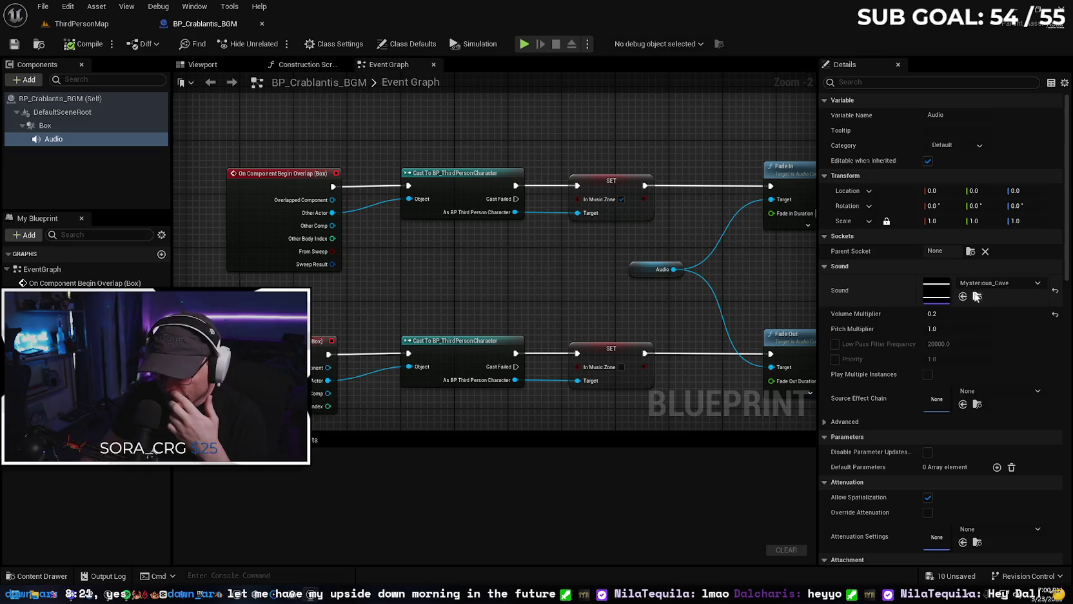
- Open and close Mysterious_Cave, return to ThirdPersonMap, and show the WAVS sound waves
left_click(977, 296)
double_click(596, 362)
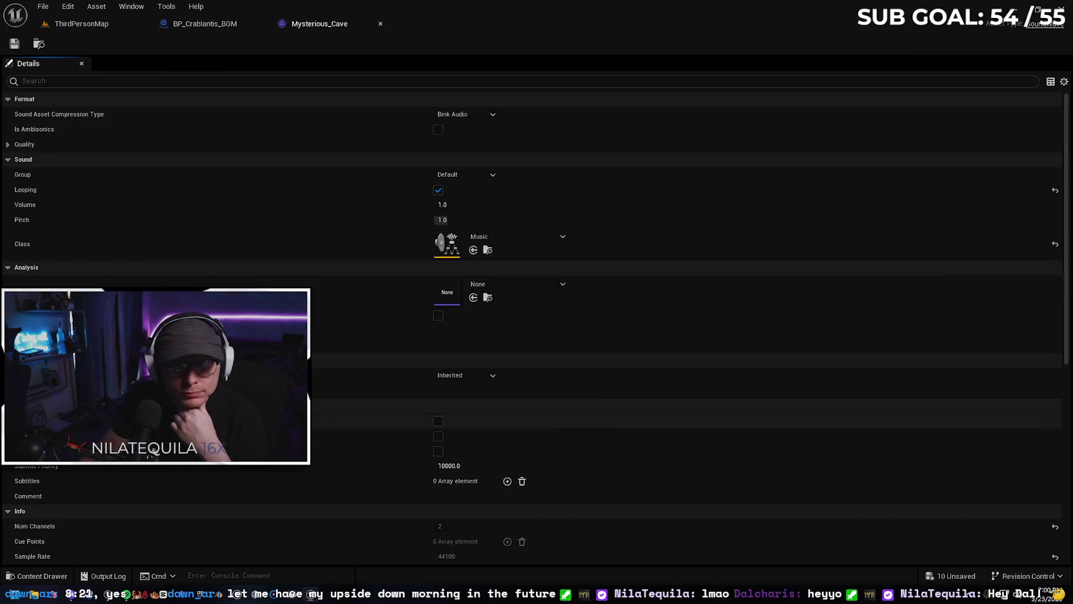
left_click(380, 24)
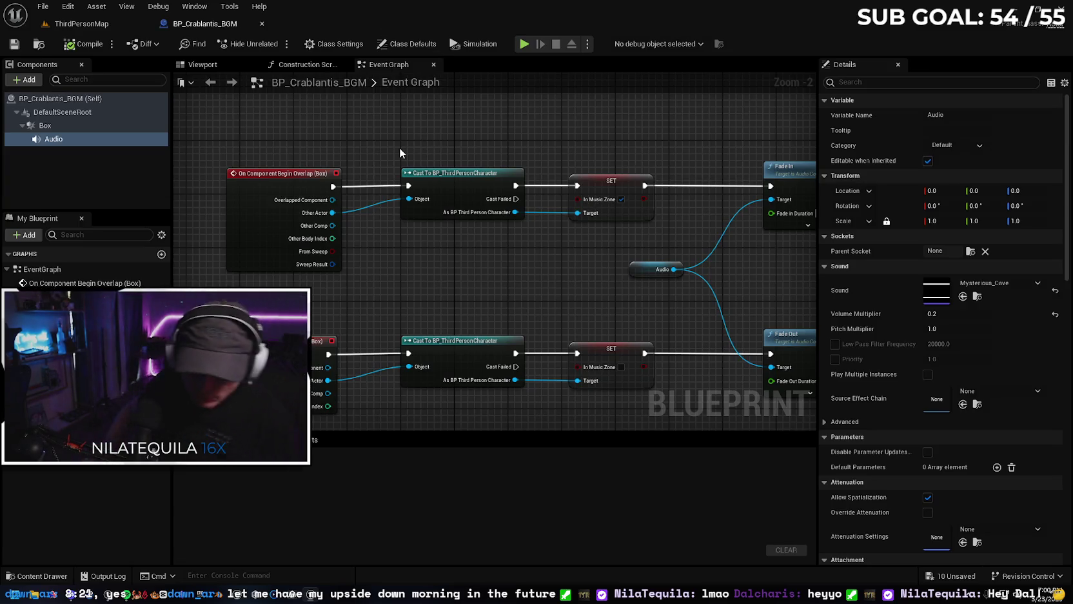
left_click(92, 28)
mouse_move(451, 323)
left_mouse_down()
mouse_move(452, 290)
mouse_move(425, 303)
mouse_move(420, 372)
left_mouse_up()
left_click(47, 575)
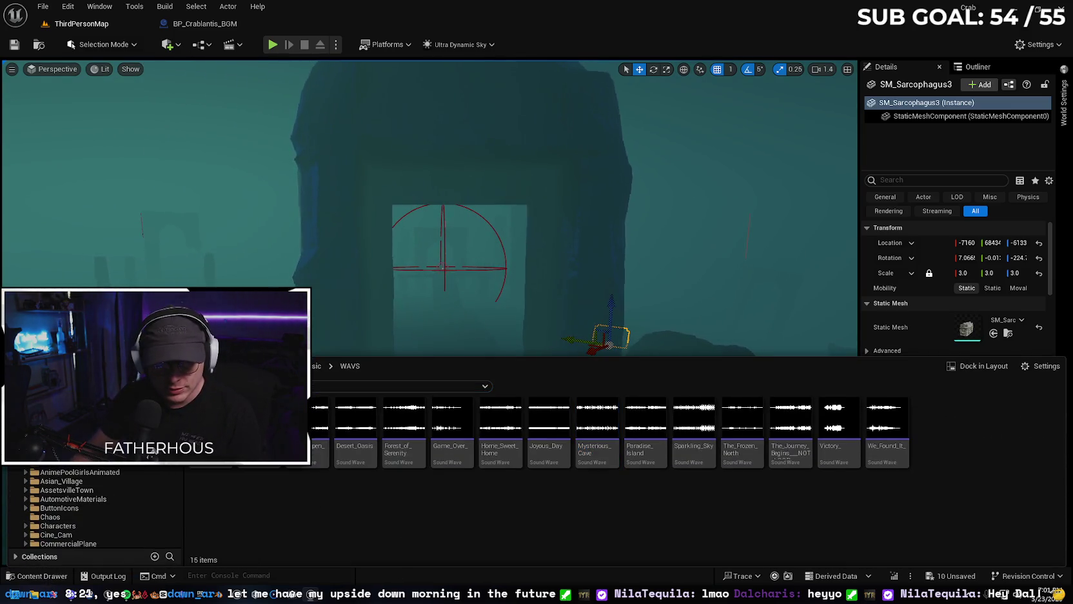
- Browse the content drawer to the Stylized_Egypt building meshes folder
left_click(66, 472)
scroll(82, 483, "down", 5)
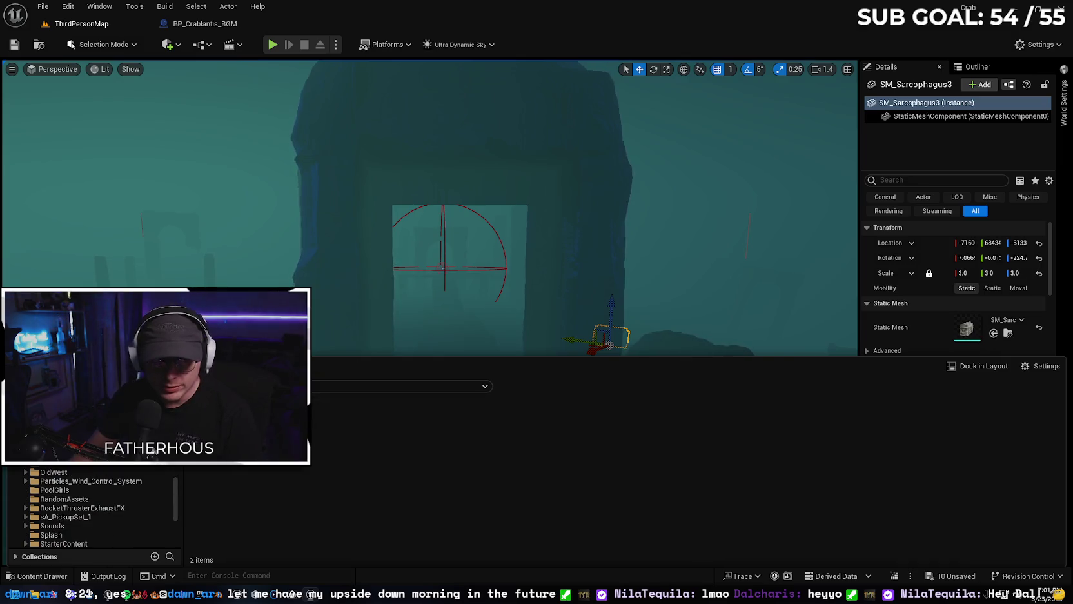
scroll(81, 500, "down", 2)
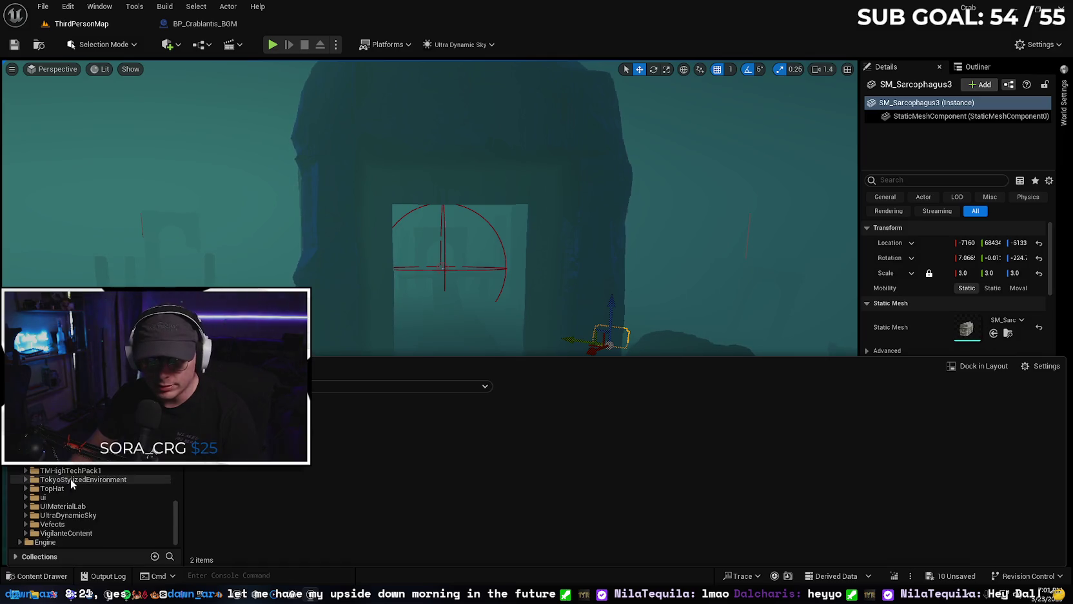
scroll(115, 478, "up", 1)
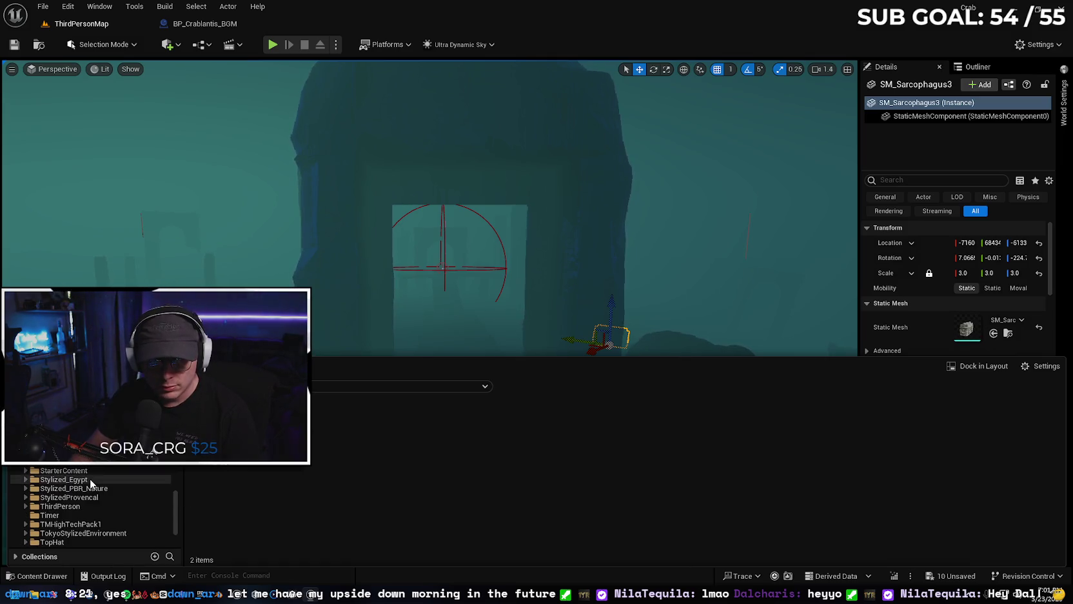
double_click(321, 416)
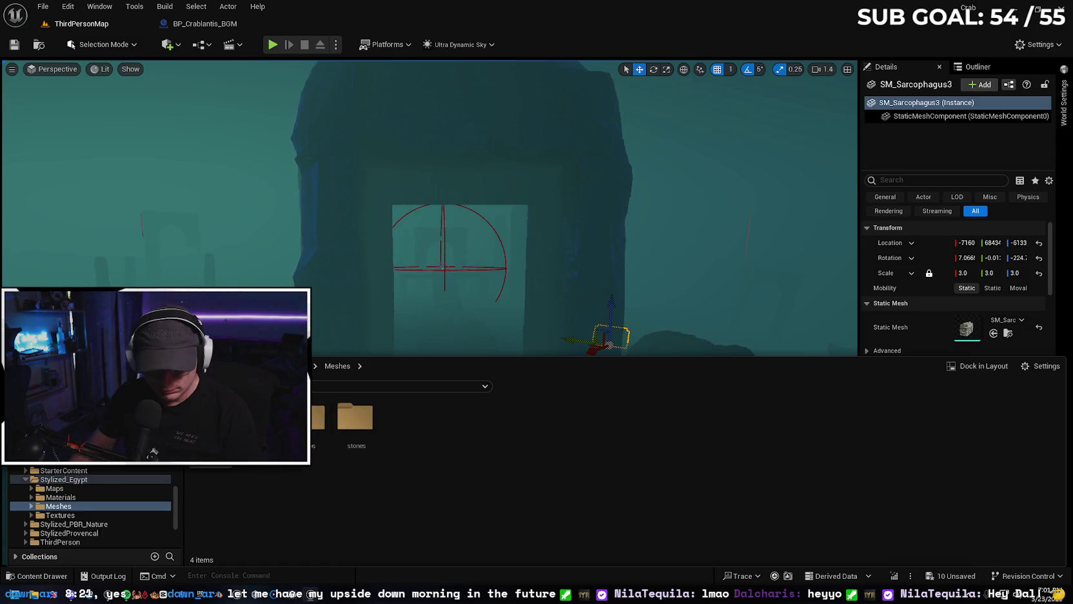
double_click(219, 416)
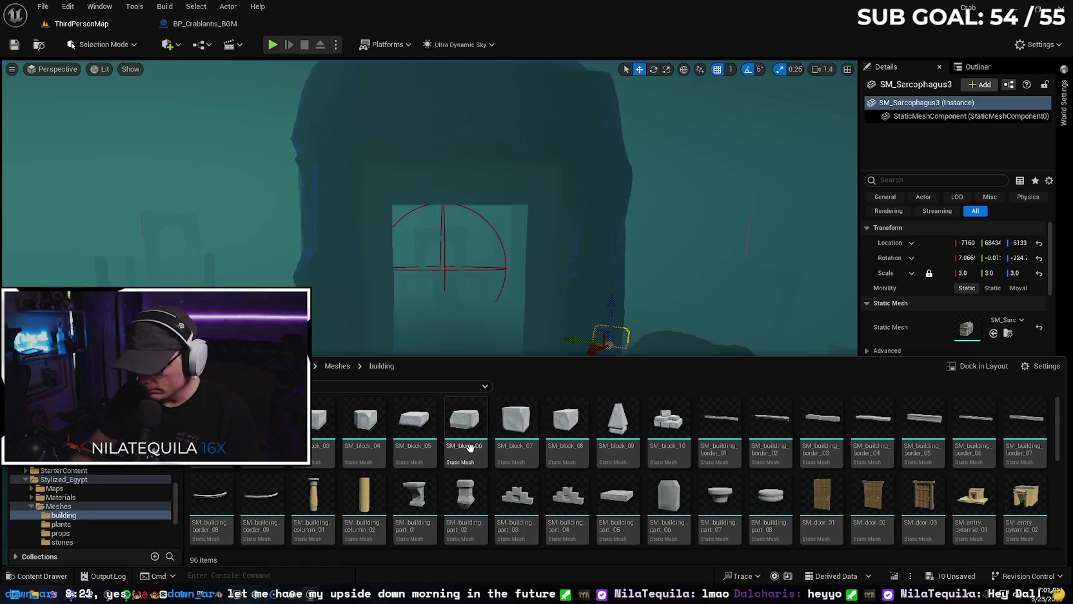
- Scroll through the building meshes, then fly up from underwater to the sea surface
scroll(618, 470, "down", 2)
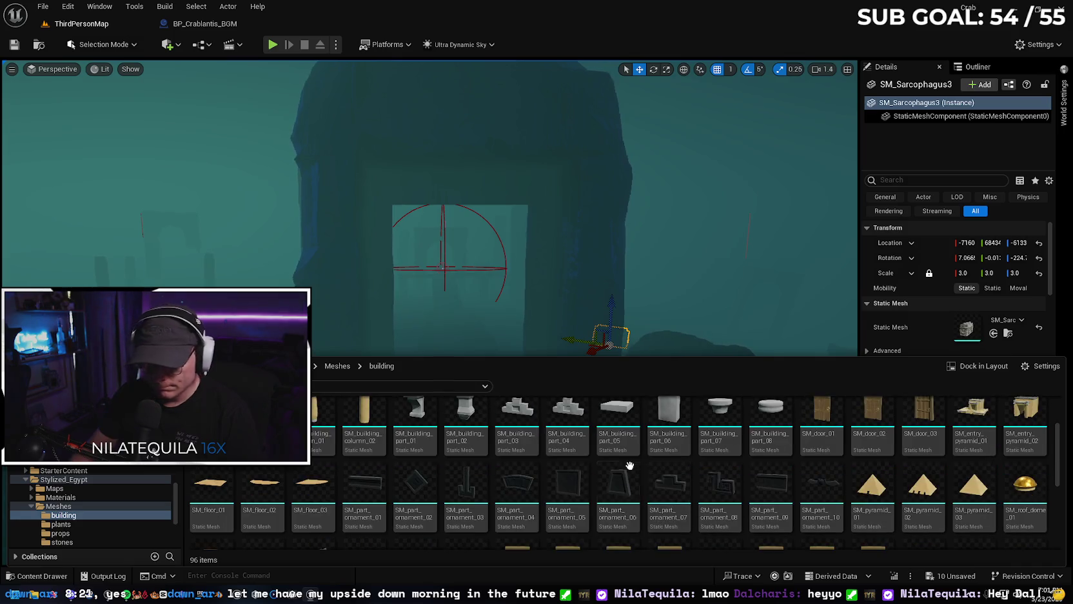
scroll(597, 472, "down", 2)
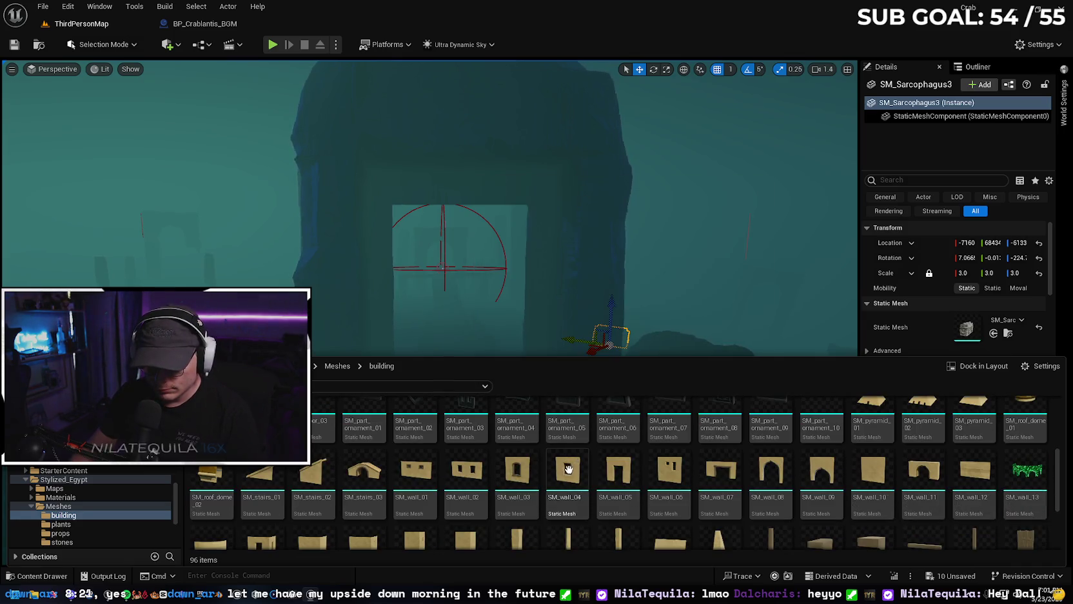
scroll(806, 465, "down", 2)
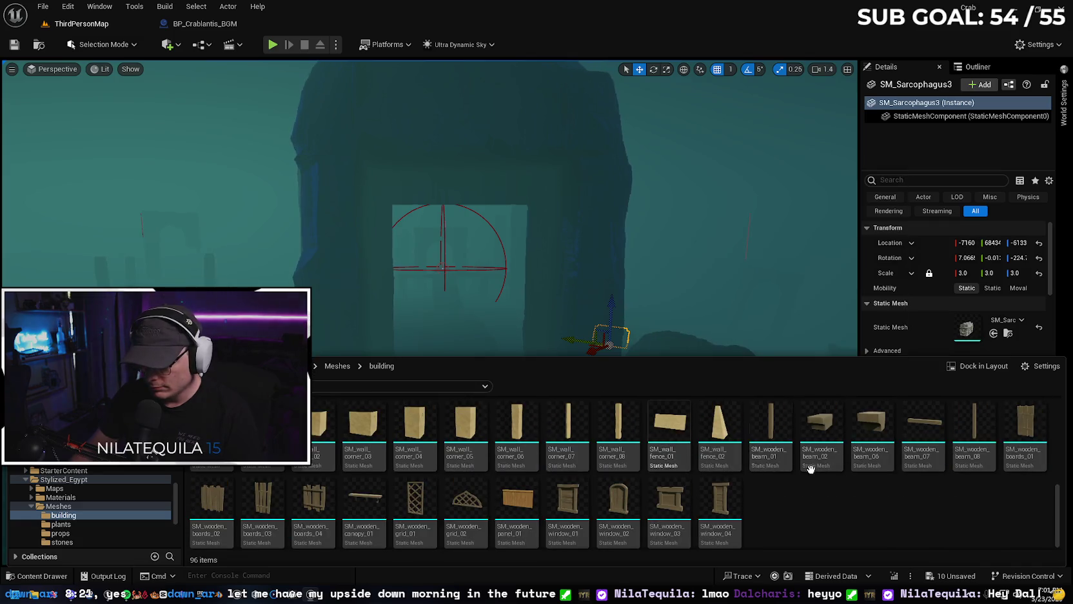
scroll(768, 465, "down", 1)
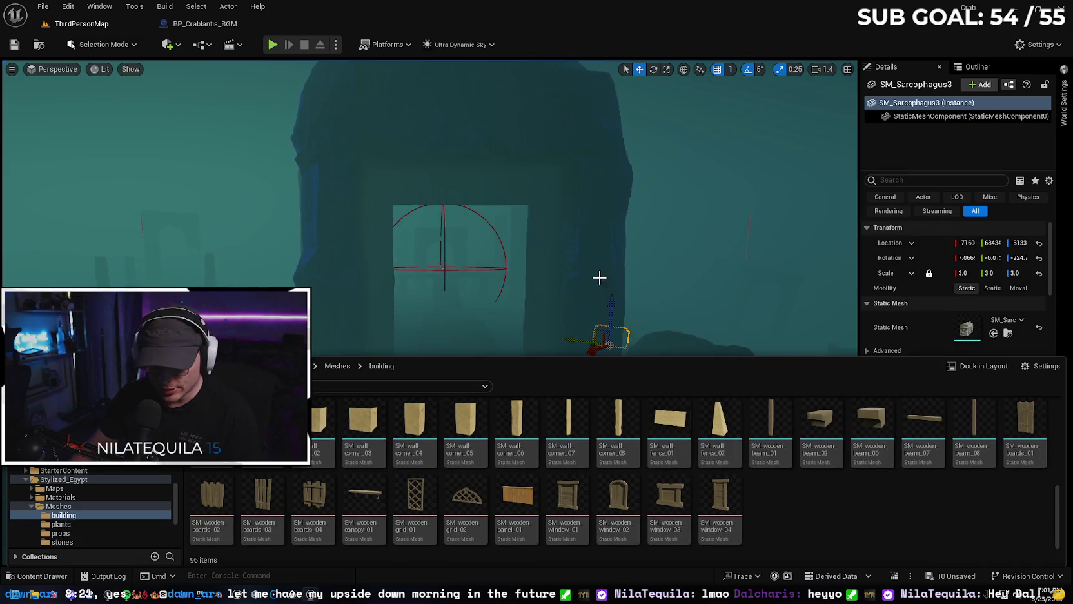
mouse_move(600, 277)
left_mouse_down()
mouse_move(605, 199)
mouse_move(380, 167)
mouse_move(323, 252)
left_mouse_up()
scroll(490, 187, "up", 1)
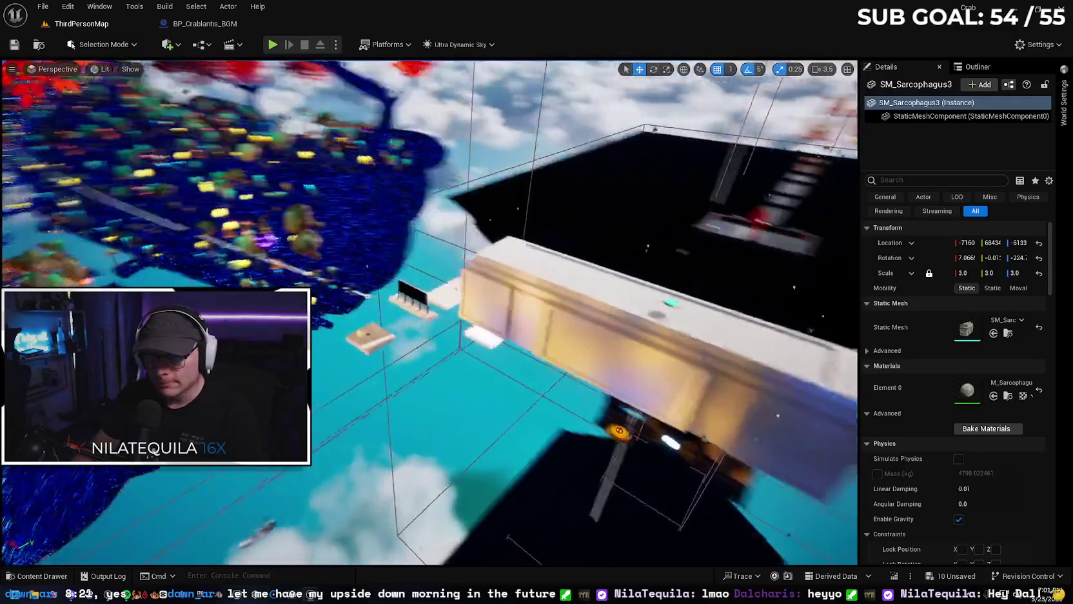
- Fly up to the floating pipe structures and reopen the Stylized_Egypt building meshes in the Content Drawer
left_click_drag(323, 252, 255, 353)
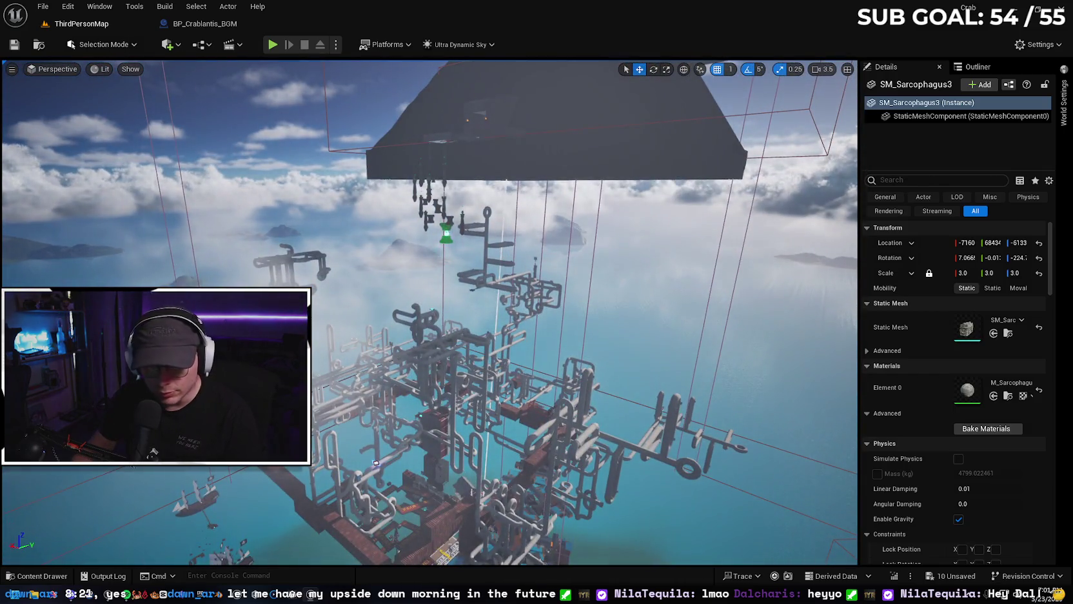
left_click(44, 578)
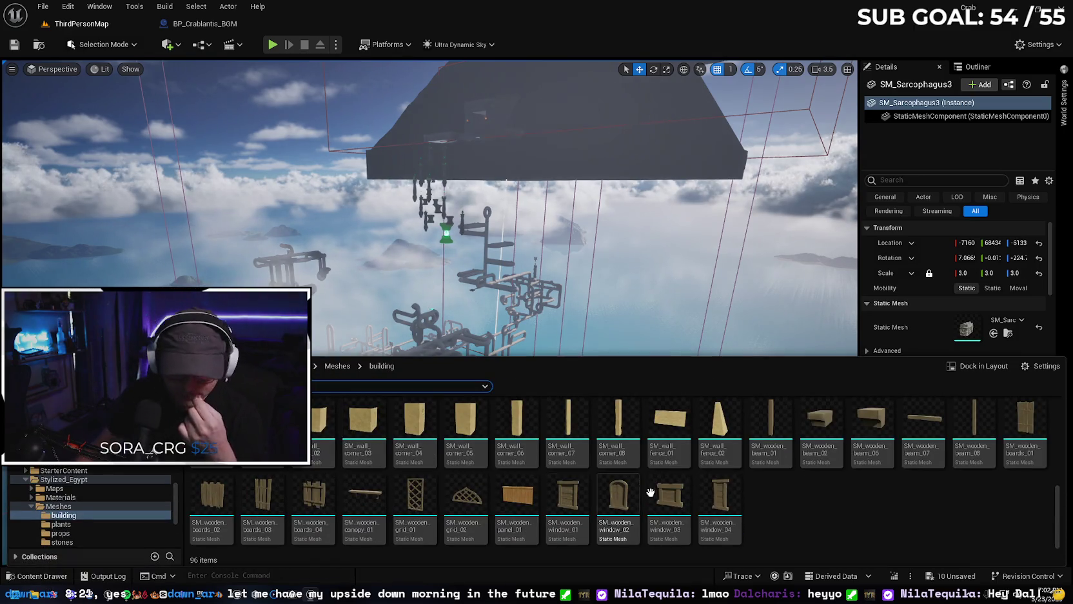
- Switch the Content Drawer back to the WAVS music folder and fly into the pipe structure
key("alt+Left")
key("alt+Left")
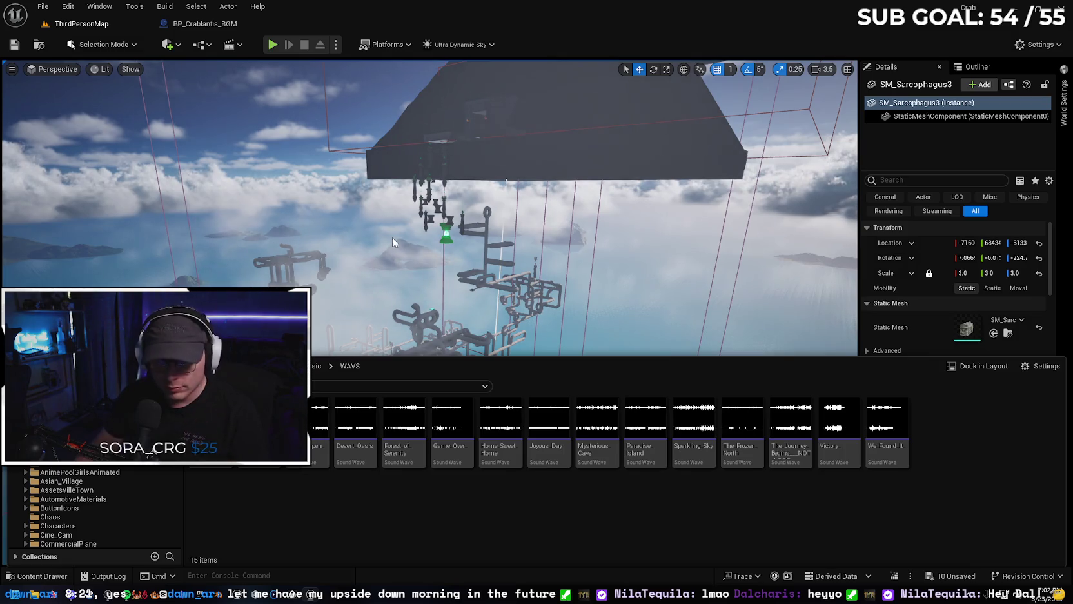
left_click(320, 275)
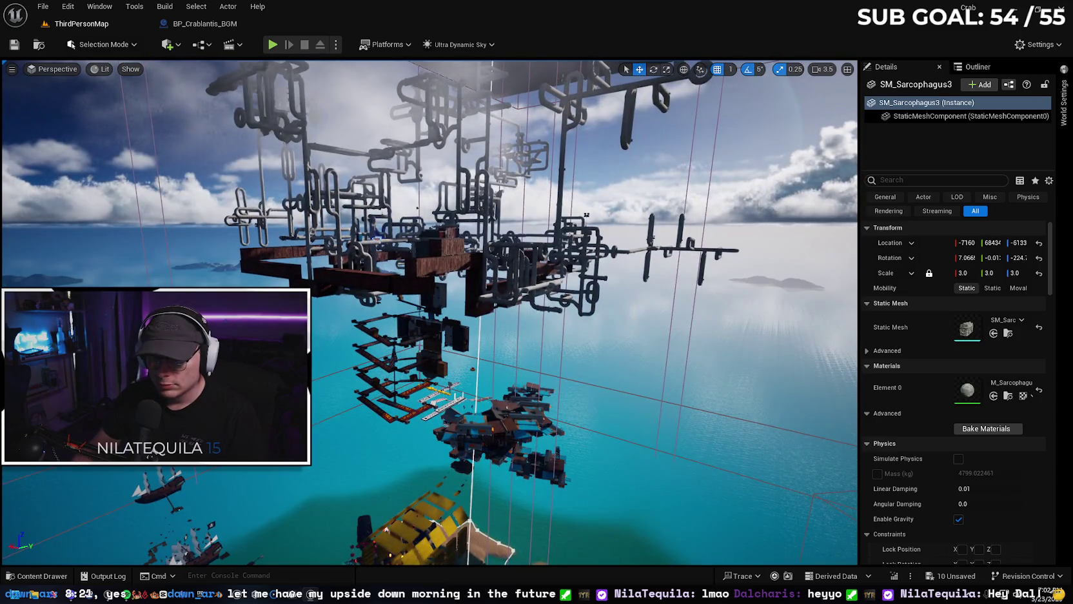
left_click(51, 579)
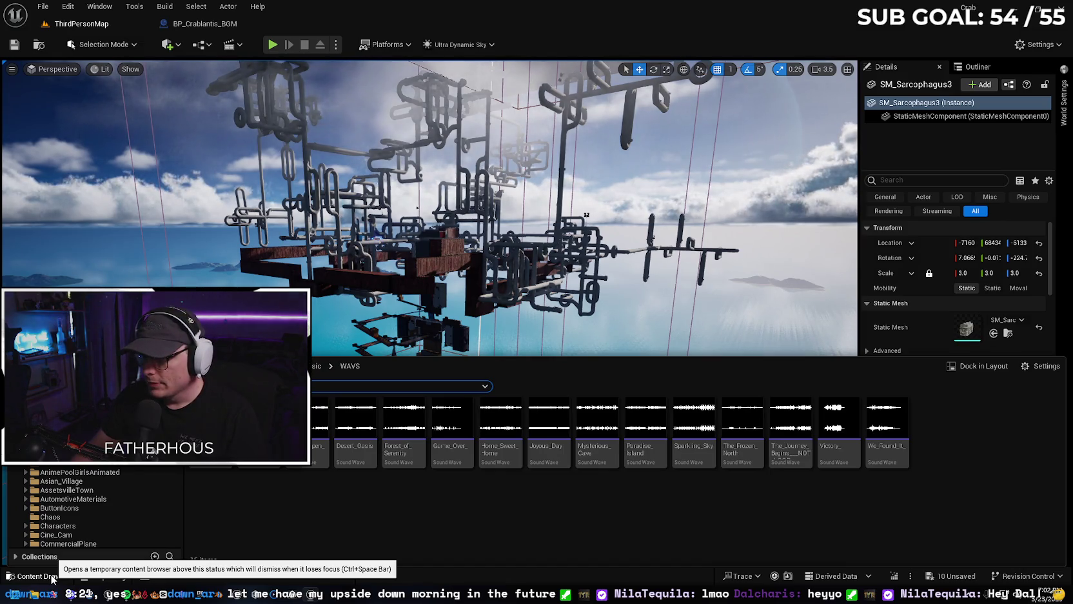
- Fly down toward the sea and over to the floating rocks, reopening the WAVS tracks each time
mouse_move(413, 258)
left_mouse_down()
mouse_move(451, 284)
mouse_move(435, 313)
mouse_move(504, 343)
mouse_move(7, 564)
left_mouse_up()
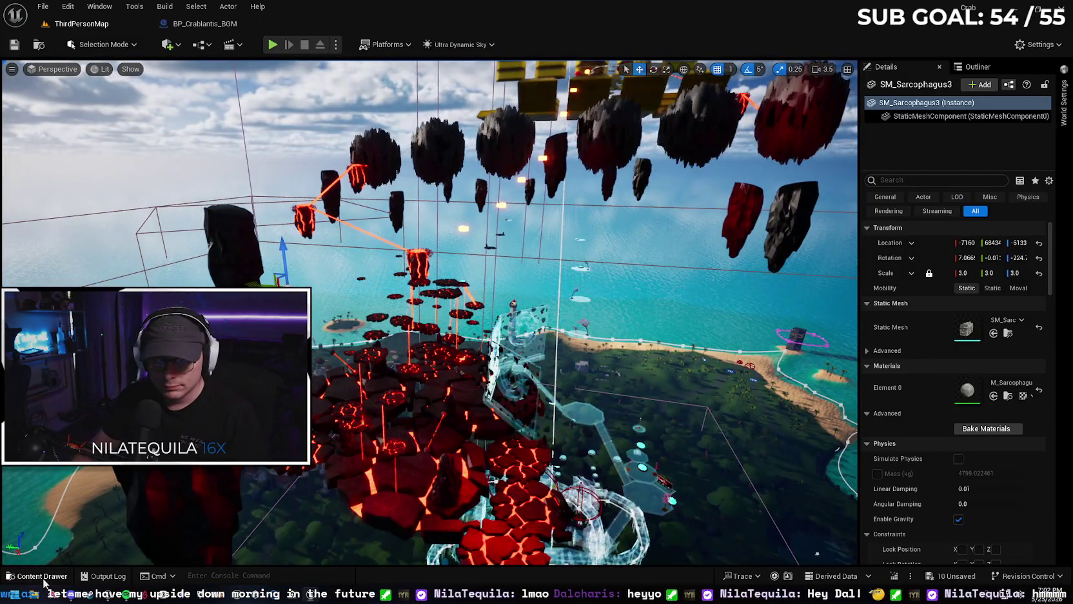
left_click(42, 576)
left_click_drag(416, 260, 352, 338)
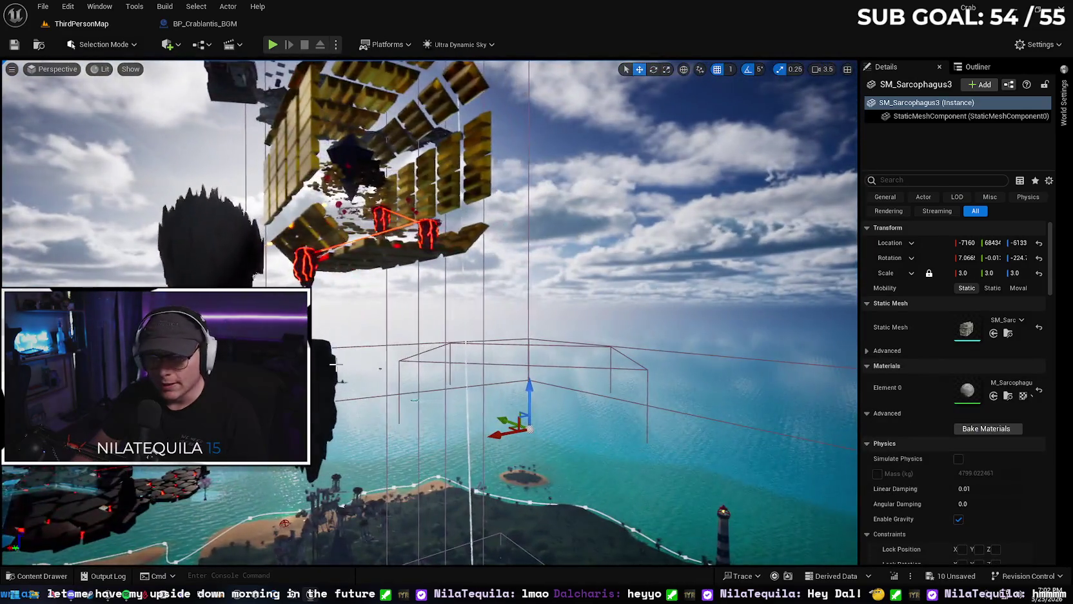
left_click(54, 577)
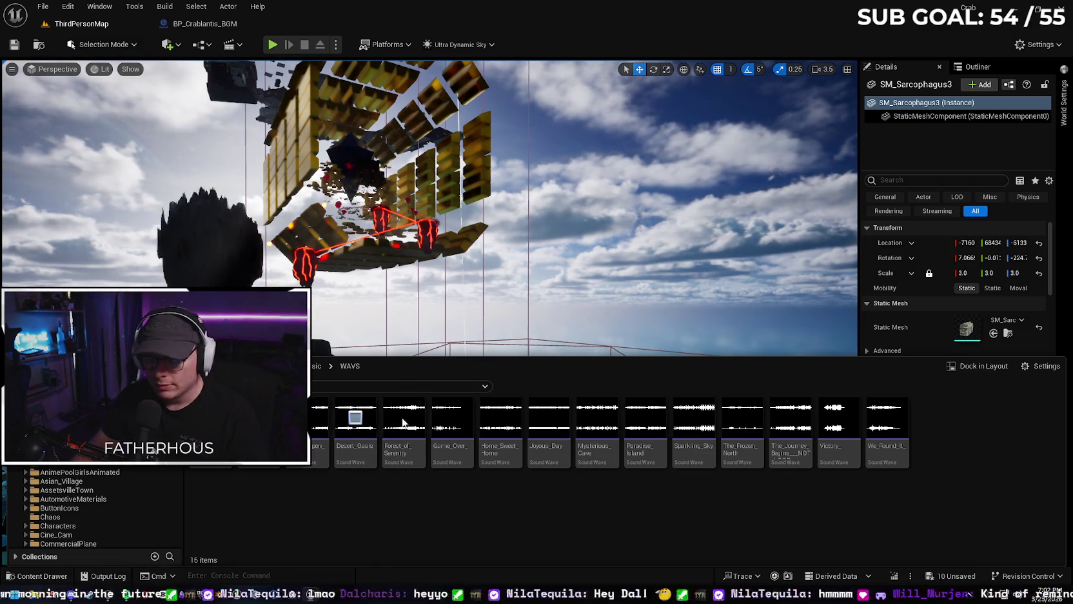
- Switch the preview to another WAVS track, glance at the level, and reopen the folder
left_click(458, 419)
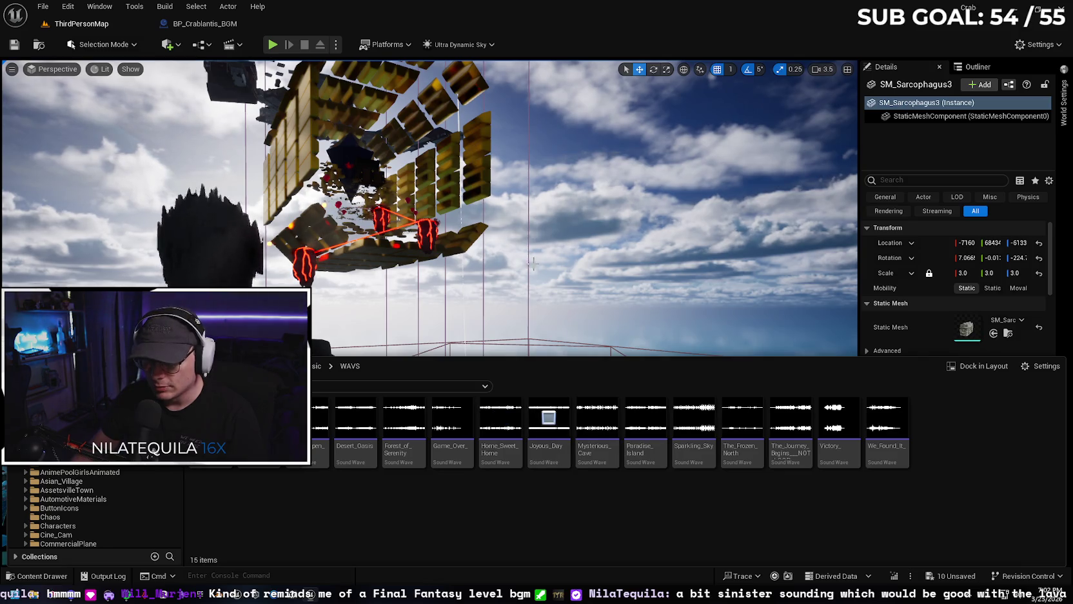
key("ctrl+space")
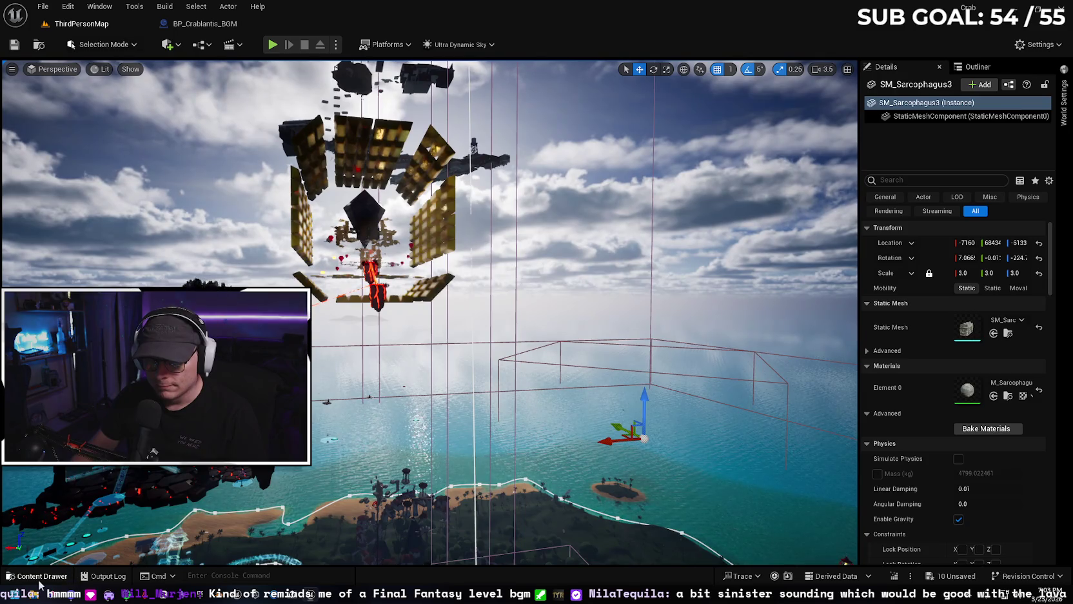
left_click(40, 580)
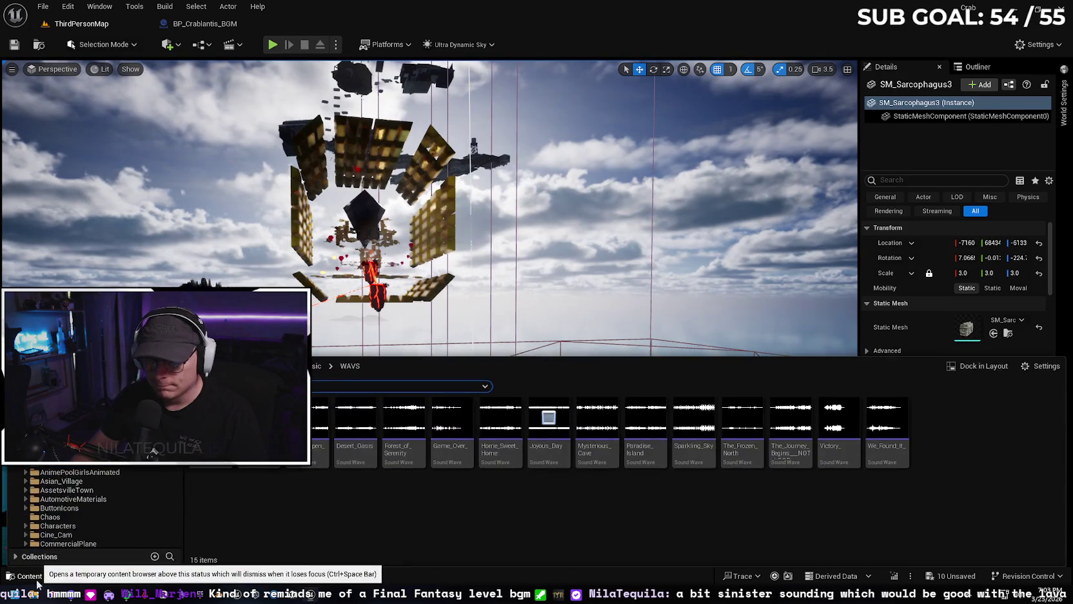
- Preview Paradise_Island and Joyous_Day, then fly the view down toward the island
left_click(645, 418)
left_click(549, 418)
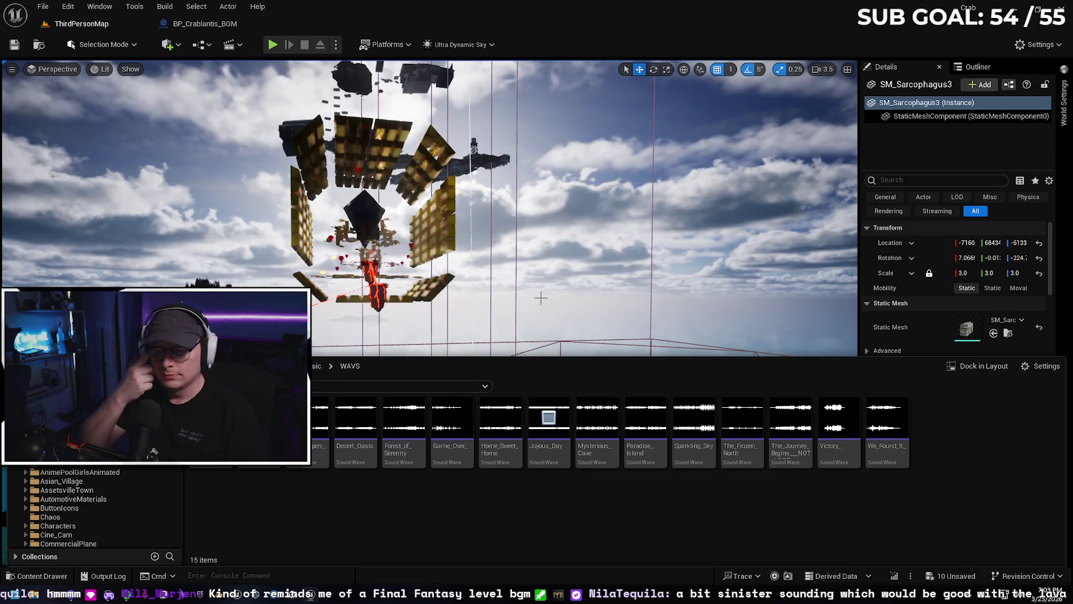
mouse_move(637, 274)
left_mouse_down()
mouse_move(626, 295)
mouse_move(566, 269)
left_mouse_up()
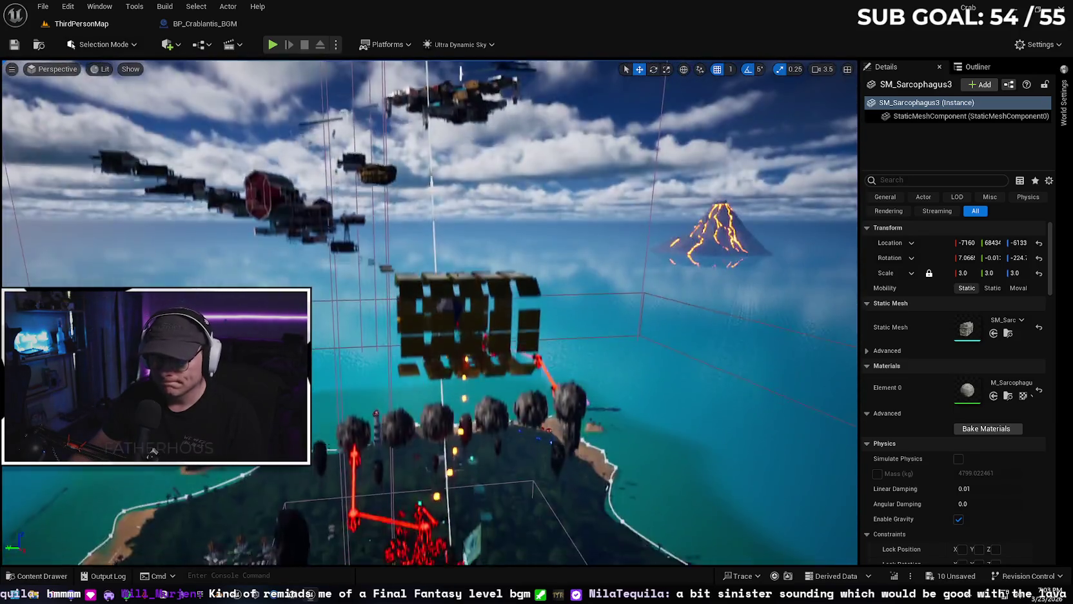
- Pull back over the island, preview Sparkling_Sky, and fly to the night-sky pool deck
left_click_drag(567, 269, 562, 268)
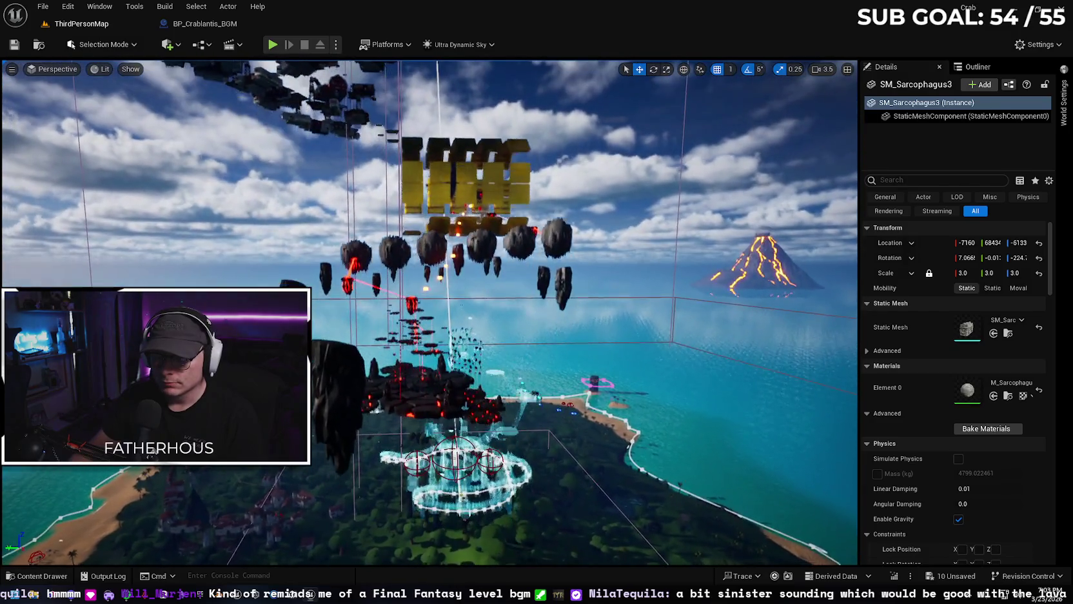
left_click_drag(553, 390, 553, 347)
left_click(29, 575)
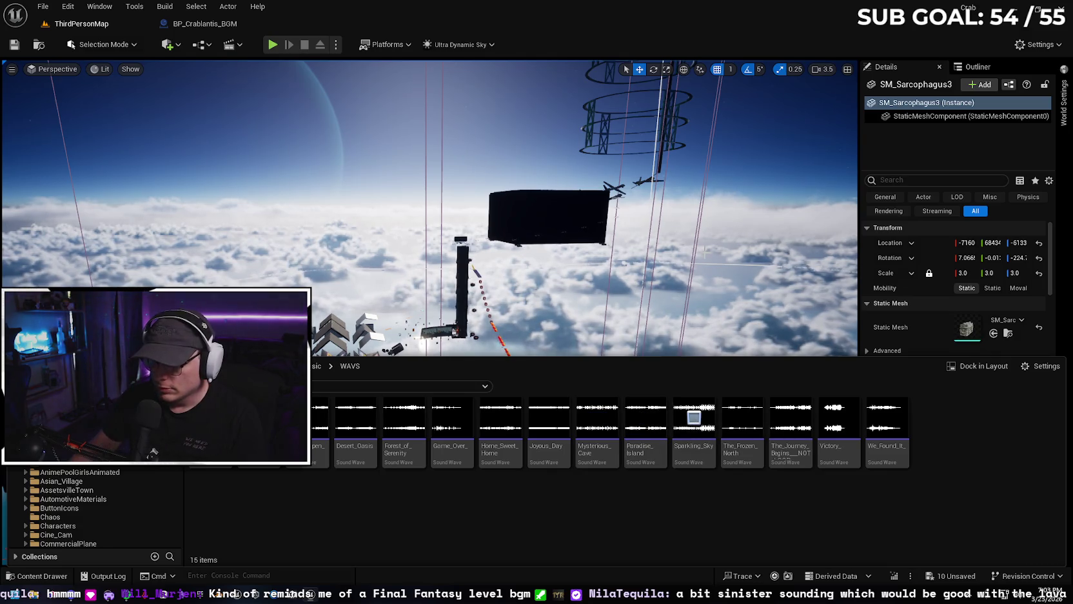
mouse_move(552, 347)
left_mouse_down()
mouse_move(464, 219)
mouse_move(364, 113)
left_mouse_up()
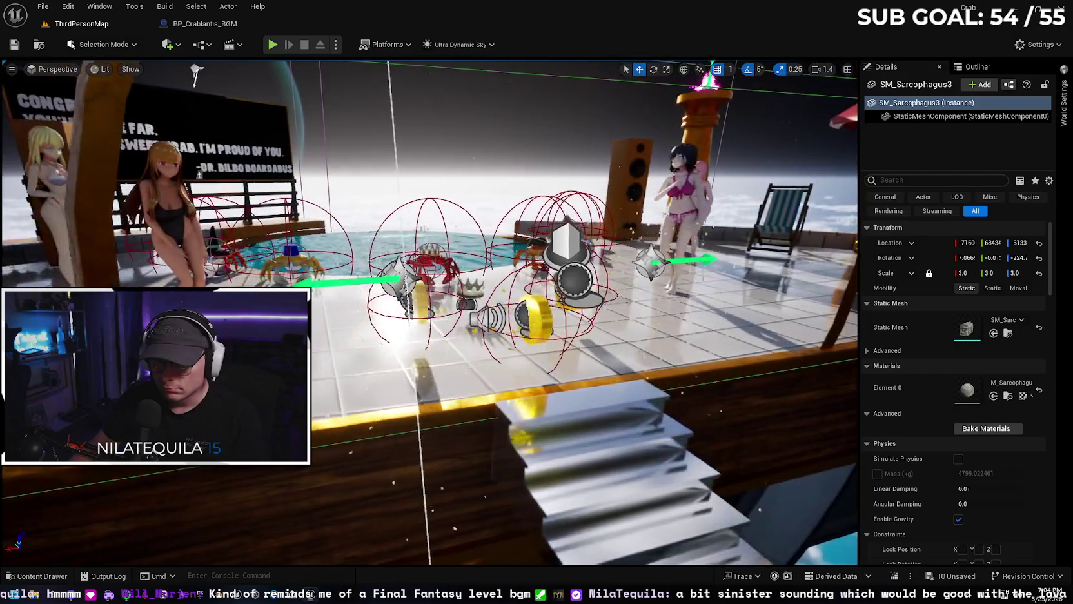
- Delete the Lychee_Flavored_Pop sound actor from the crab deck
left_click(475, 318)
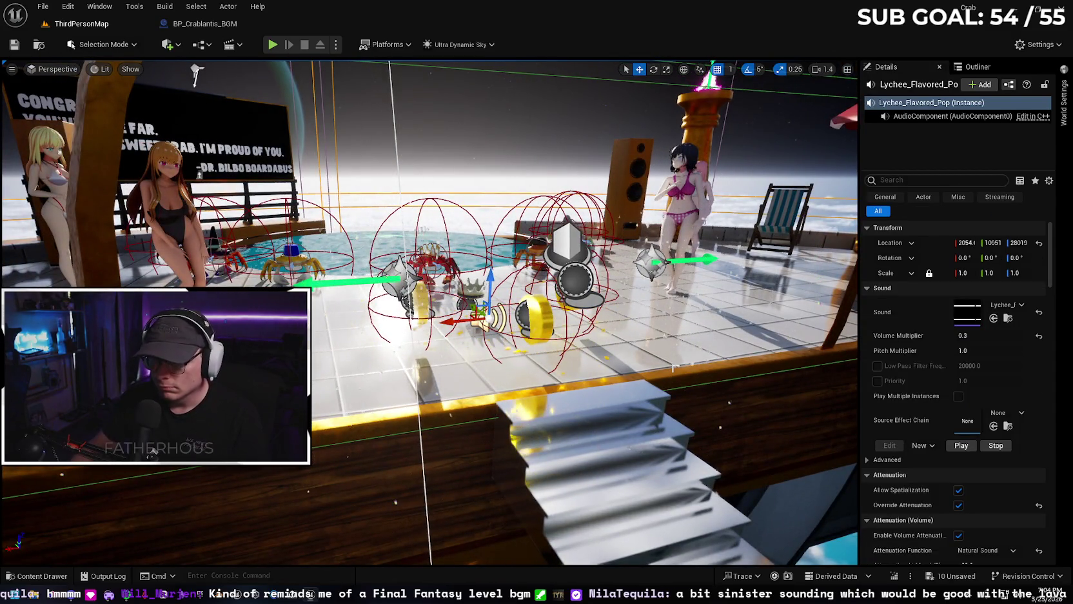
key("Delete")
left_click_drag(429, 313, 429, 313)
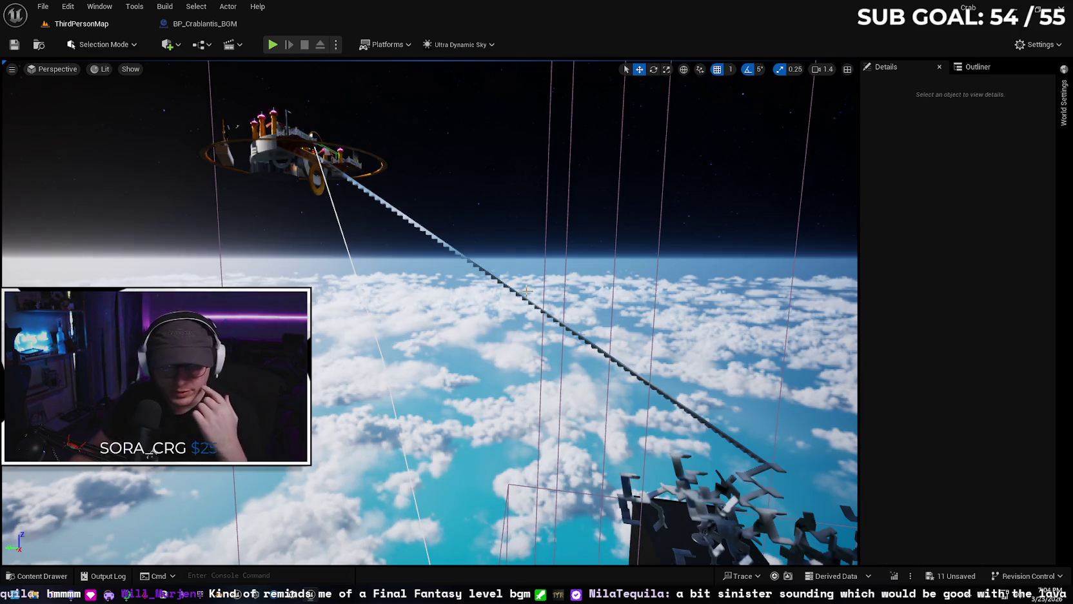
- Fly to the black tower and castle stairway and bring up the WAVS folder
left_click_drag(439, 231, 439, 231)
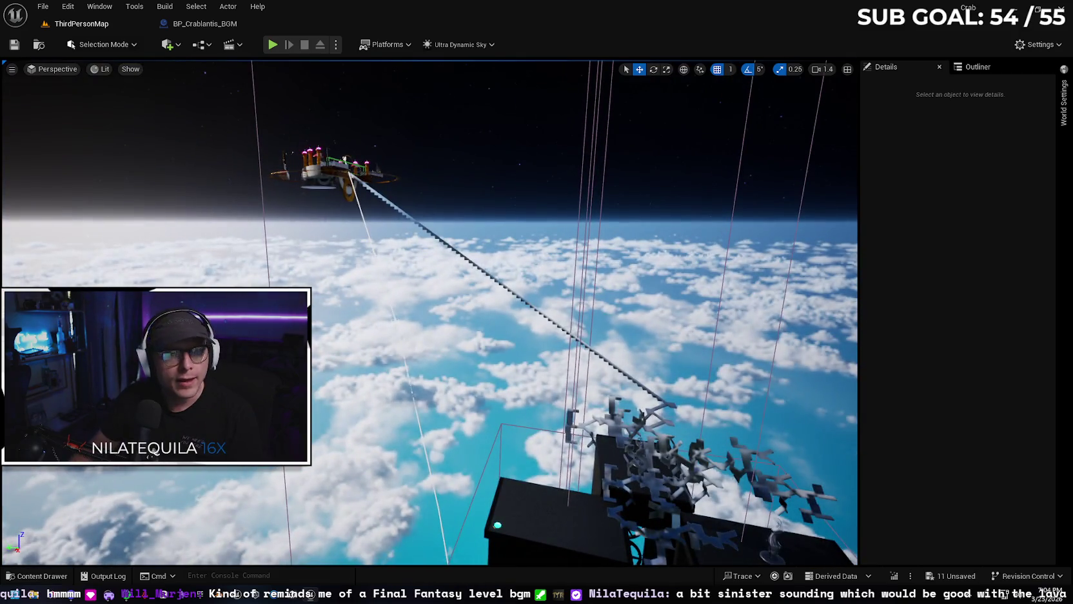
left_click_drag(429, 312, 429, 313)
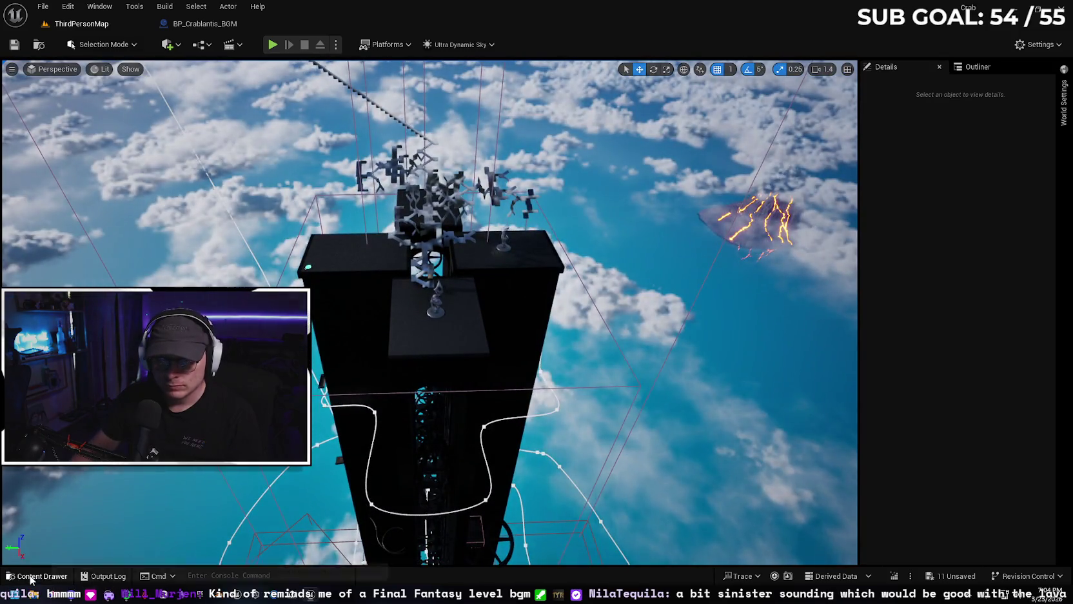
key("ctrl+space")
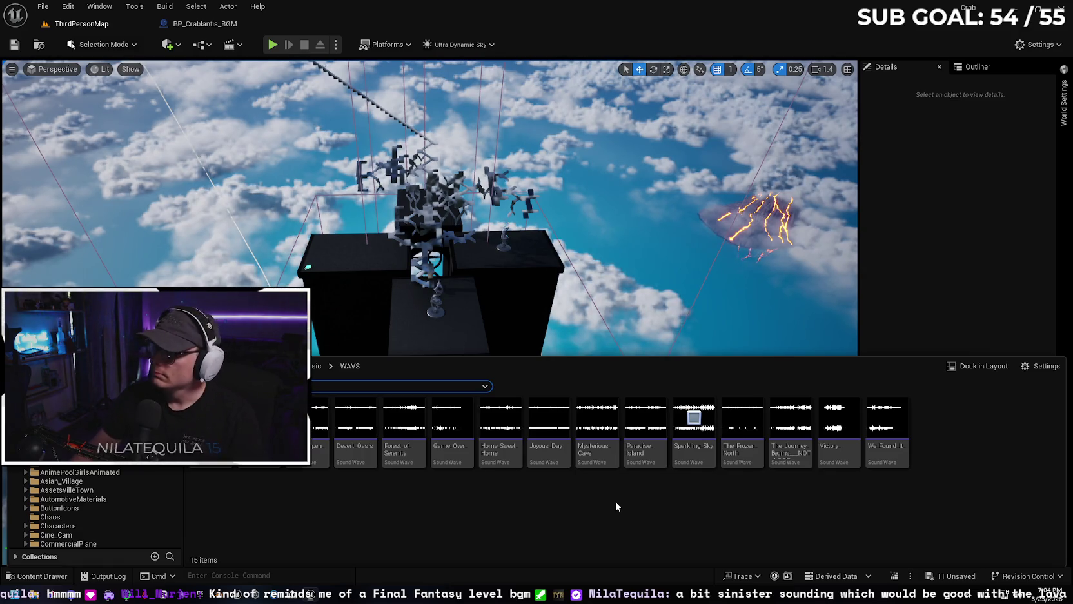
- Preview The_Frozen_North while viewing the tower and trees from above, then reopen WAVS
left_click(742, 418)
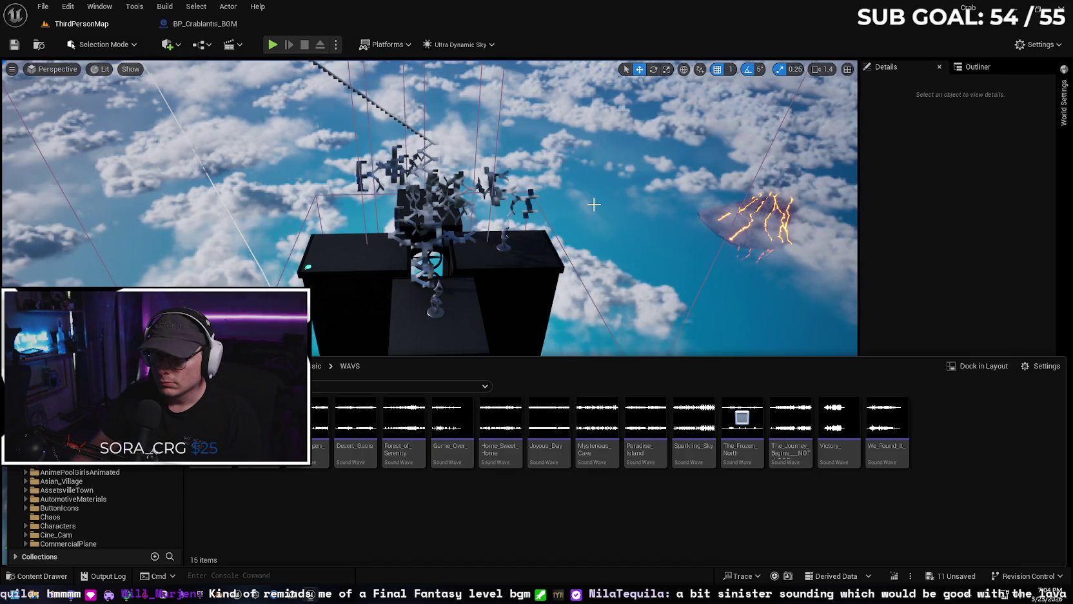
left_click_drag(593, 203, 592, 203)
scroll(592, 203, "up", 2)
scroll(593, 203, "up", 1)
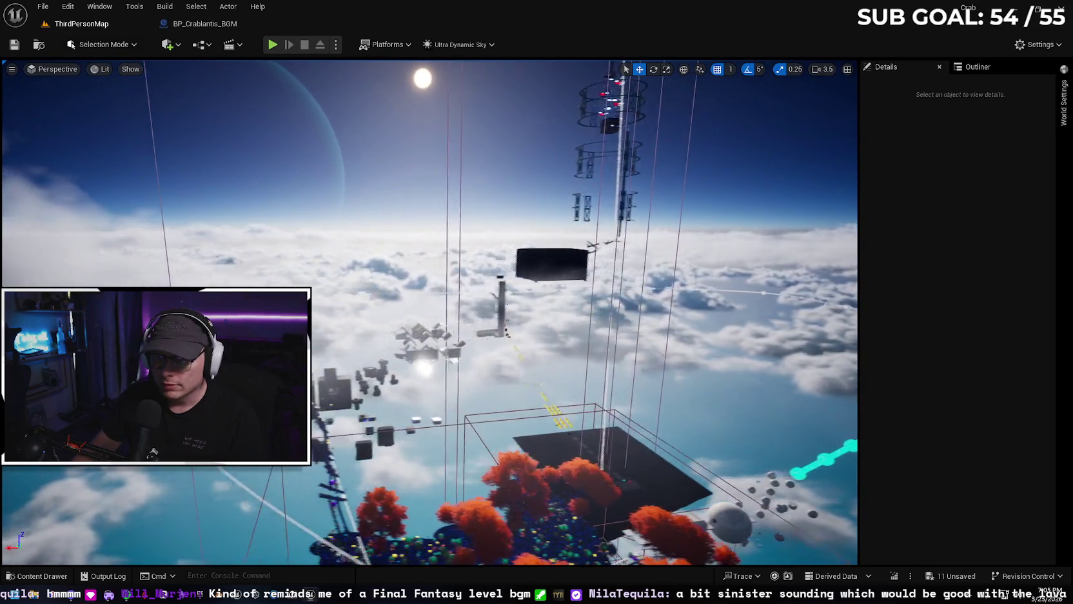
left_click_drag(593, 203, 593, 203)
scroll(593, 203, "up", 1)
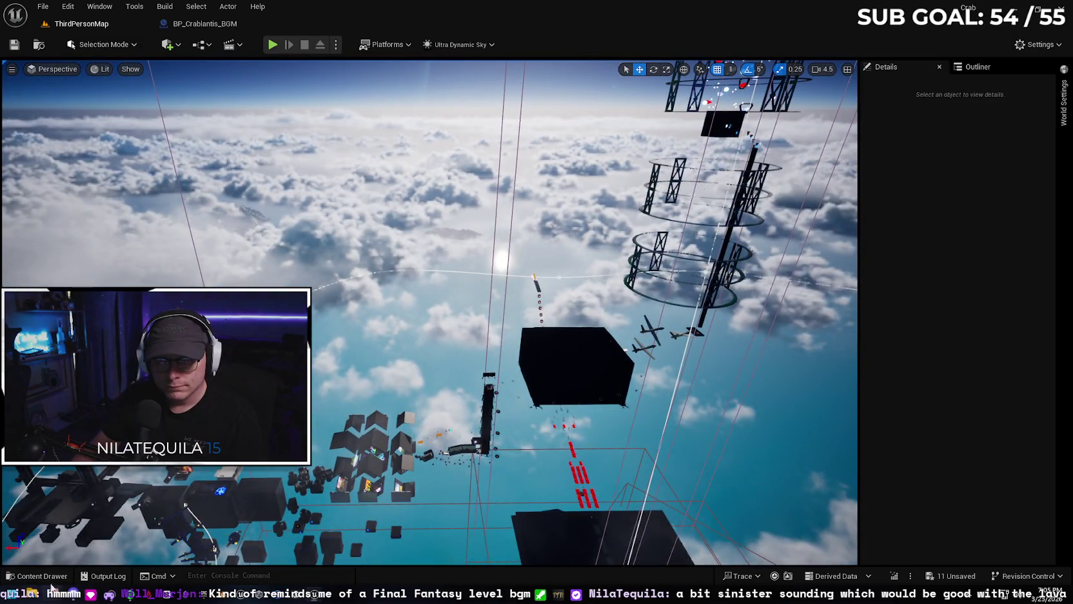
left_click(40, 576)
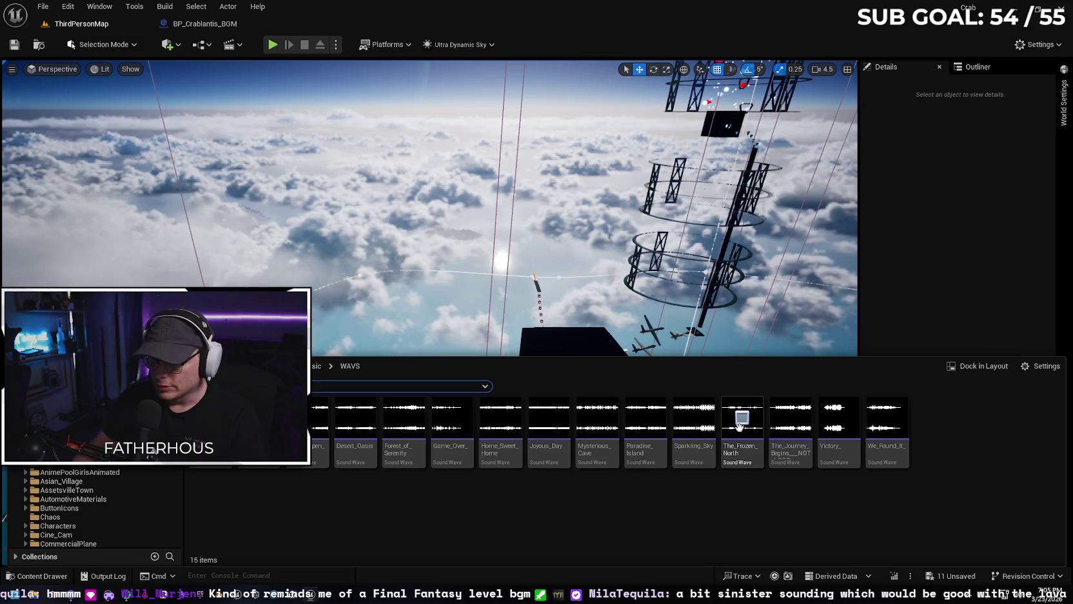
- Run 'notead' from the Windows Run prompt, which opens DefaultEngine.ini in a text editor
key("super+r")
type("note")
type("ad")
key("Return")
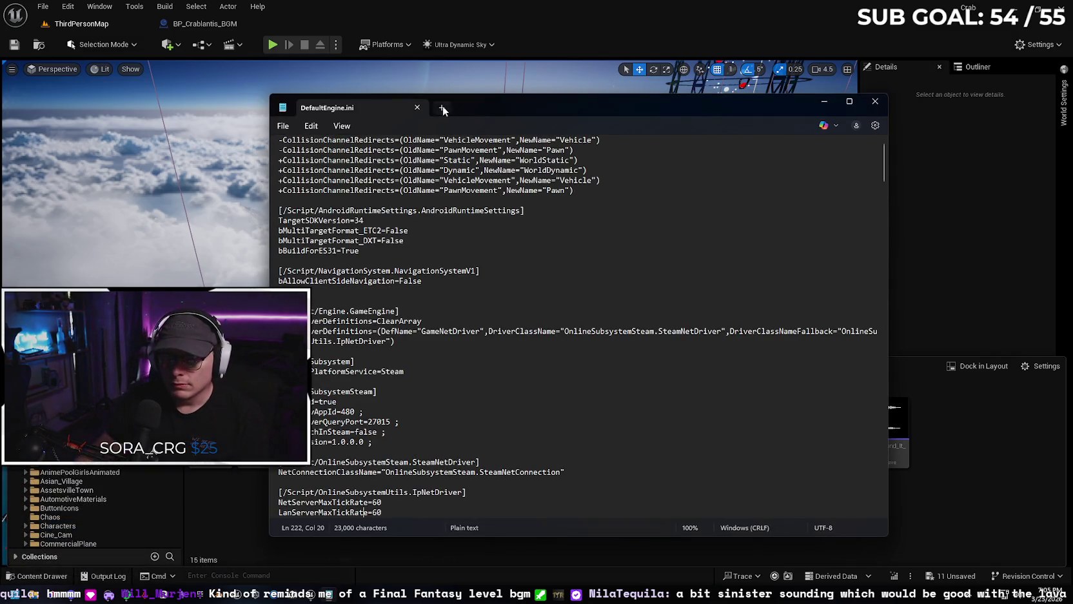
- Close DefaultEngine.ini and launch a blank Notepad window, moved lower on screen
left_click(417, 108)
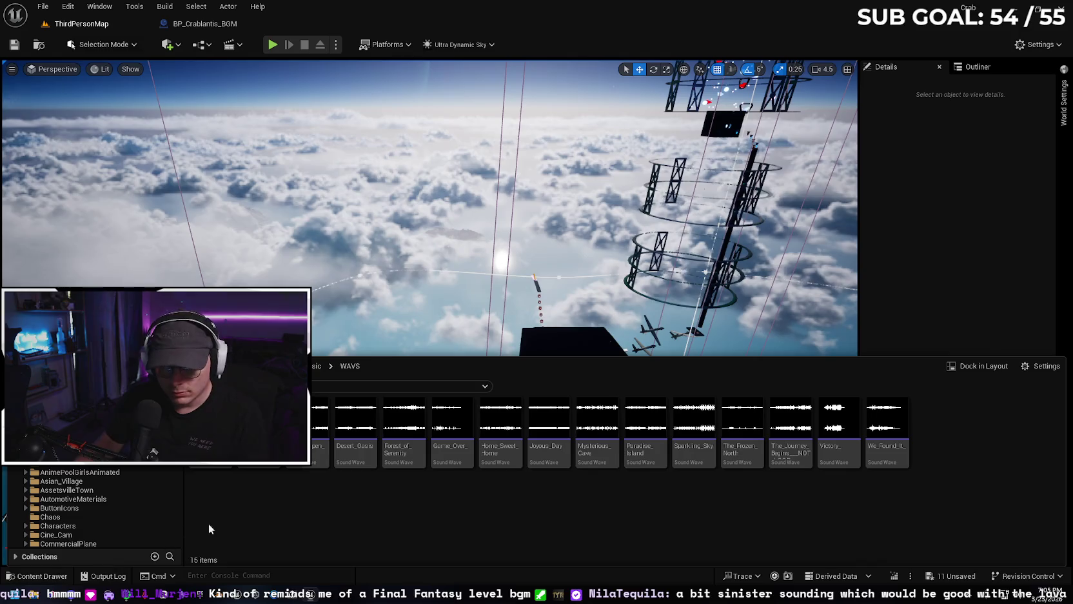
key("super+r")
type("notepad")
key("Return")
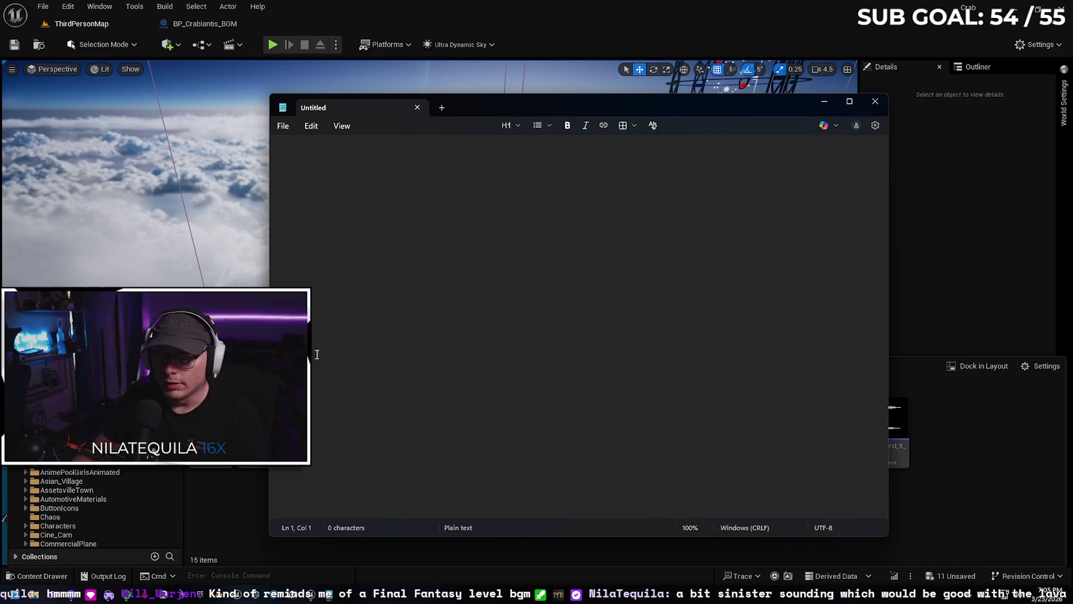
mouse_move(605, 108)
left_mouse_down()
mouse_move(391, 138)
mouse_move(307, 276)
mouse_move(620, 525)
mouse_move(641, 446)
mouse_move(792, 232)
mouse_move(790, 219)
left_mouse_up()
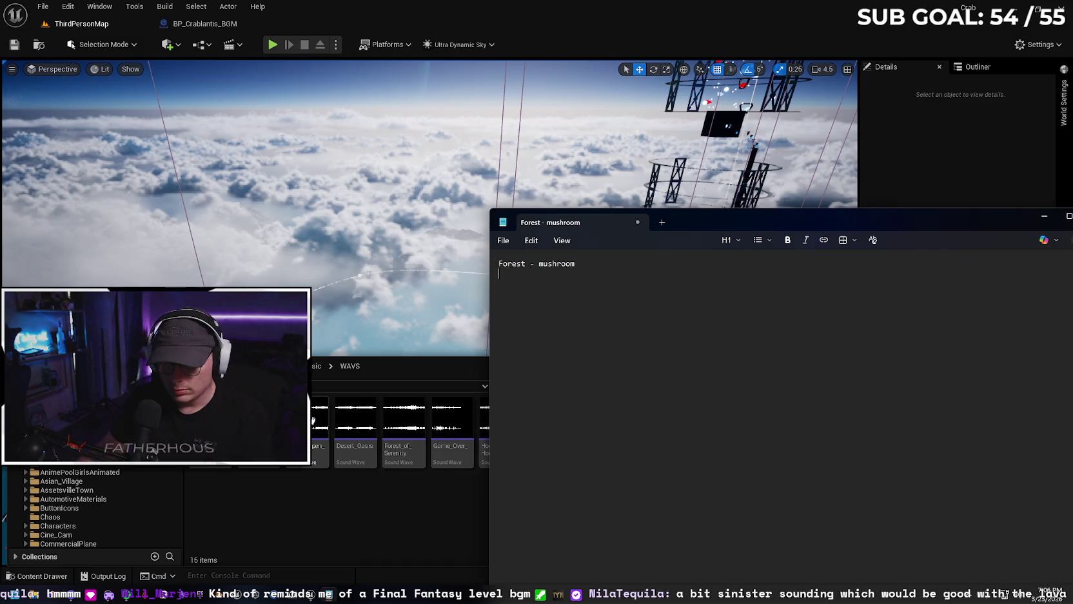
- Preview the first sound wave and begin the notes list with its level area
left_click(312, 420)
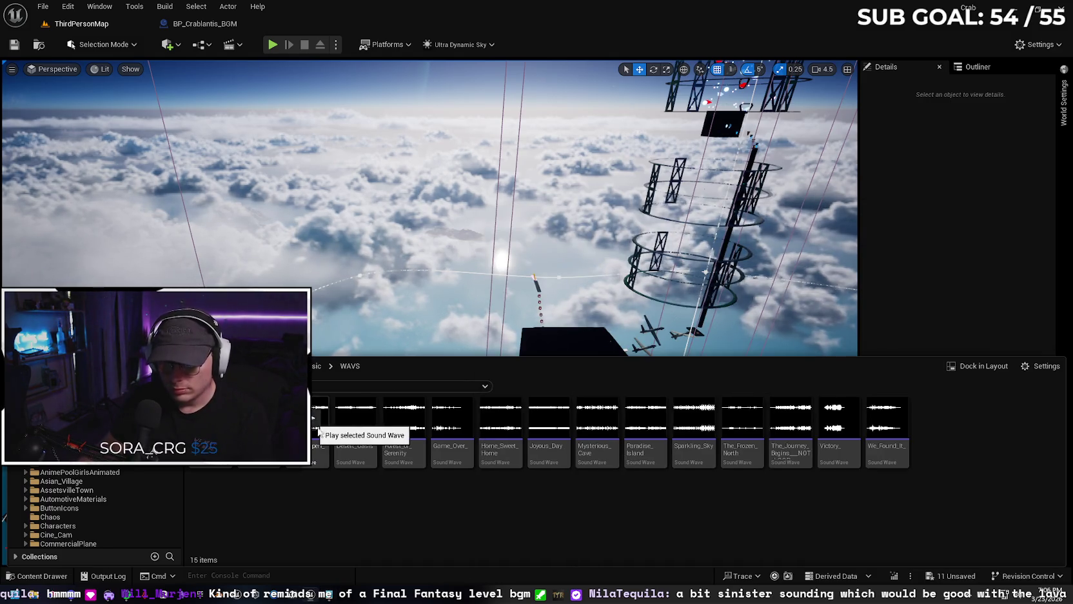
left_click(330, 593)
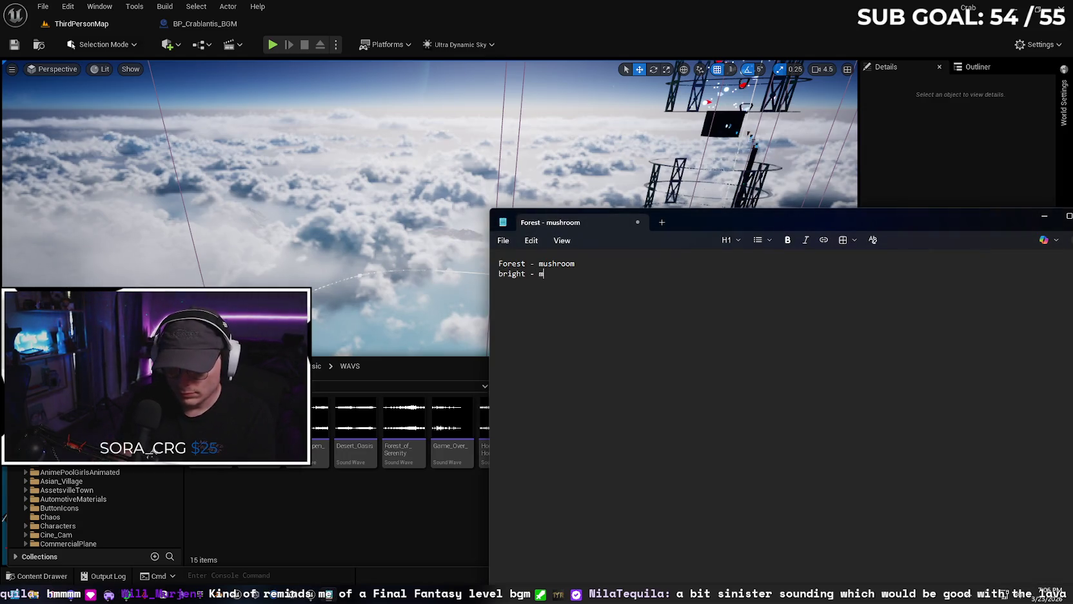
type("enu")
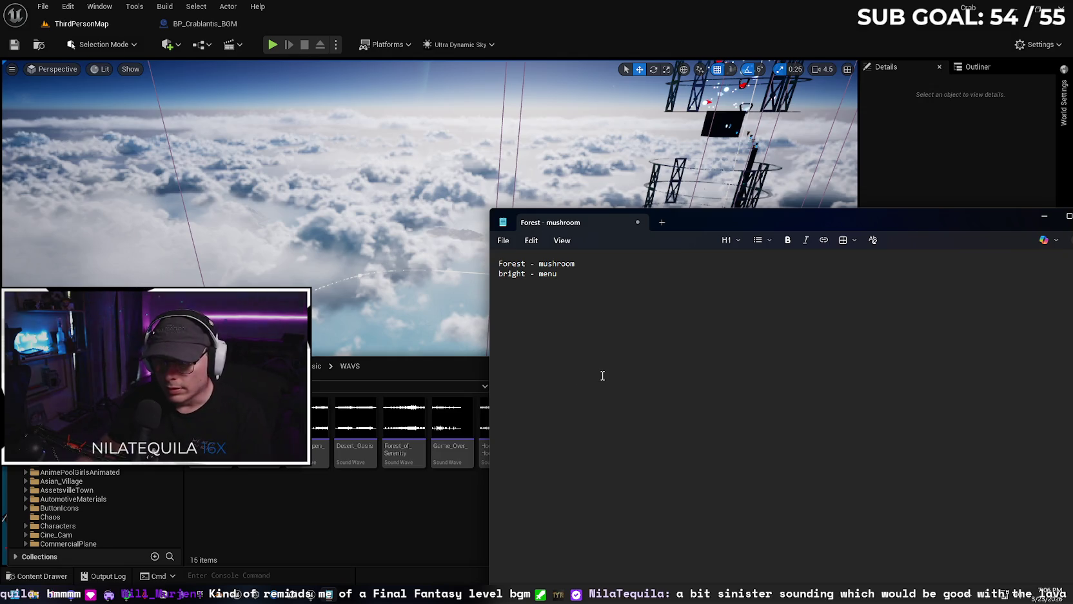
type("desert - pyr")
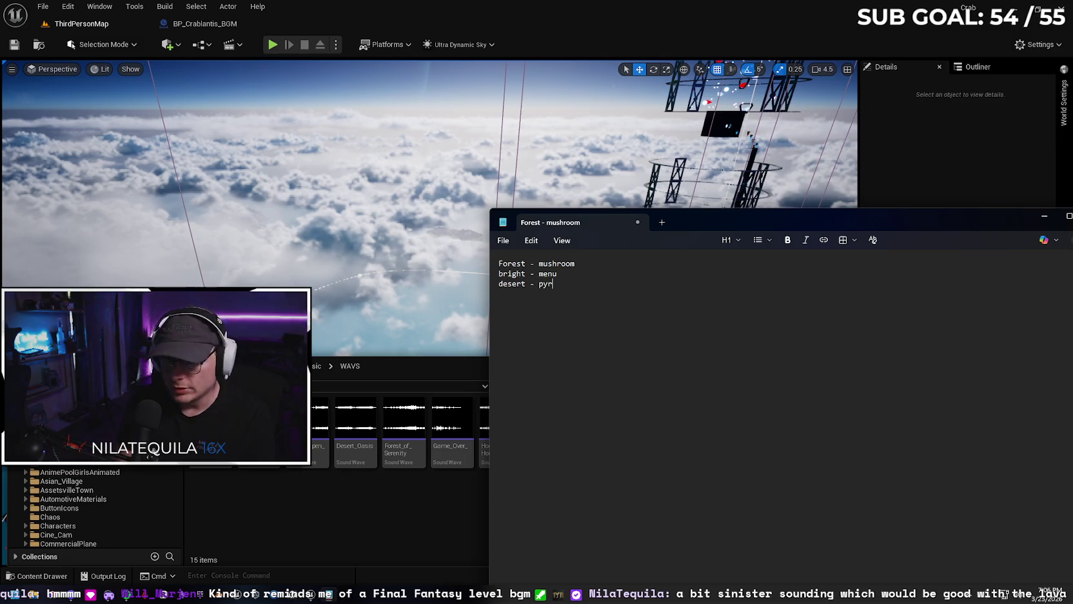
type("amids")
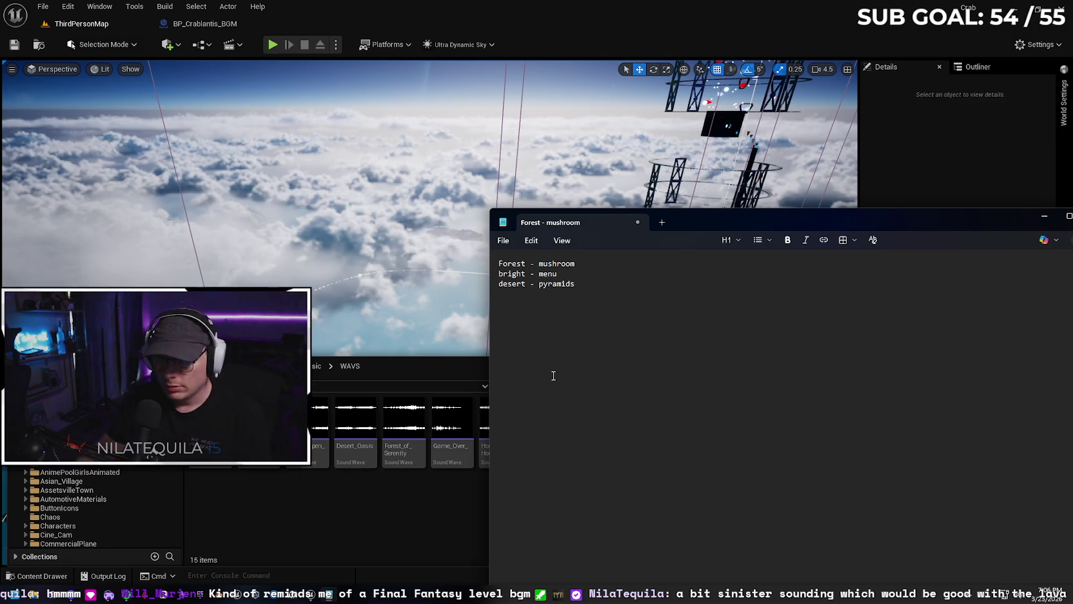
- Preview Home_Sweet_Home, note 'home sweet - office spawn', then add a mysterious-track Crablantis line
left_click_drag(710, 222, 859, 227)
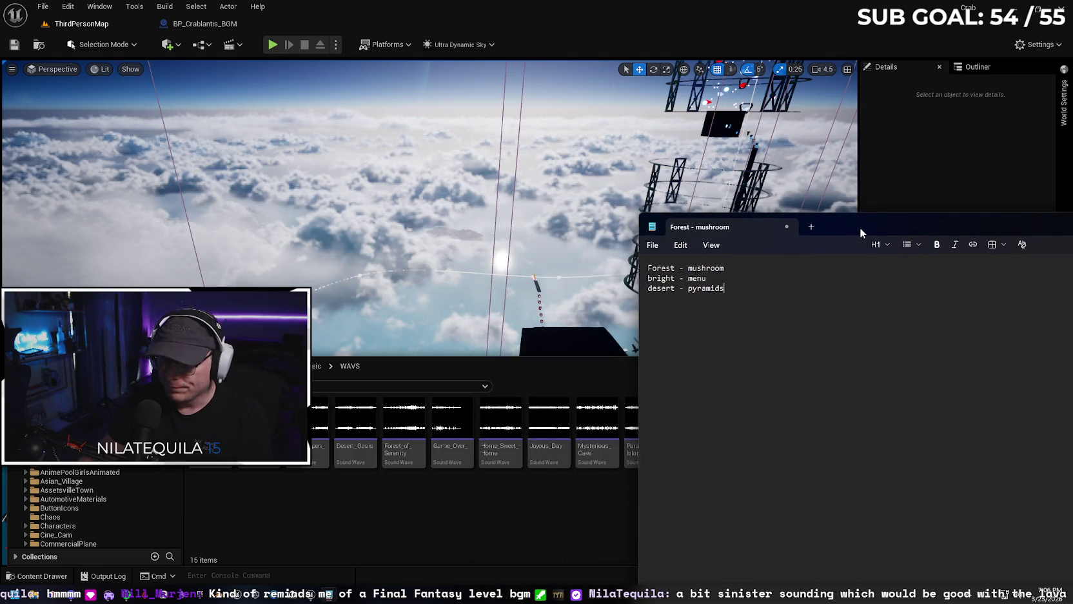
left_click(501, 418)
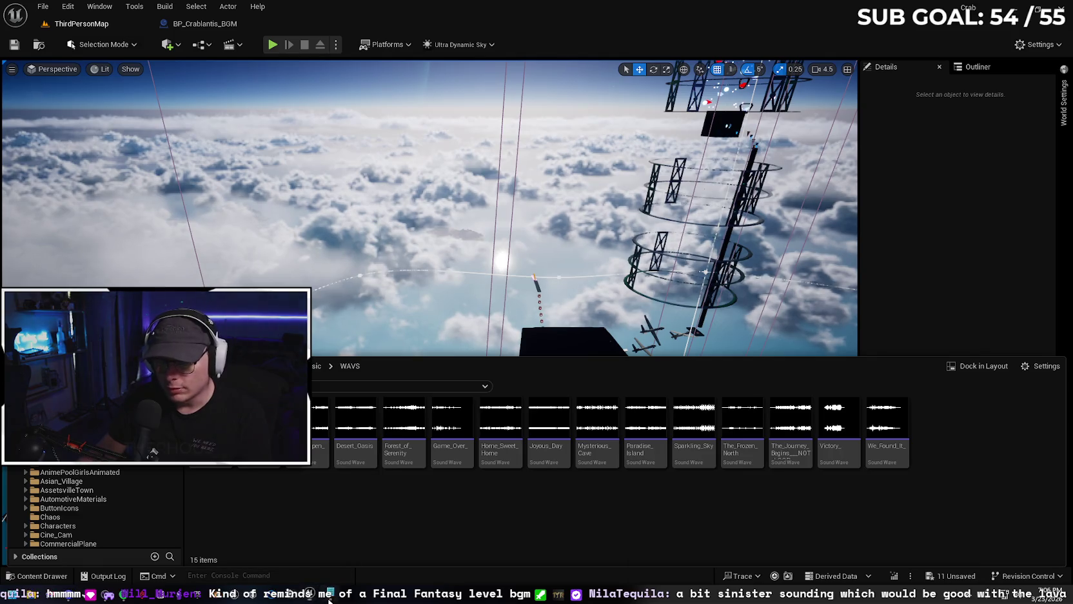
key("alt+Tab")
type("home sweet - office spawn")
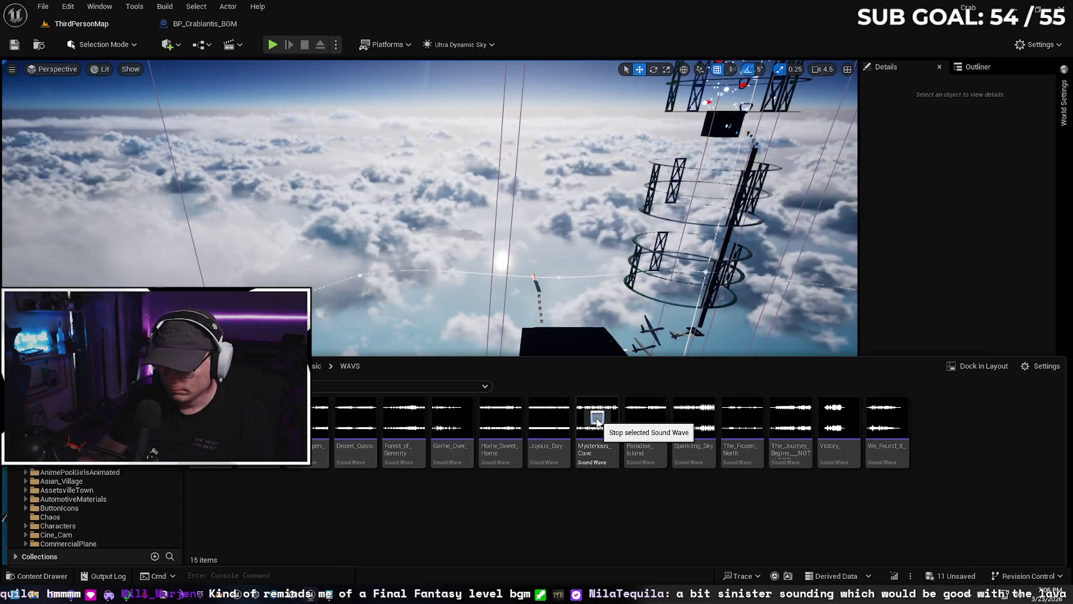
key("Return")
type("mysteru")
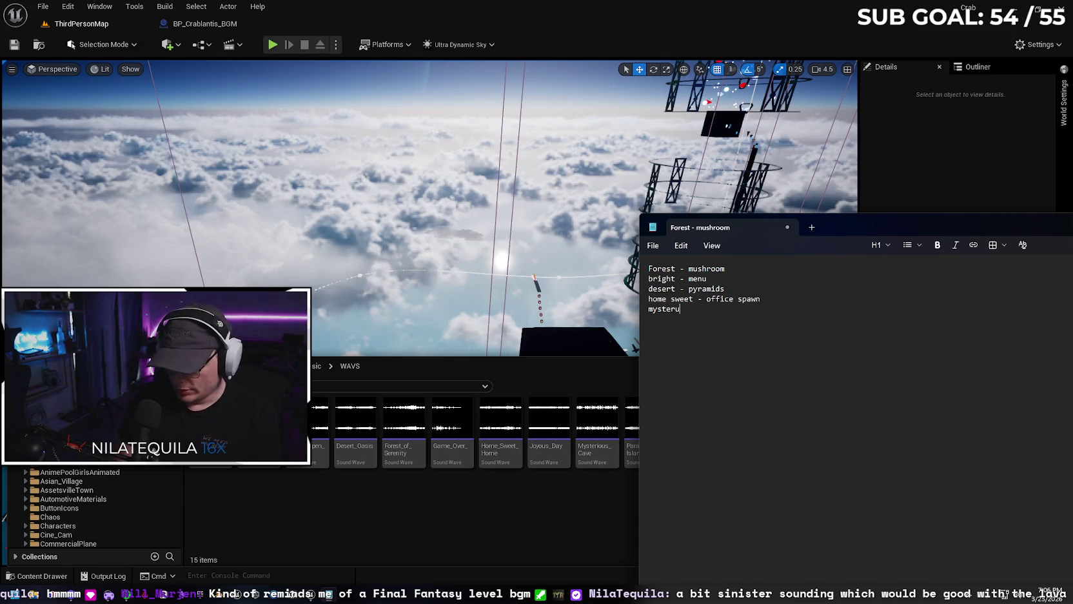
key("BackSpace")
type("ious crab")
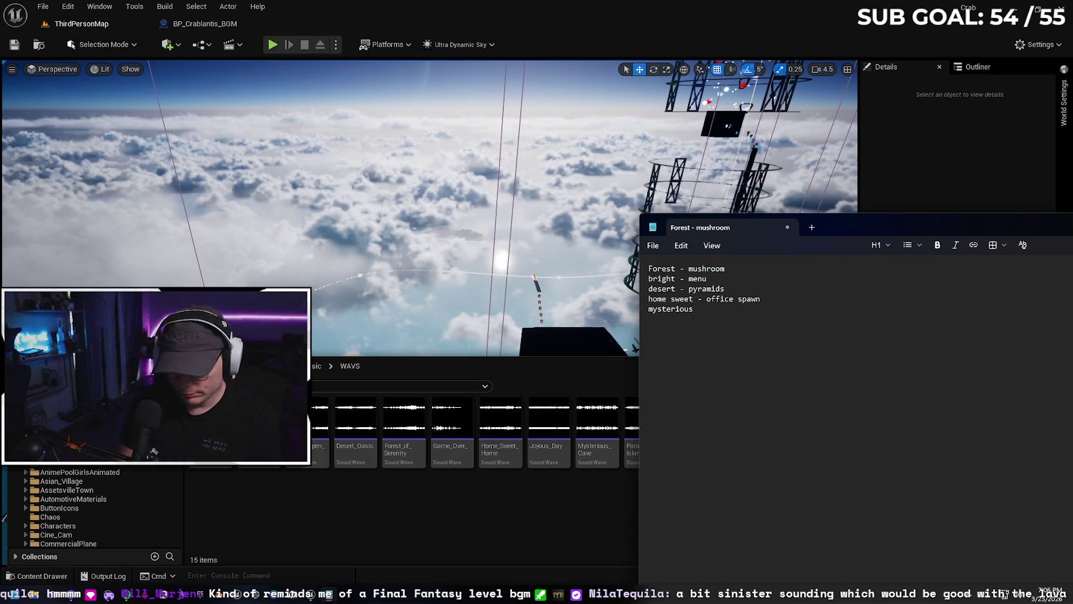
type("lantis")
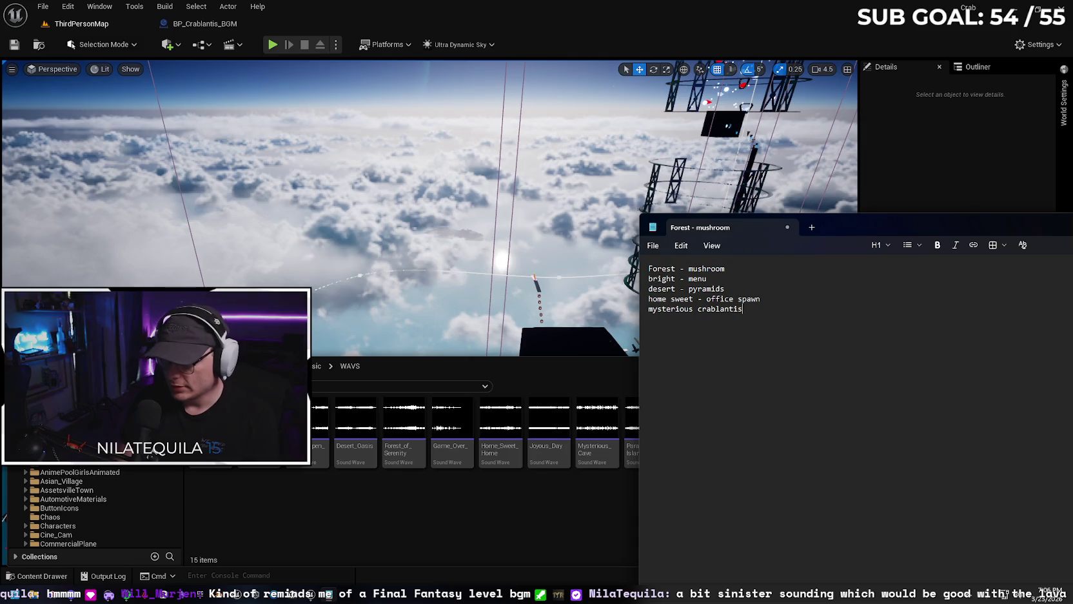
- Preview Paradise_Island, note it as 'paradise - overworld', and start Joyous_Day playing
left_click_drag(903, 221, 919, 462)
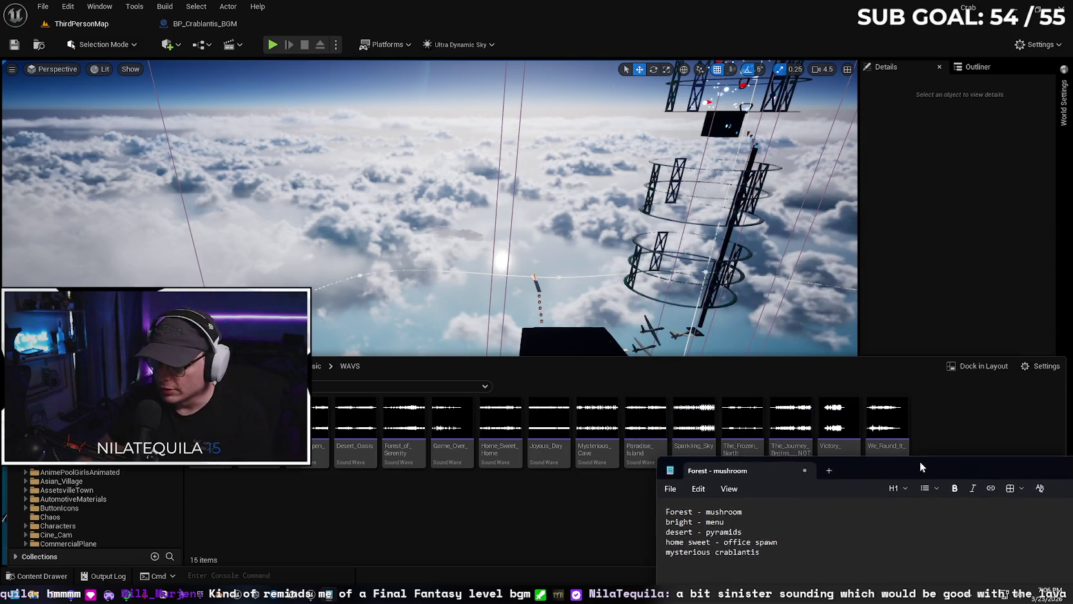
left_click(646, 423)
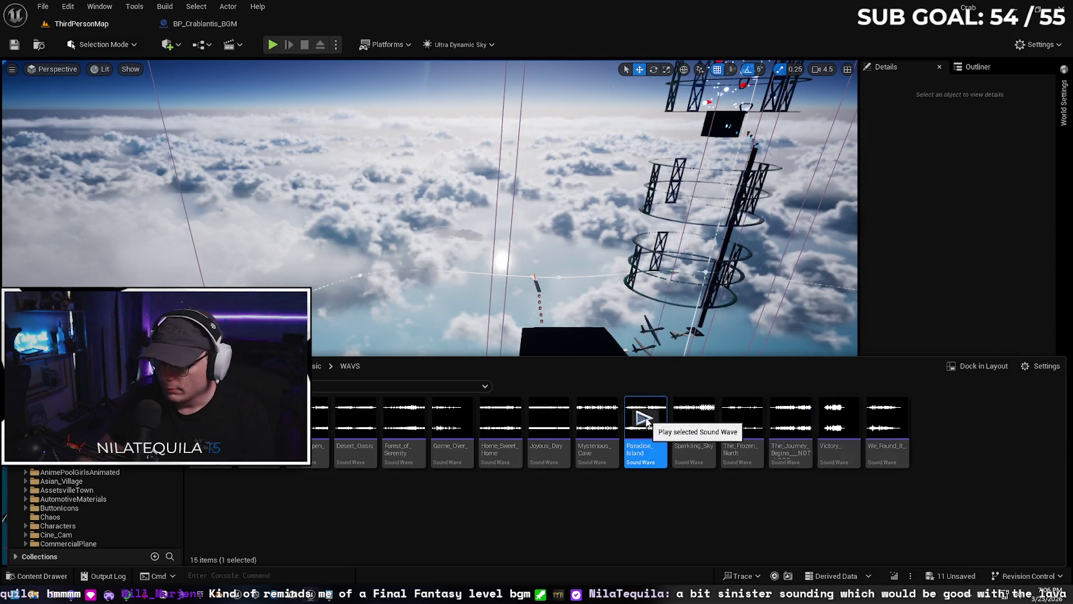
left_click(646, 421)
key("alt+Tab")
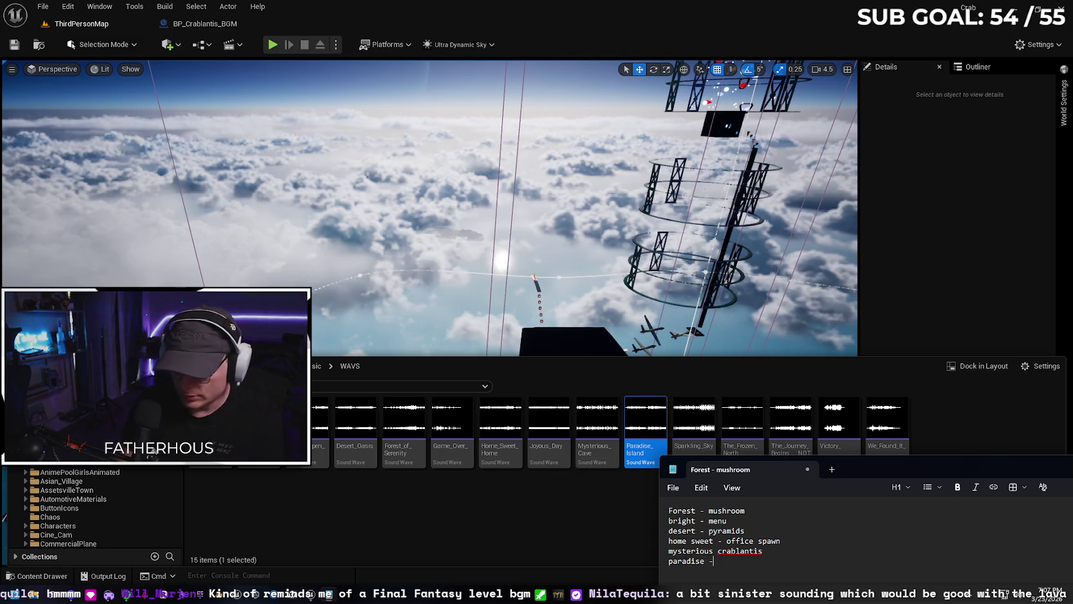
type("overworld")
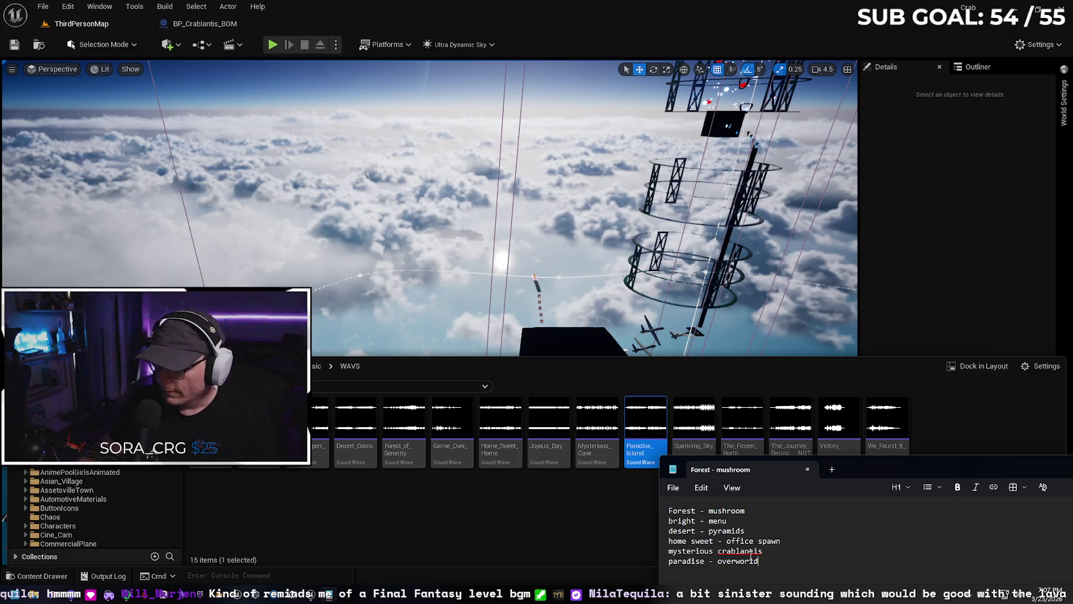
mouse_move(865, 466)
left_mouse_down()
mouse_move(858, 499)
mouse_move(751, 501)
mouse_move(751, 489)
mouse_move(834, 490)
left_mouse_up()
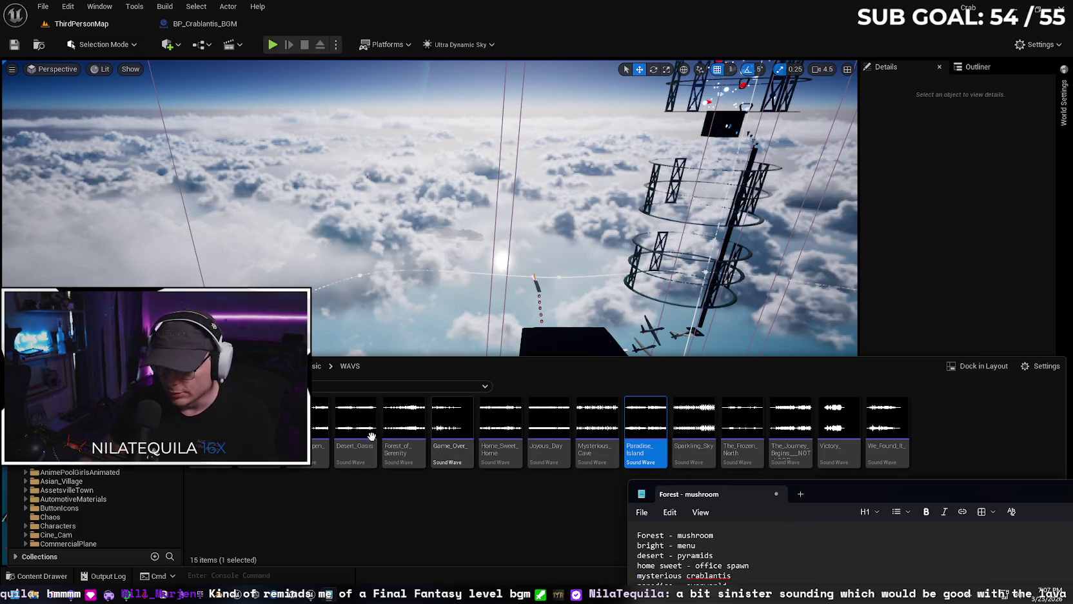
left_click(549, 418)
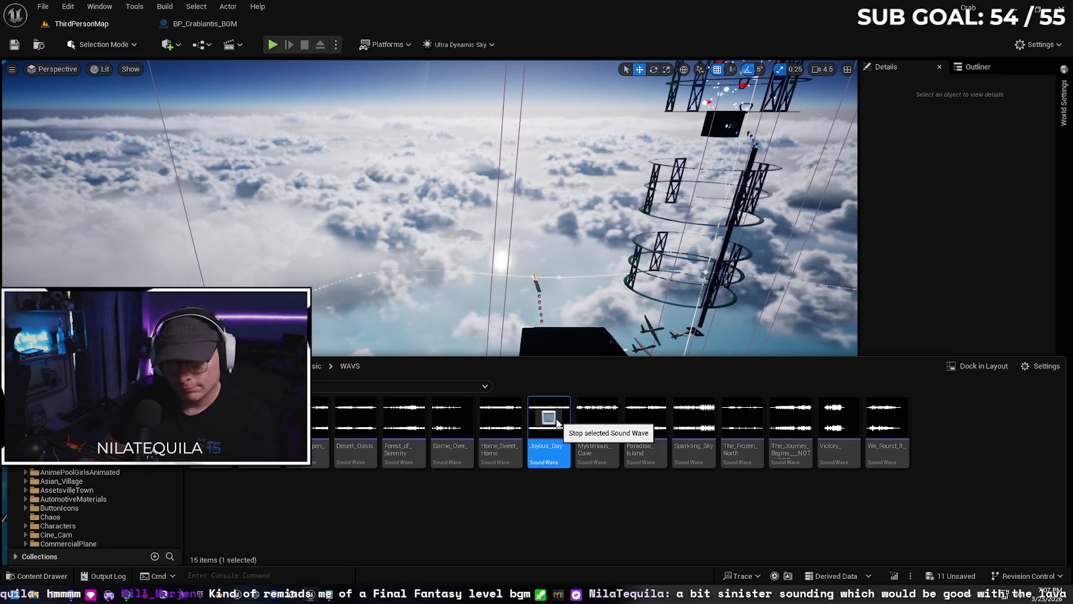
- Stop Joyous_Day, add 'joyus day' and 'sparkling sky' lines to the notes, then minimize Notepad
left_click(548, 418)
left_click(345, 585)
mouse_move(883, 504)
left_mouse_down()
mouse_move(946, 450)
mouse_move(950, 419)
left_mouse_up()
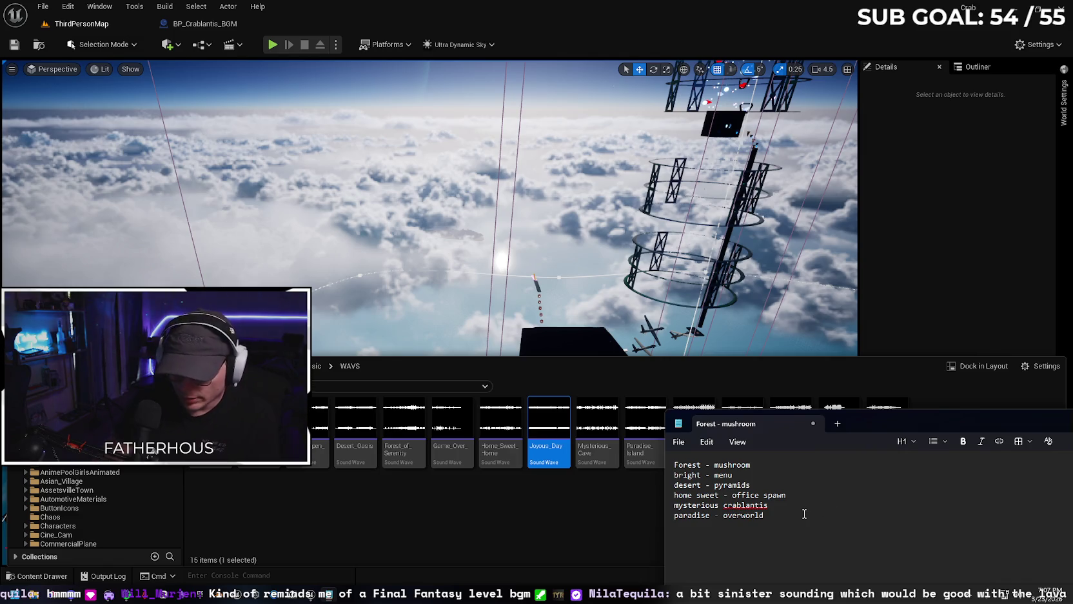
type("joyus")
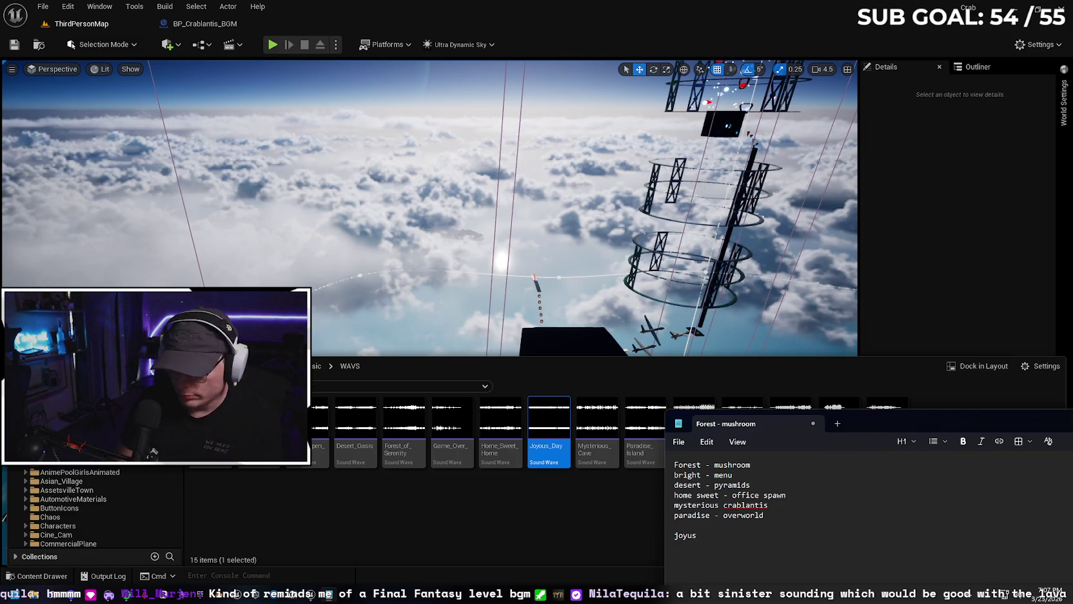
type(" day")
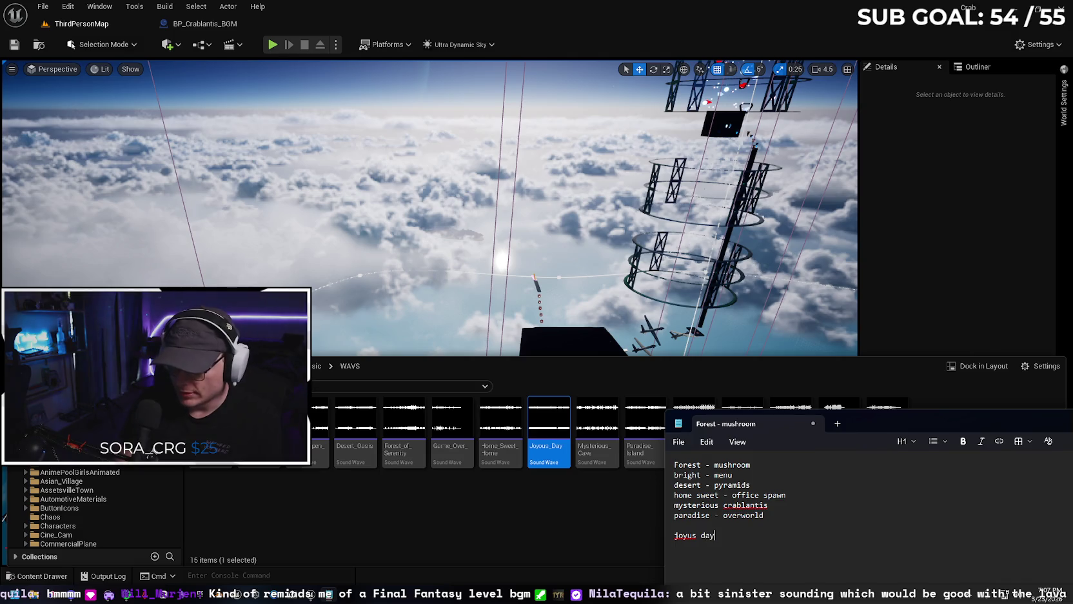
mouse_move(887, 423)
left_mouse_down()
mouse_move(849, 507)
mouse_move(882, 435)
left_mouse_up()
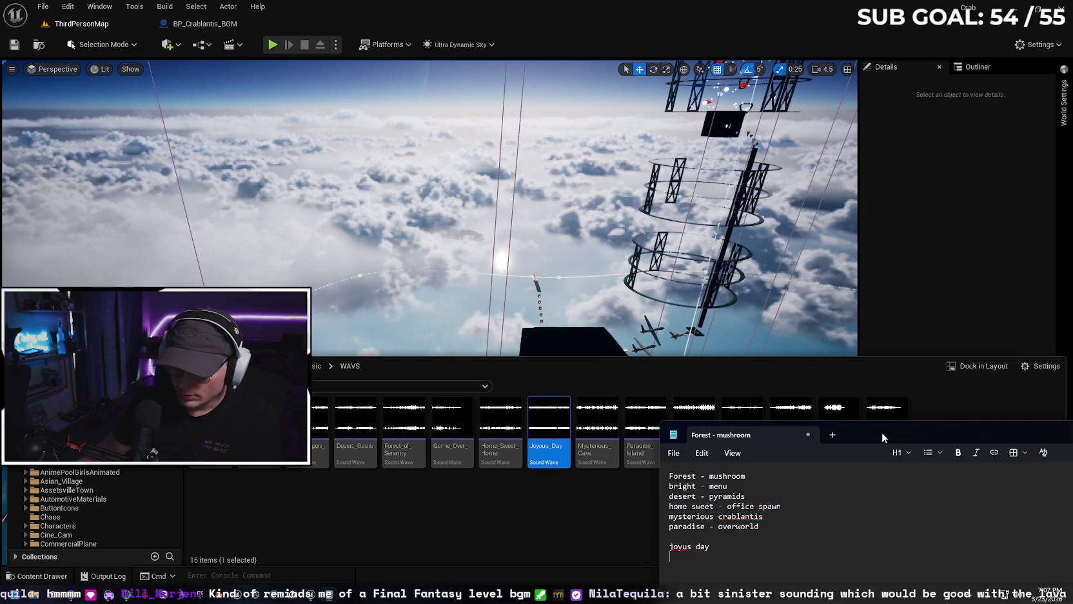
type("sparkling sk")
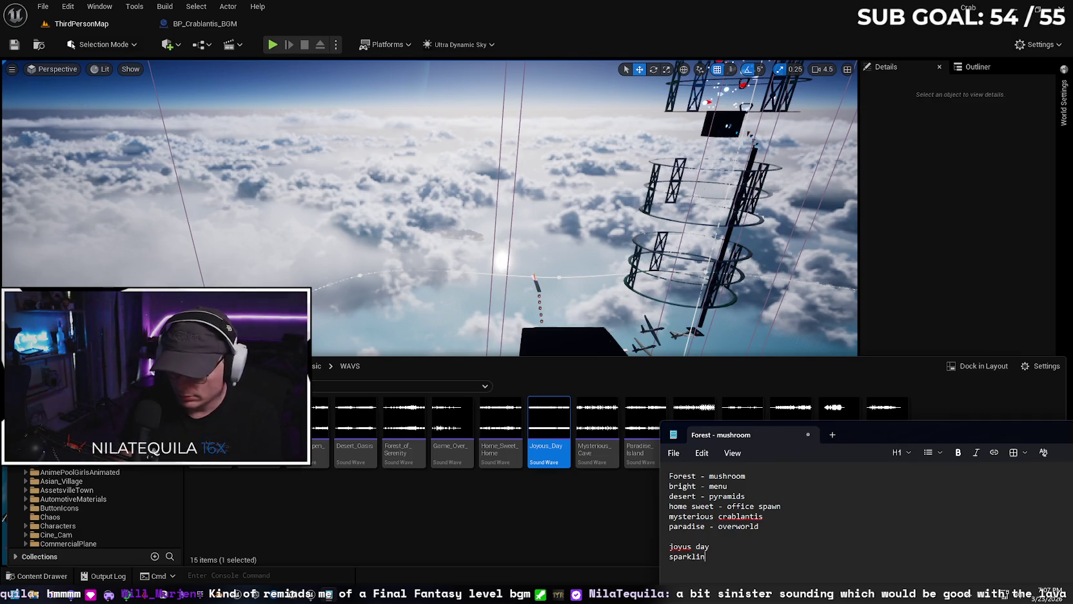
type("y")
mouse_move(879, 433)
left_mouse_down()
mouse_move(811, 518)
mouse_move(827, 496)
left_mouse_up()
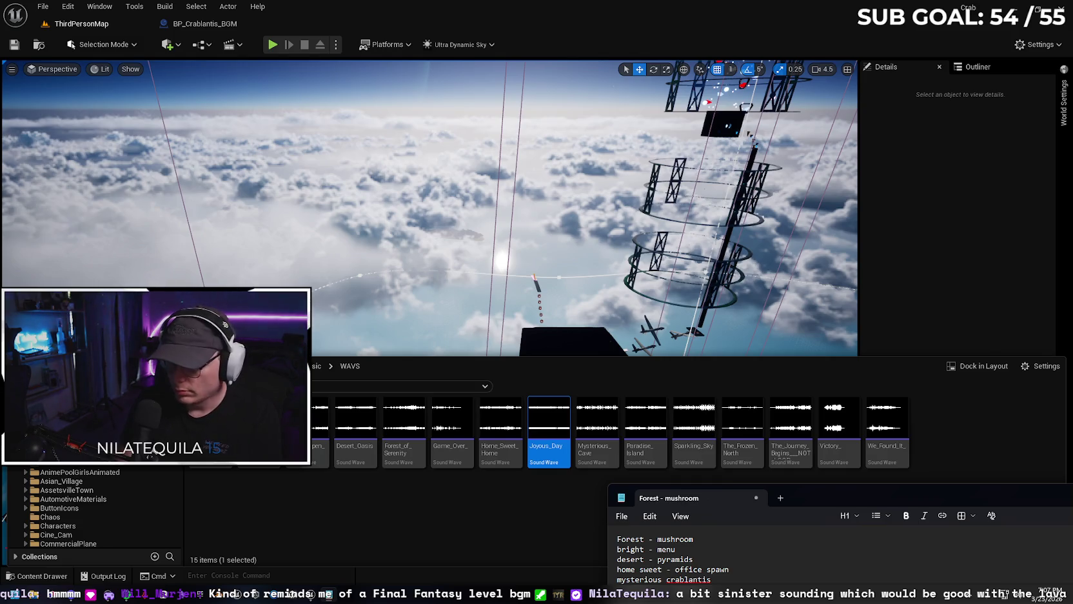
mouse_move(816, 489)
left_mouse_down()
mouse_move(615, 293)
mouse_move(470, 222)
left_mouse_up()
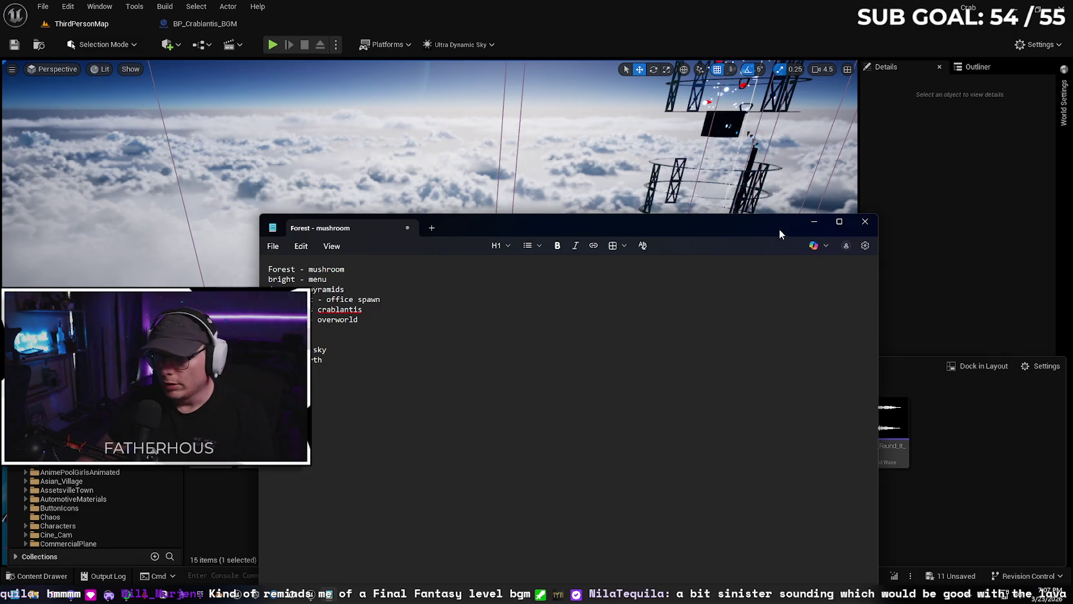
left_click(814, 223)
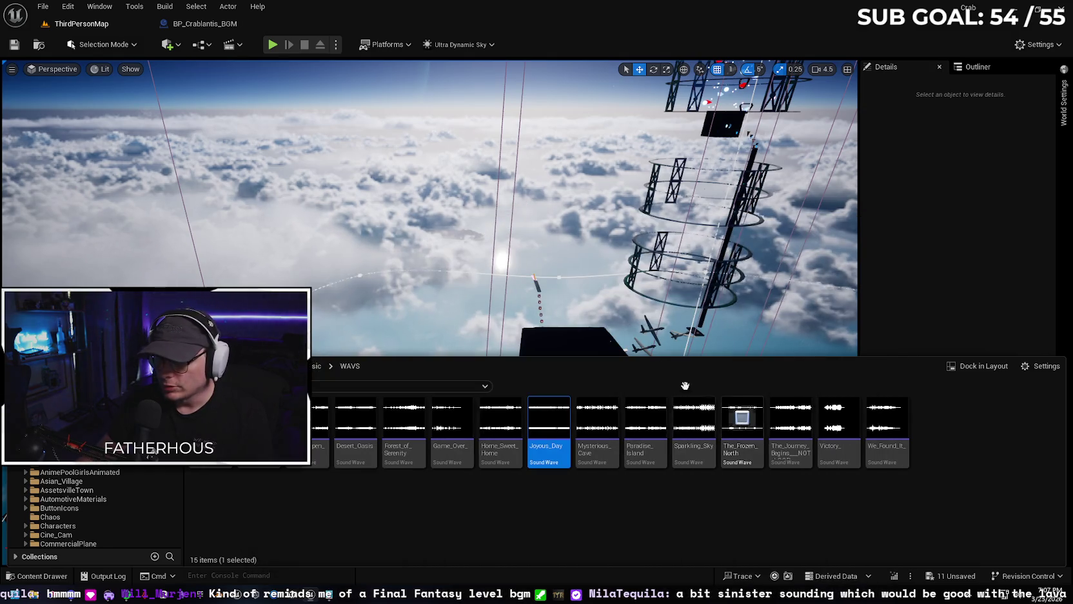
- Fly over the level, select Ultra_Dynamic_Sky, and show the Music folder's BGM blueprints
mouse_move(645, 290)
left_mouse_down()
mouse_move(613, 328)
mouse_move(554, 342)
mouse_move(599, 407)
left_mouse_up()
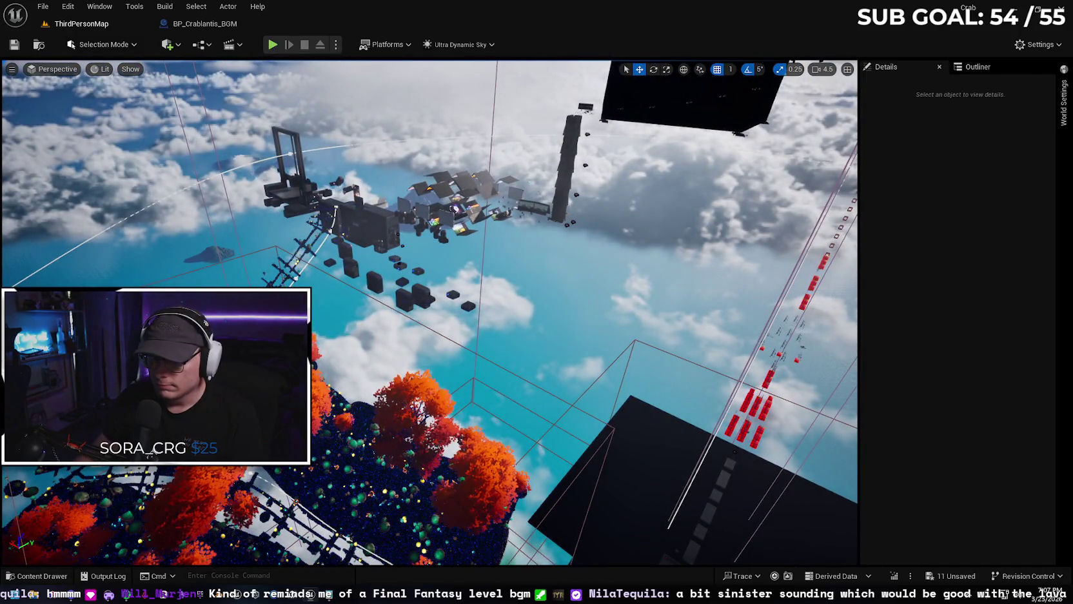
left_click(599, 407)
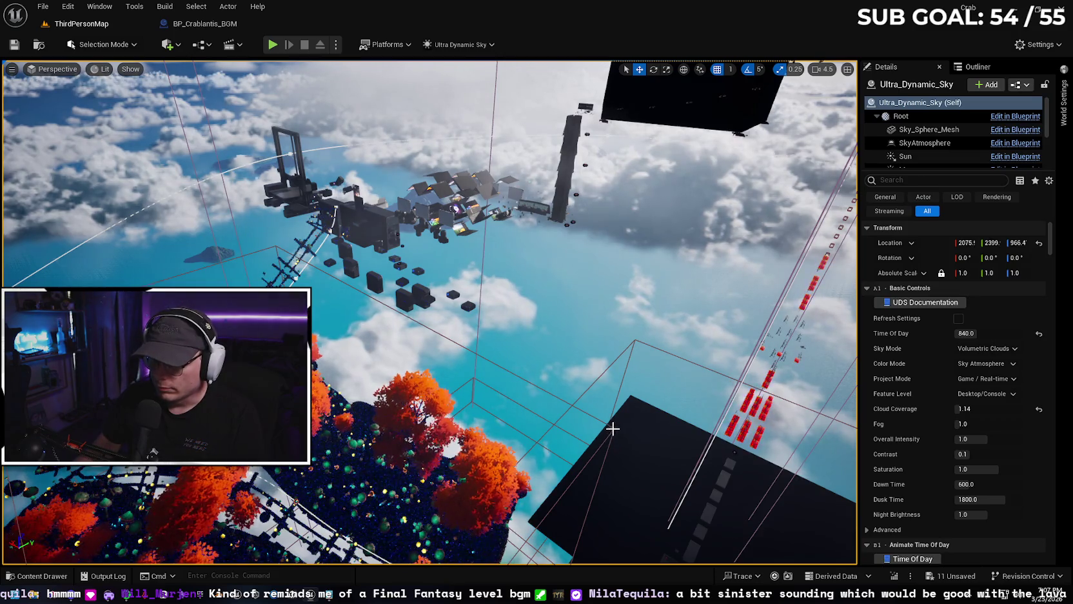
left_click_drag(613, 428, 508, 394)
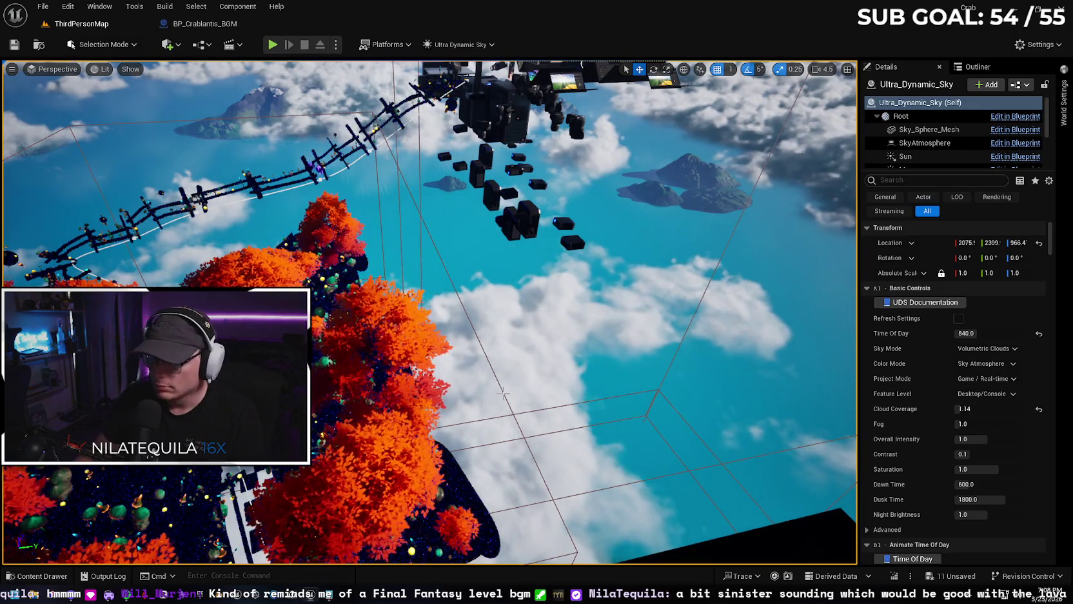
key("ctrl+space")
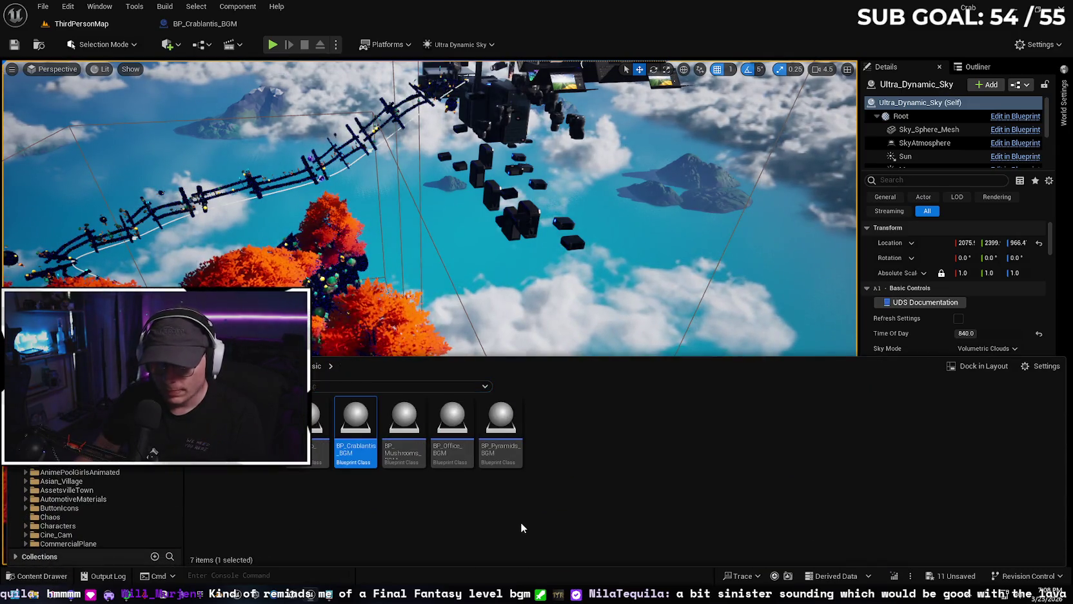
- Open BP_Mushrooms_BGM and inspect its Audio component: Forest_of_Serenity at 0.2 volume
double_click(404, 420)
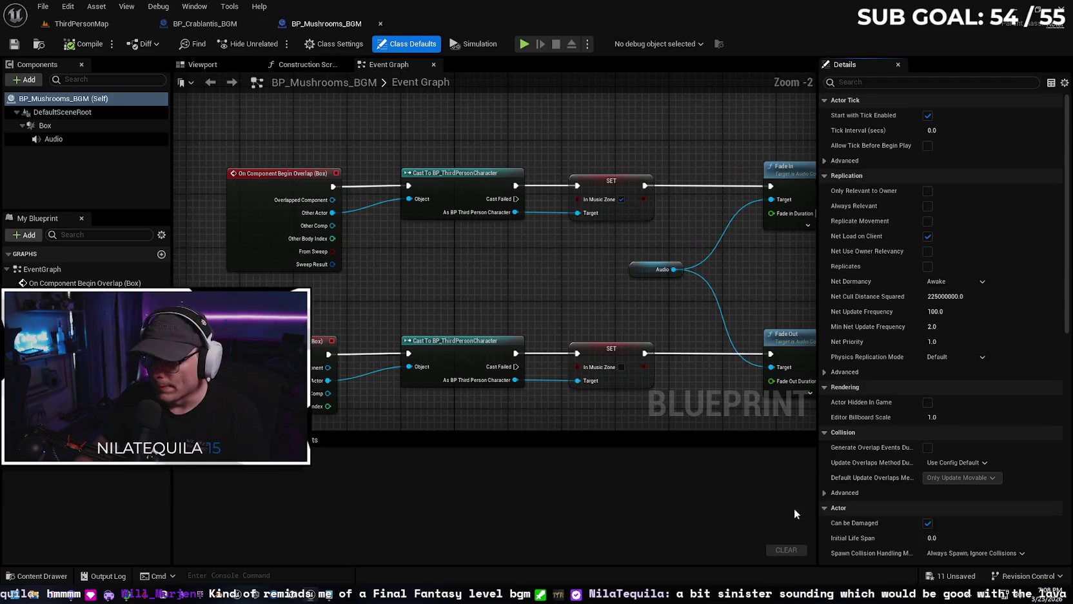
left_click(635, 269)
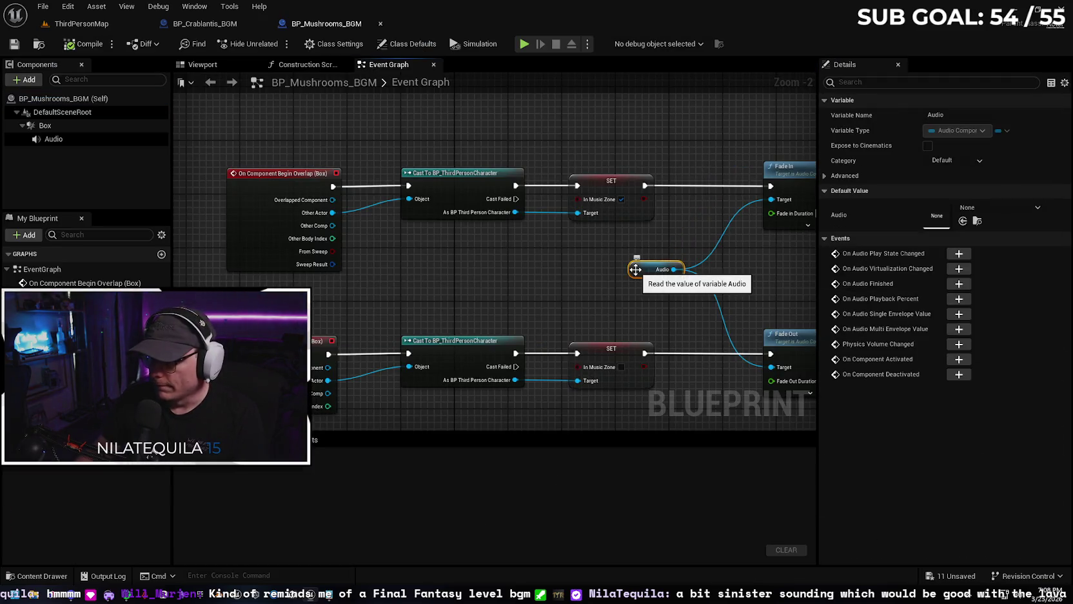
left_click(54, 139)
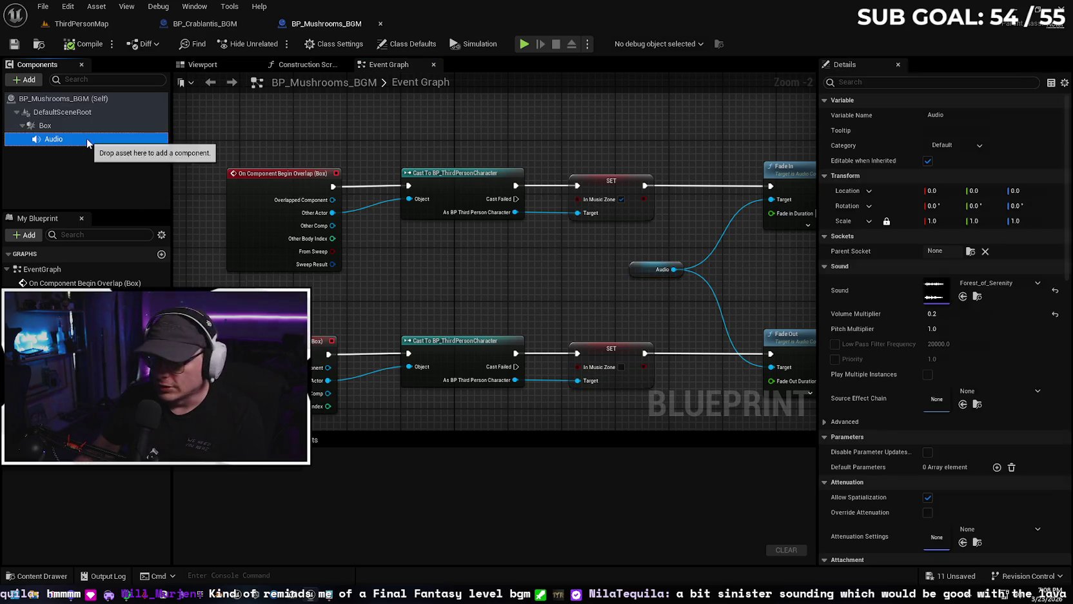
- Return to ThirdPersonMap, frame the sky actor, and navigate the Content Drawer back to the BGM folder
left_click(81, 23)
key("f")
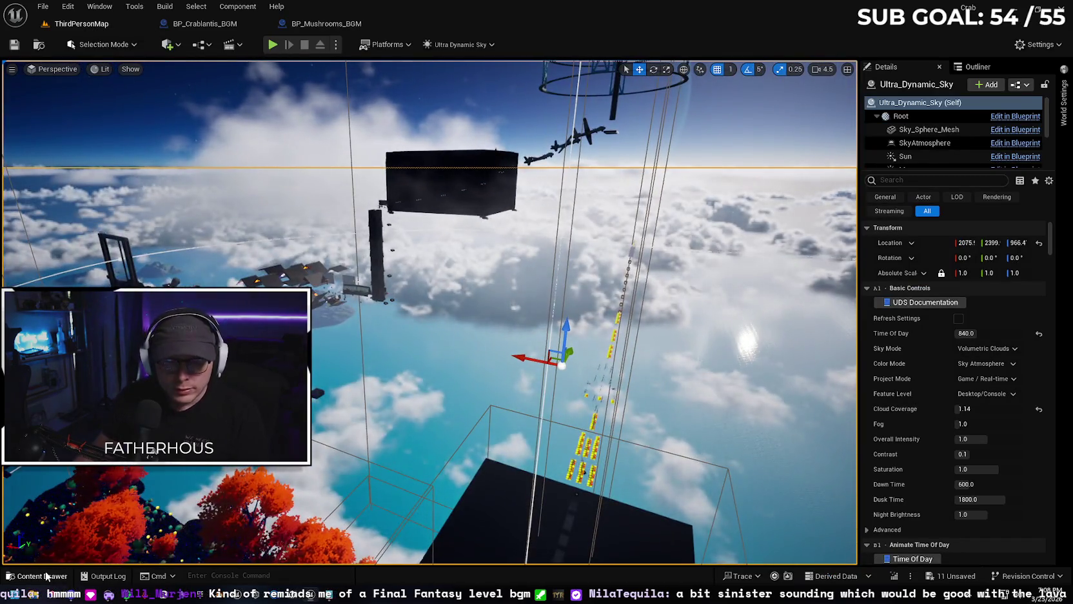
left_click(42, 575)
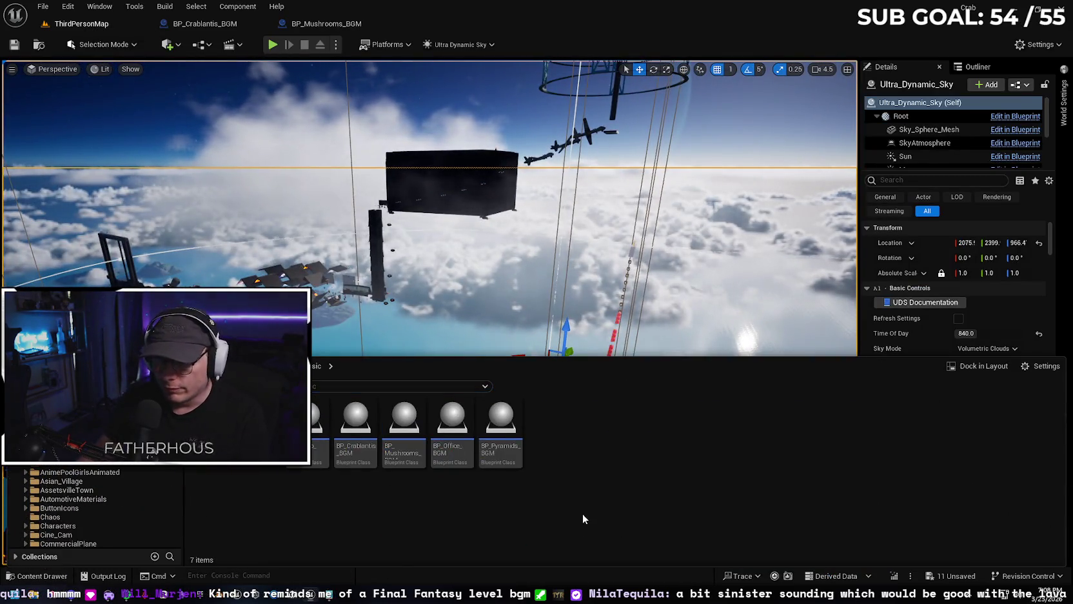
key("alt+Left")
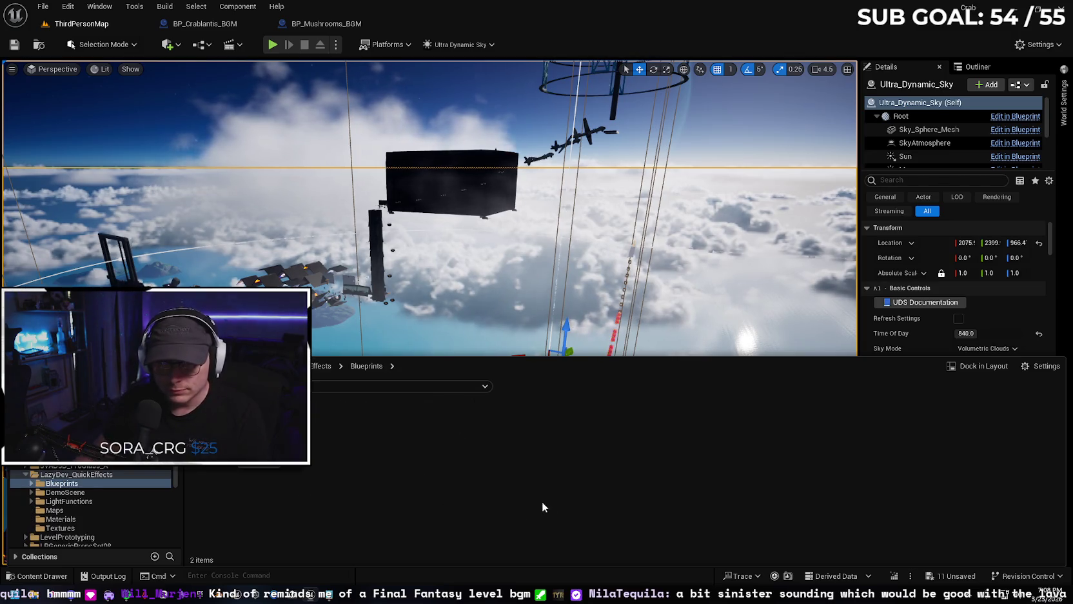
key("alt+Right")
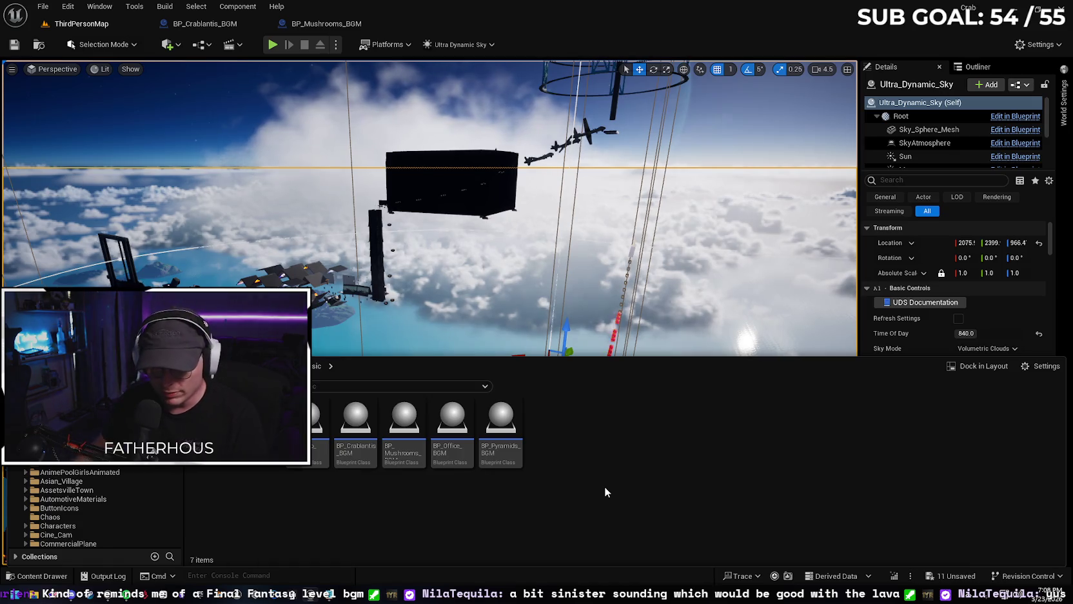
- Preview the Sparkling_Sky and The_Frozen_North tracks in the WAVS folder
double_click(259, 438)
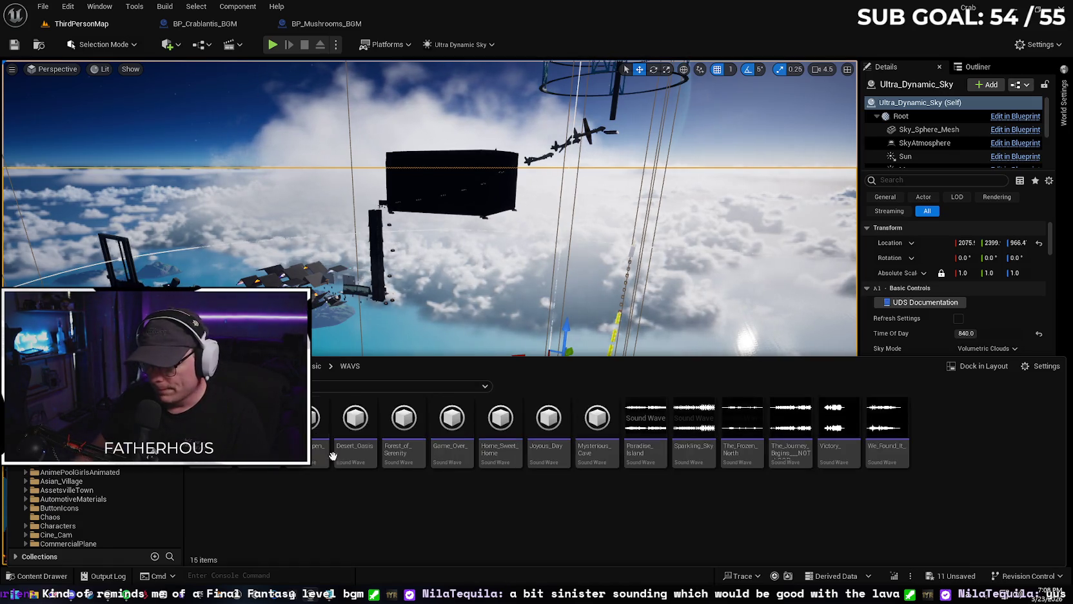
left_click(692, 419)
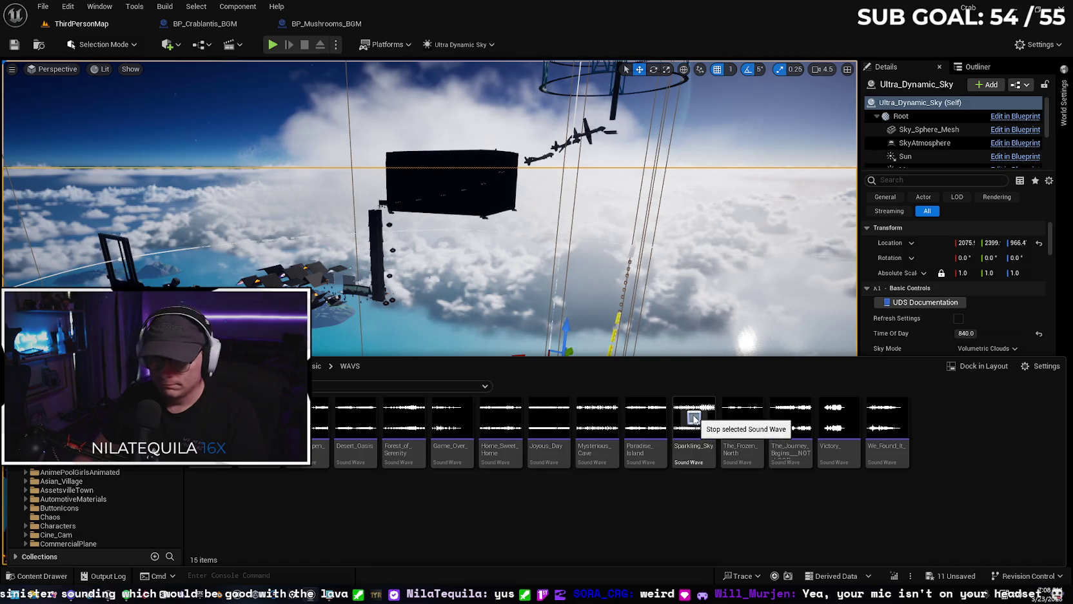
left_click(694, 417)
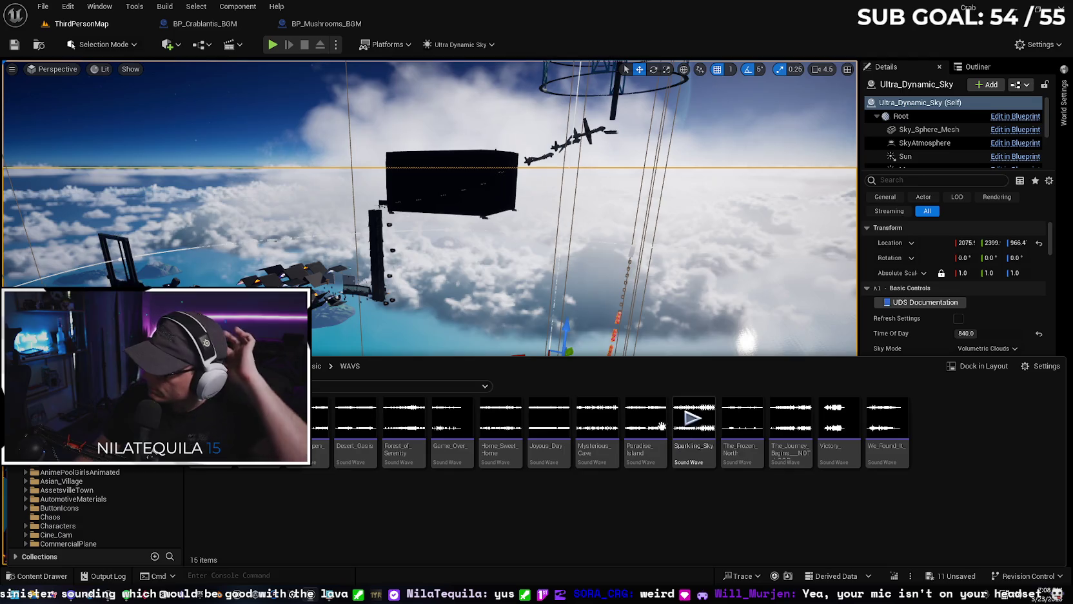
left_click(740, 420)
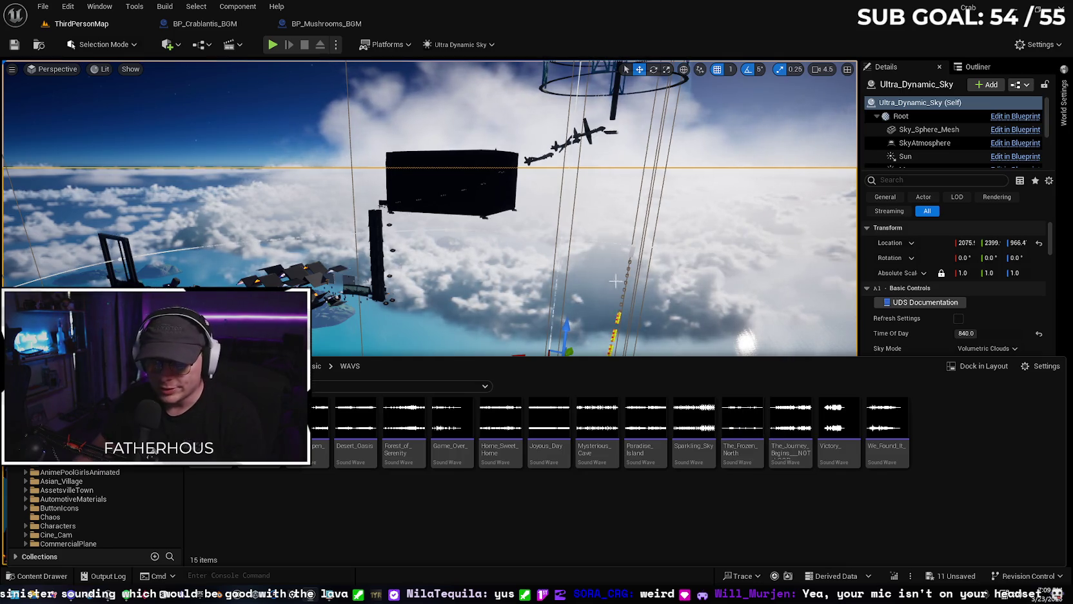
- Fly the camera up to the space tower while replaying Sparkling_Sky, then reopen the BGM folder
mouse_move(596, 266)
left_mouse_down()
mouse_move(598, 226)
mouse_move(590, 274)
left_mouse_up()
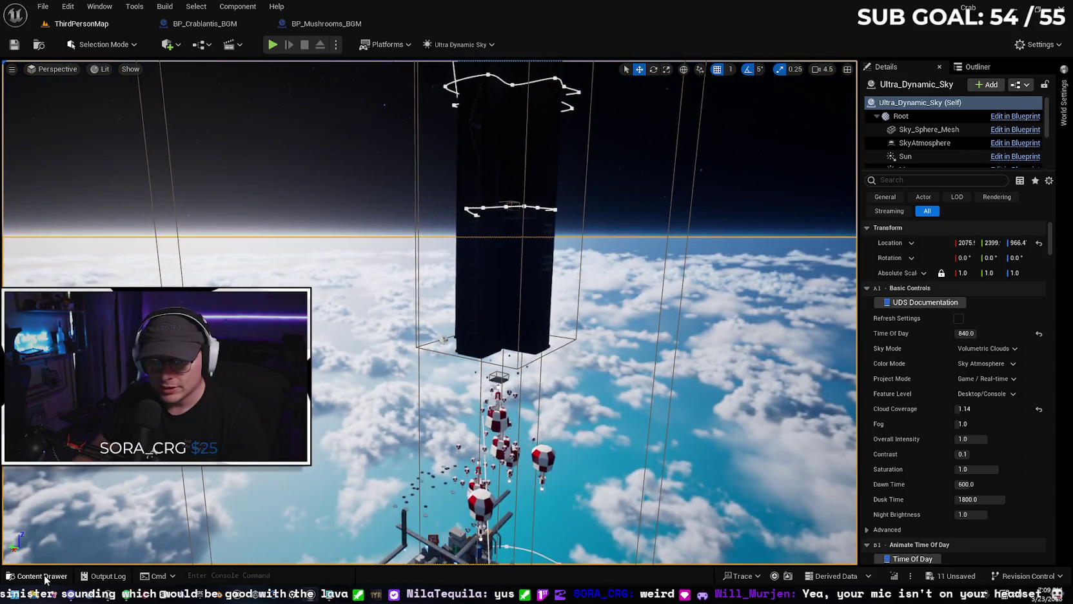
left_click(38, 575)
left_click(694, 418)
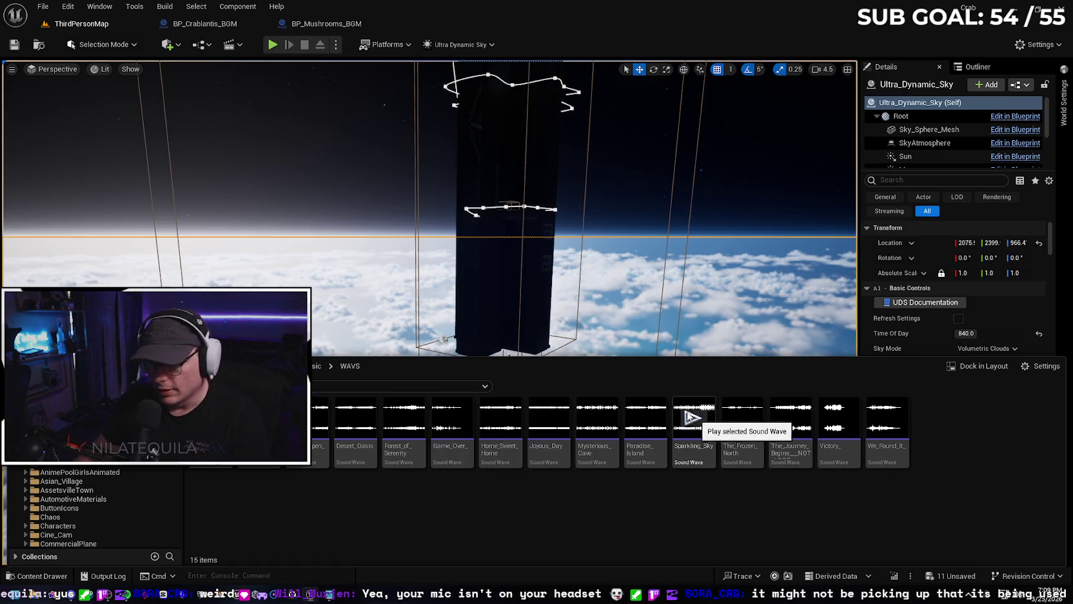
left_click_drag(258, 322, 118, 535)
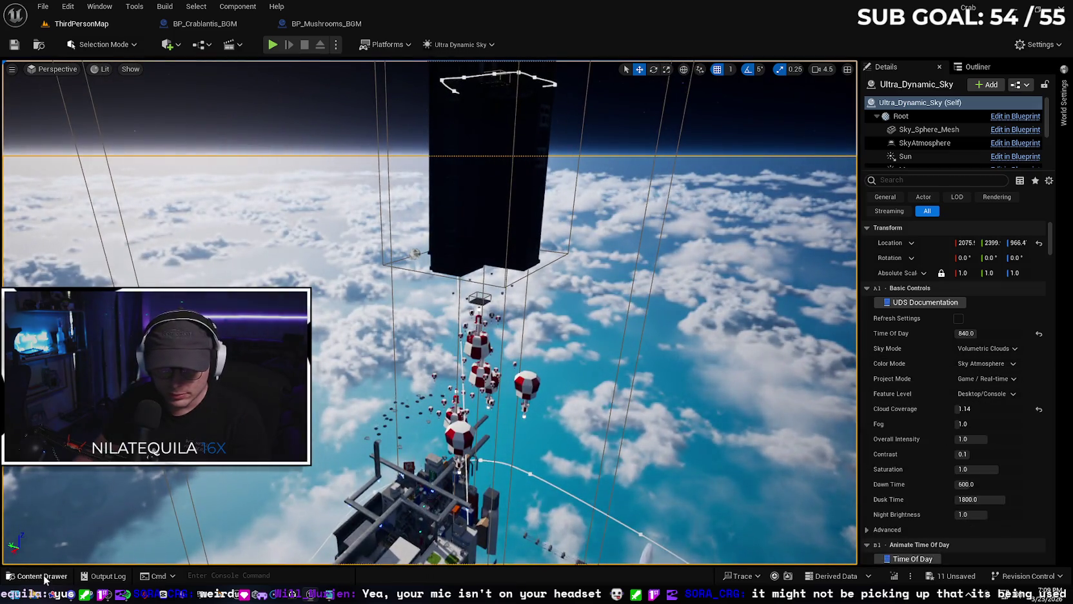
left_click(38, 575)
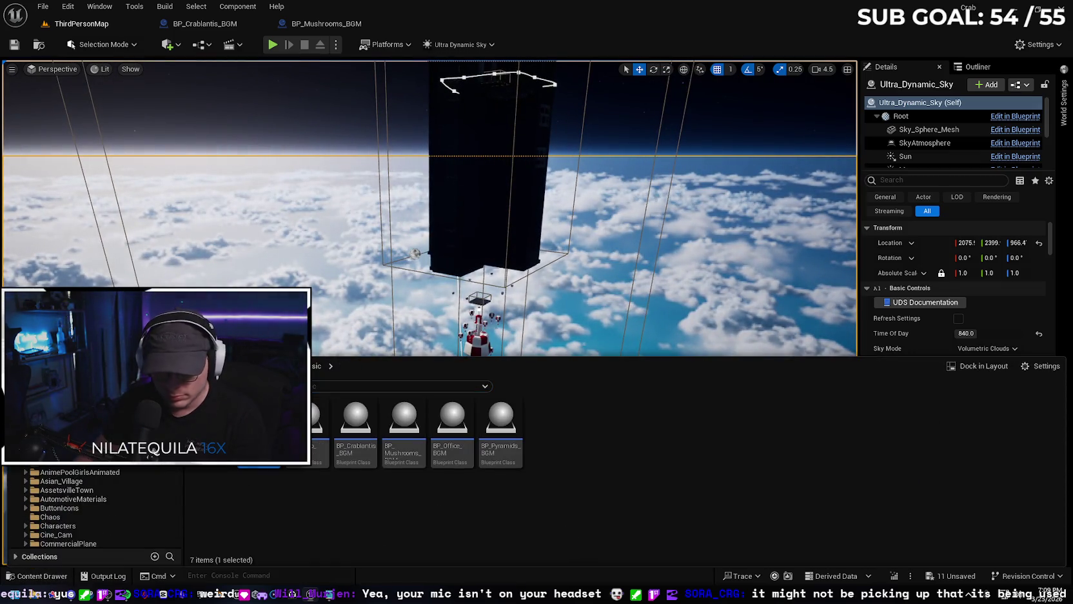
- Duplicate BP_Crablantis_BGM and rename the copy to BP_Space_BGM
right_click(359, 425)
left_click(447, 197)
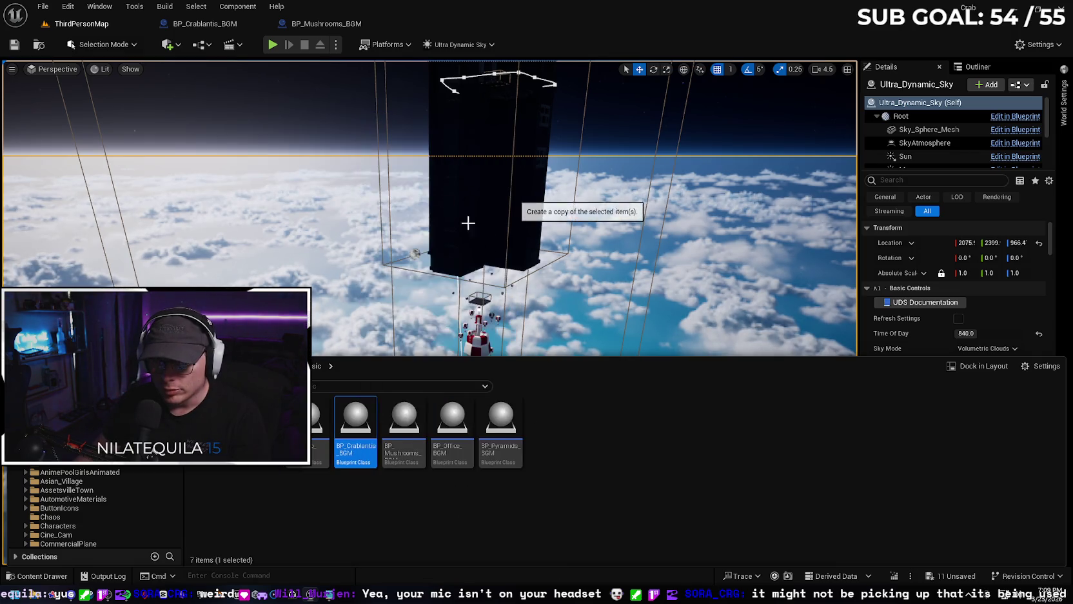
key("End")
key("BackSpace")
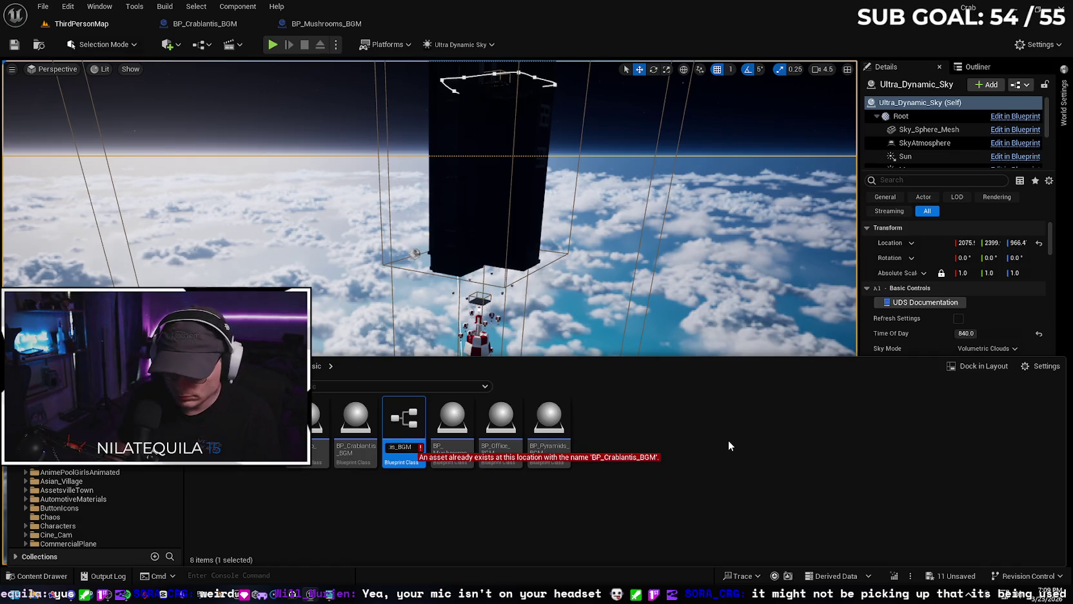
key("BackSpace")
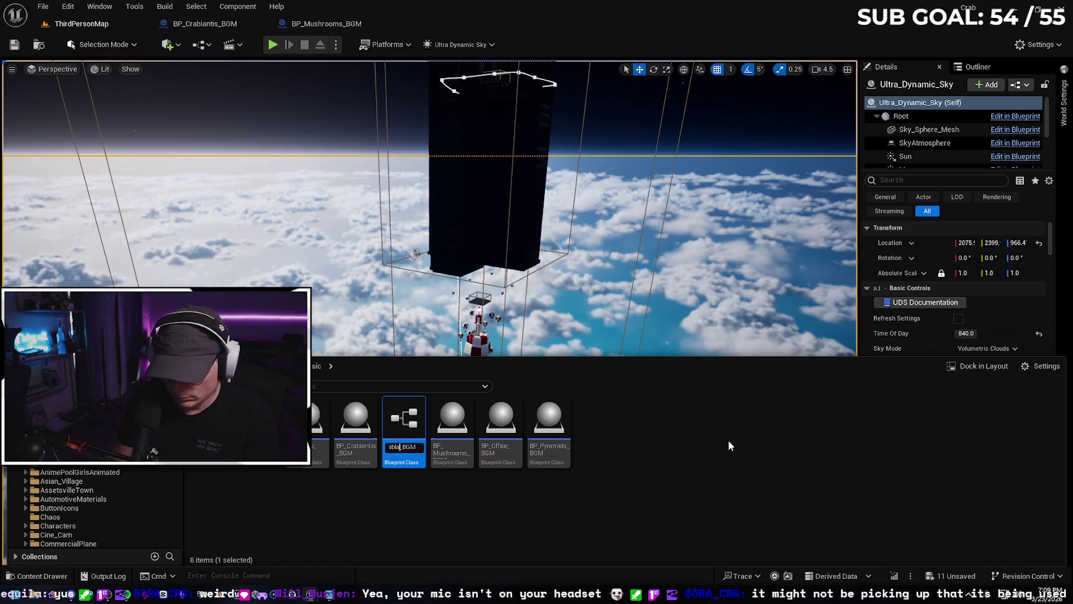
key("BackSpace")
key("BackSpace")
key("BackSpace")
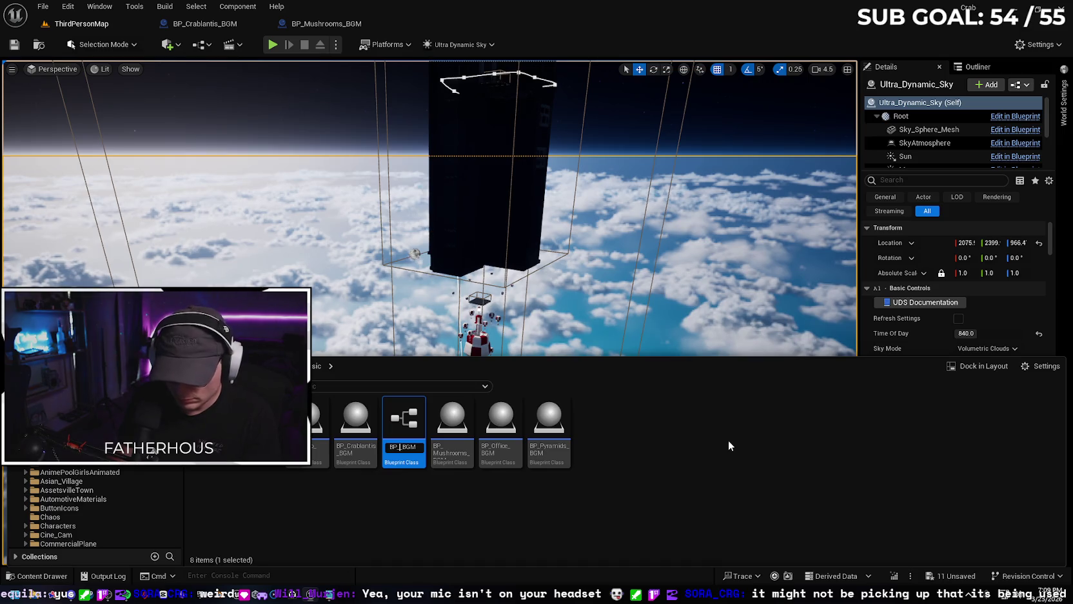
type("ce")
key("Return")
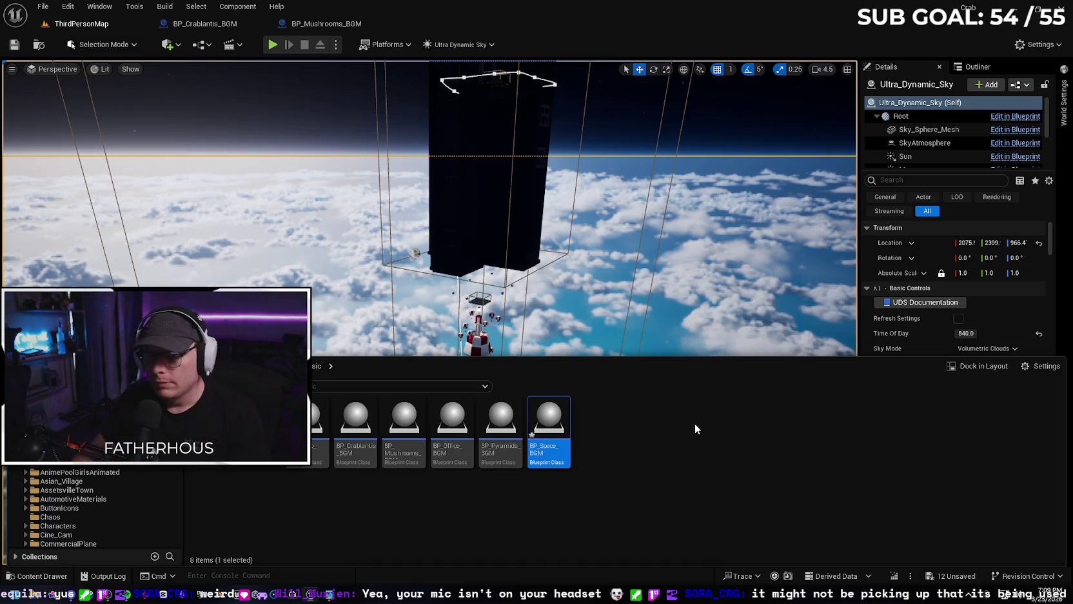
- Assign the Sparkling_Sky sound to BP_Space_BGM's Audio component and save the blueprint
double_click(550, 415)
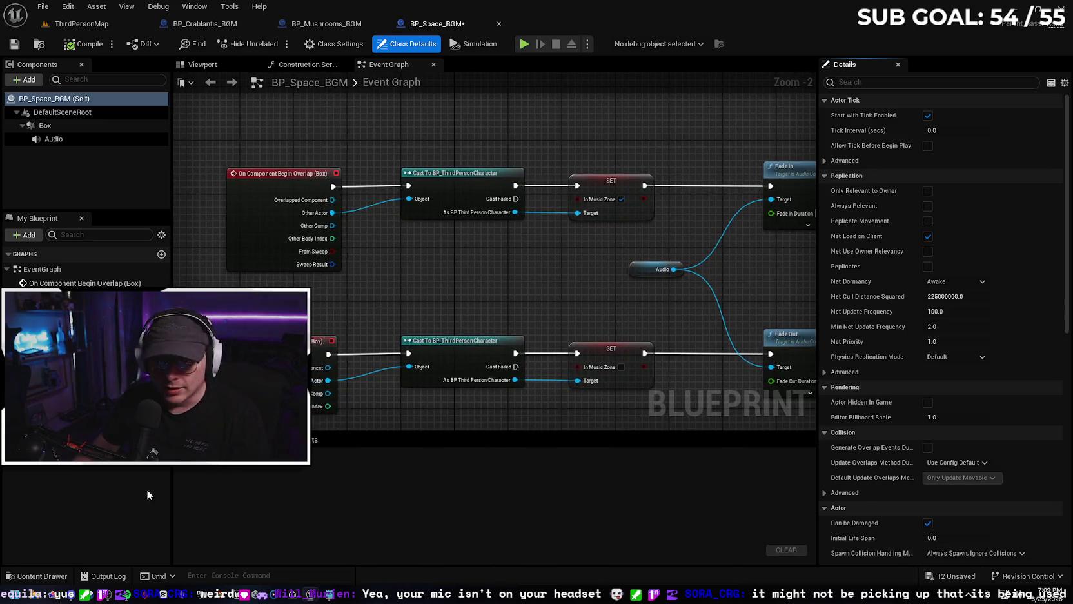
left_click(56, 580)
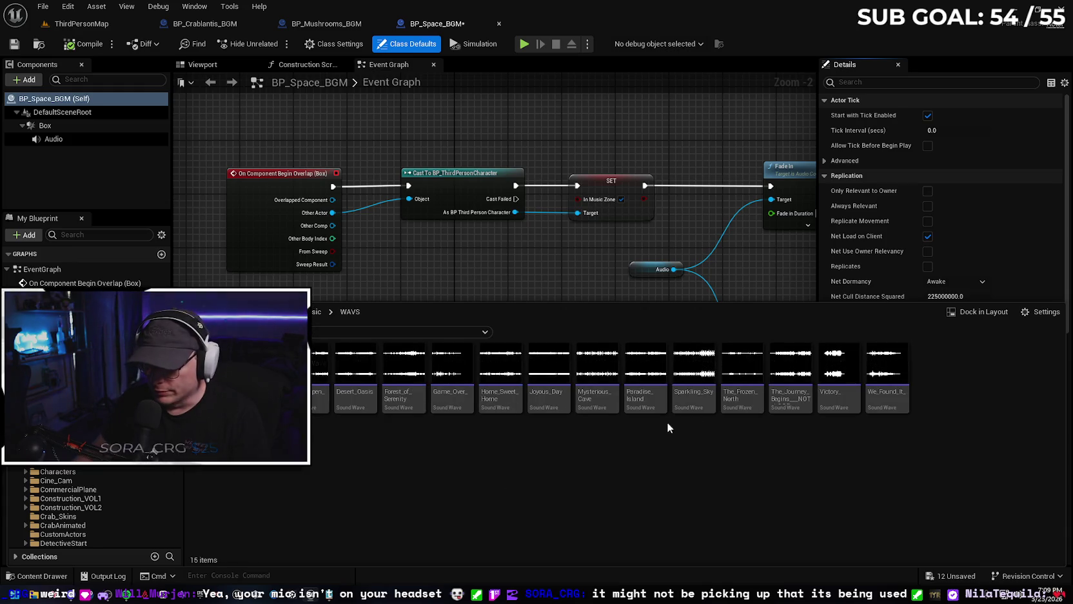
double_click(691, 395)
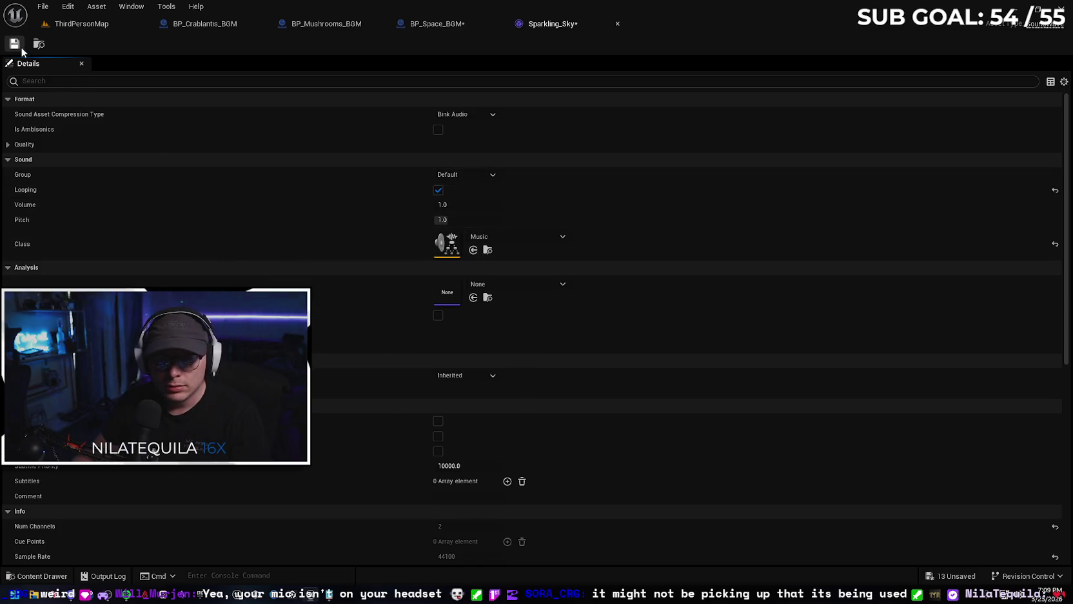
left_click(444, 25)
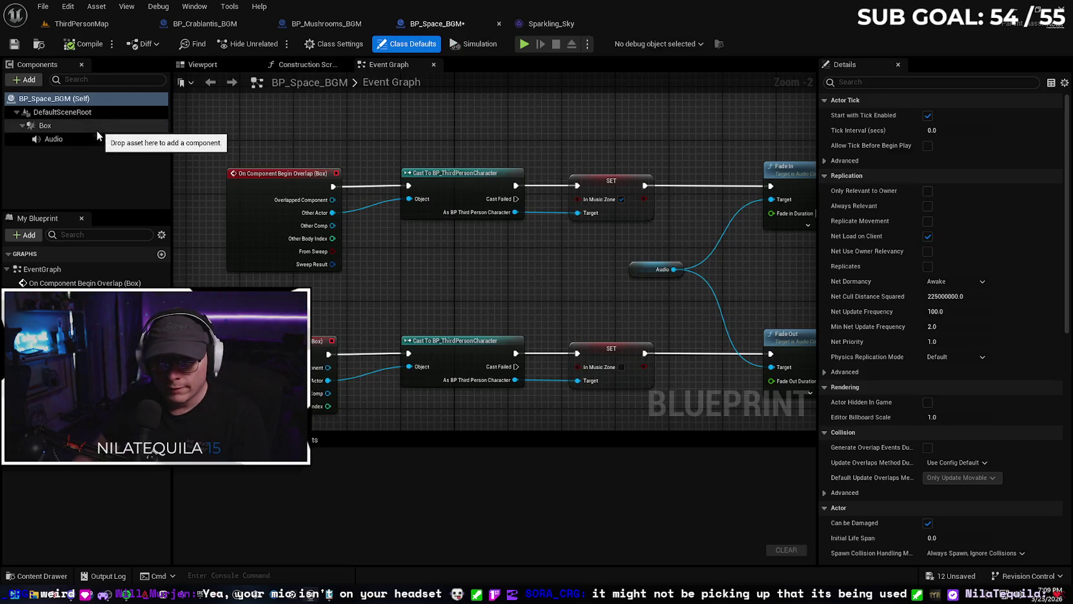
left_click(963, 296)
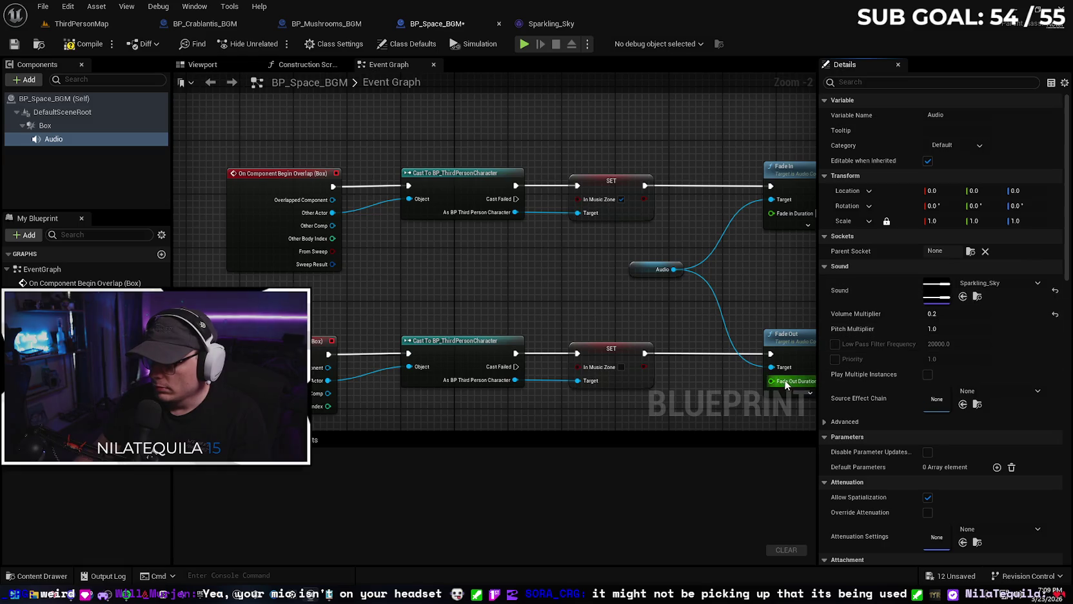
key("ctrl+s")
left_click(74, 23)
left_click_drag(495, 249, 494, 277)
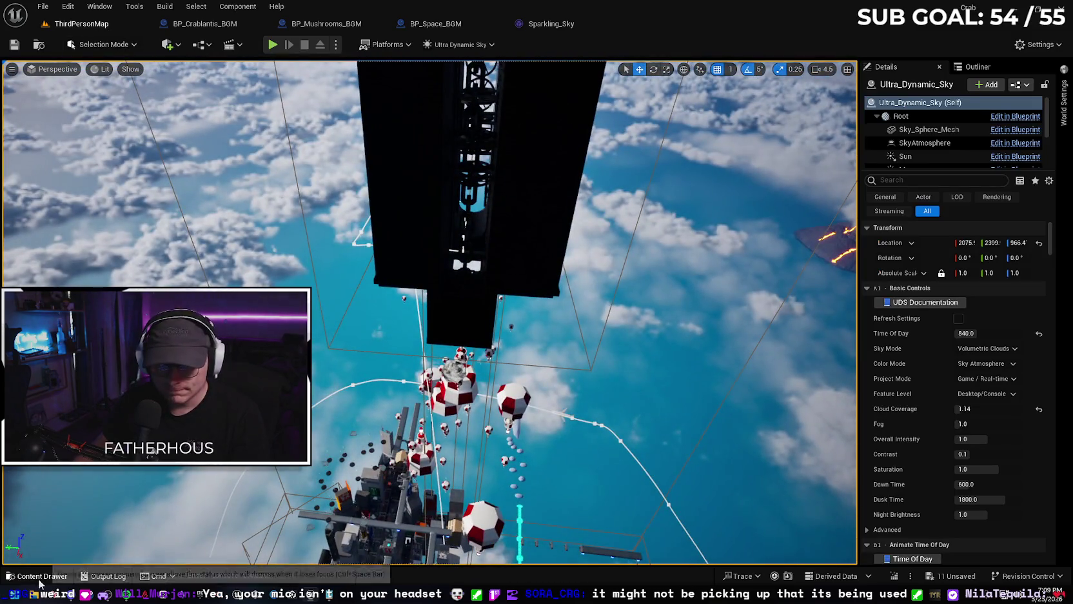
- Place BP_Space_BGM in the level and scale it to 1000 on all axes
left_click(40, 575)
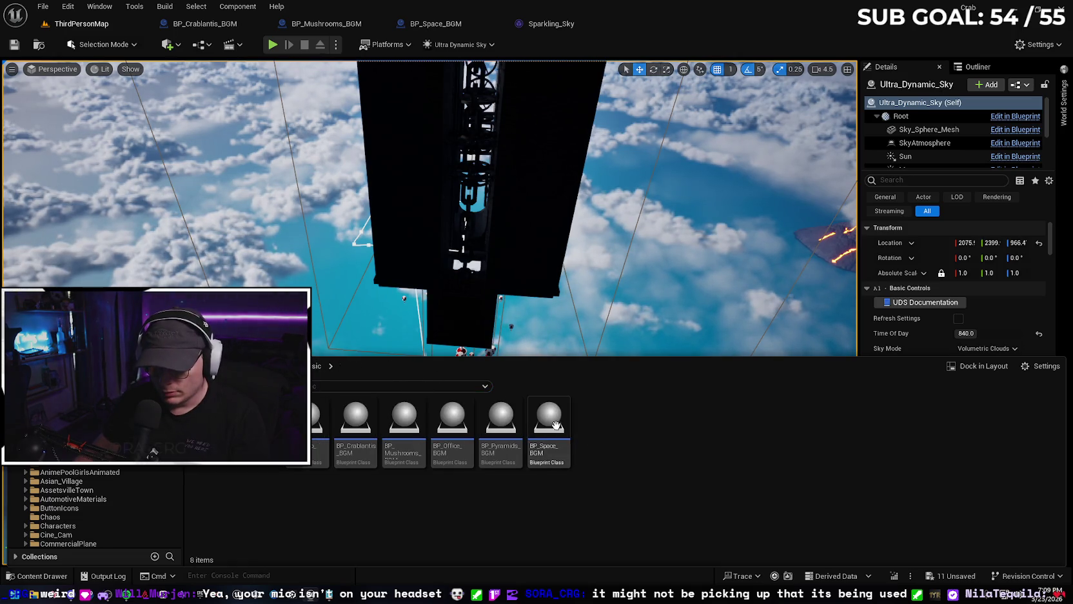
left_click(467, 304)
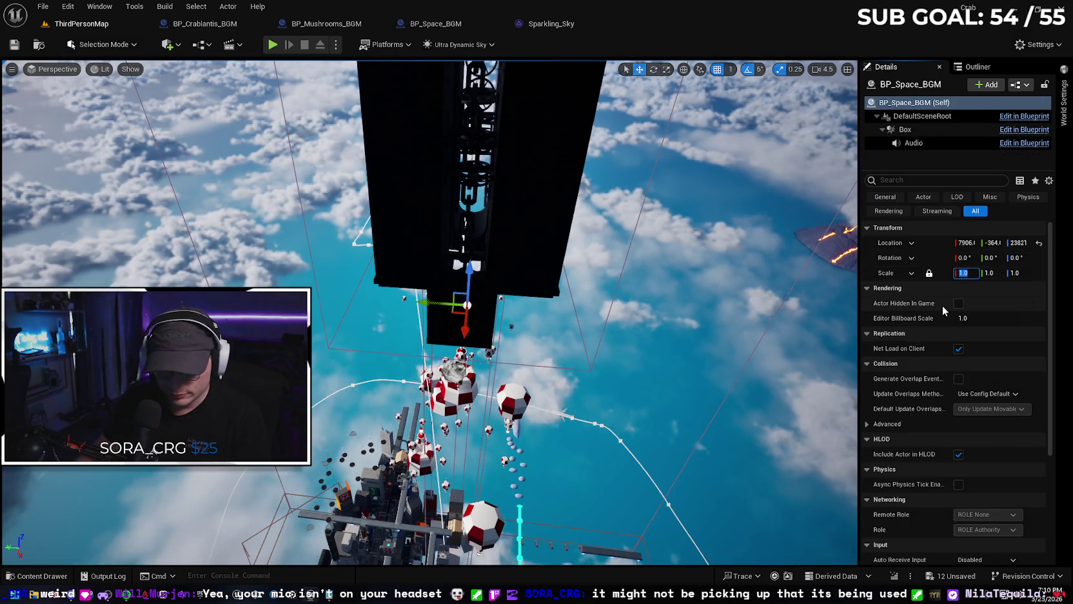
type("100")
key("Return")
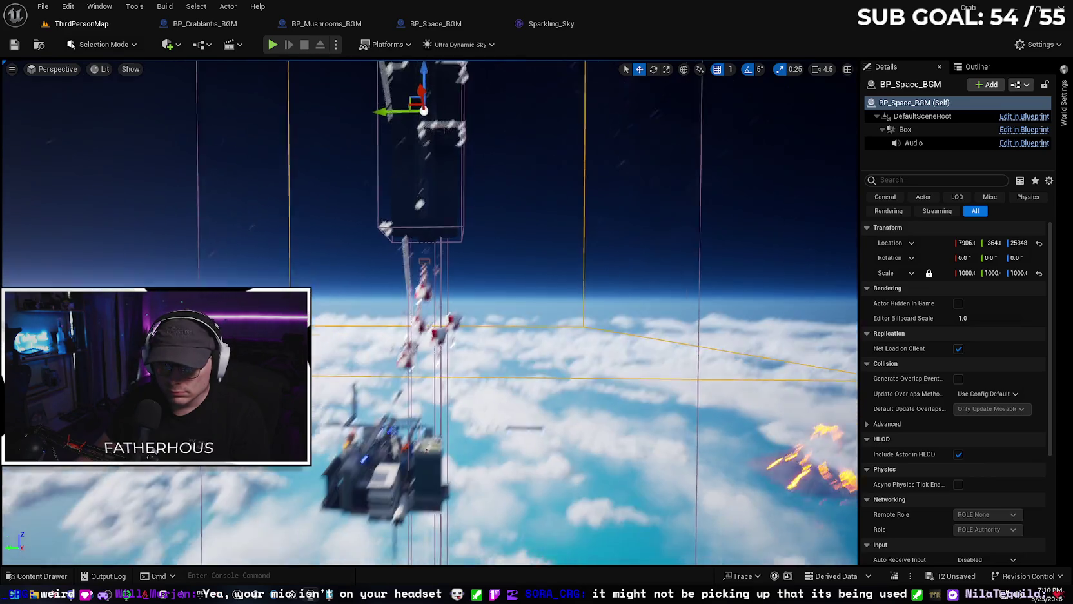
scroll(428, 309, "down", 3)
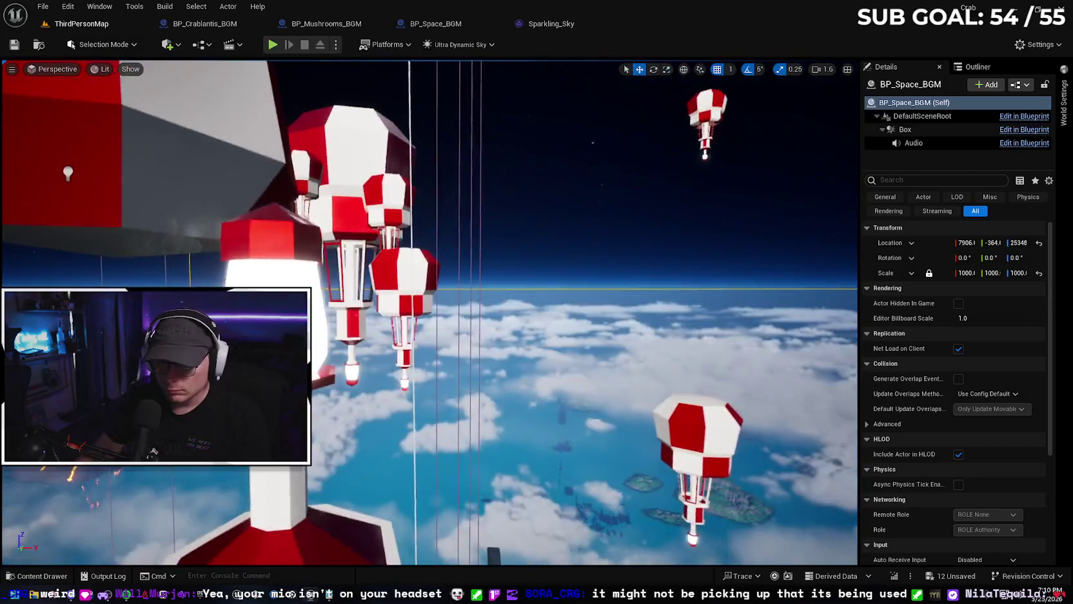
left_click_drag(388, 451, 387, 451)
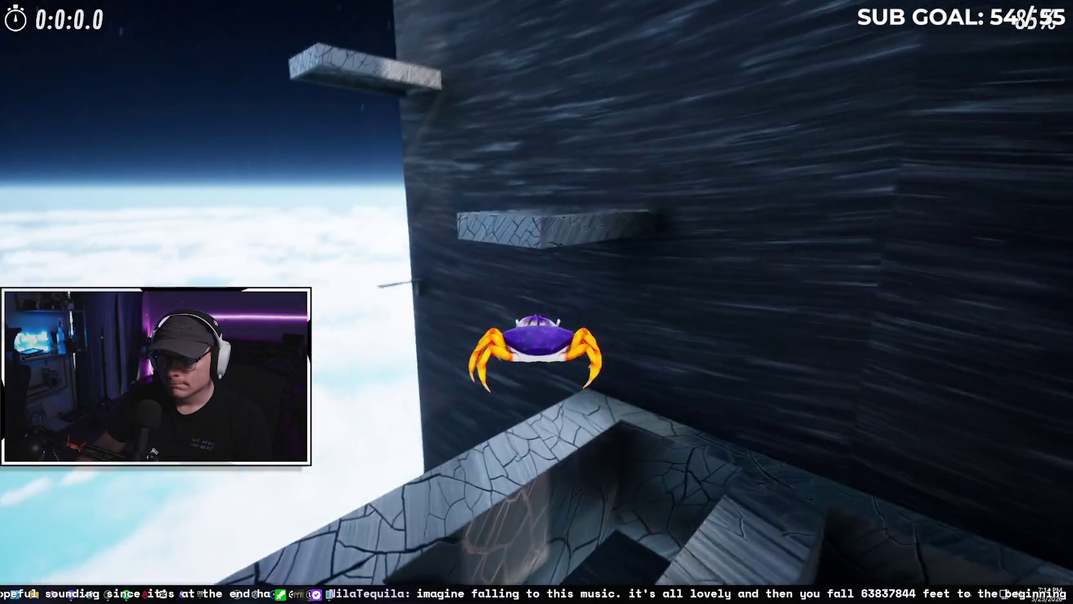
- Jump the crab between ledges while climbing the dark tower
key("space")
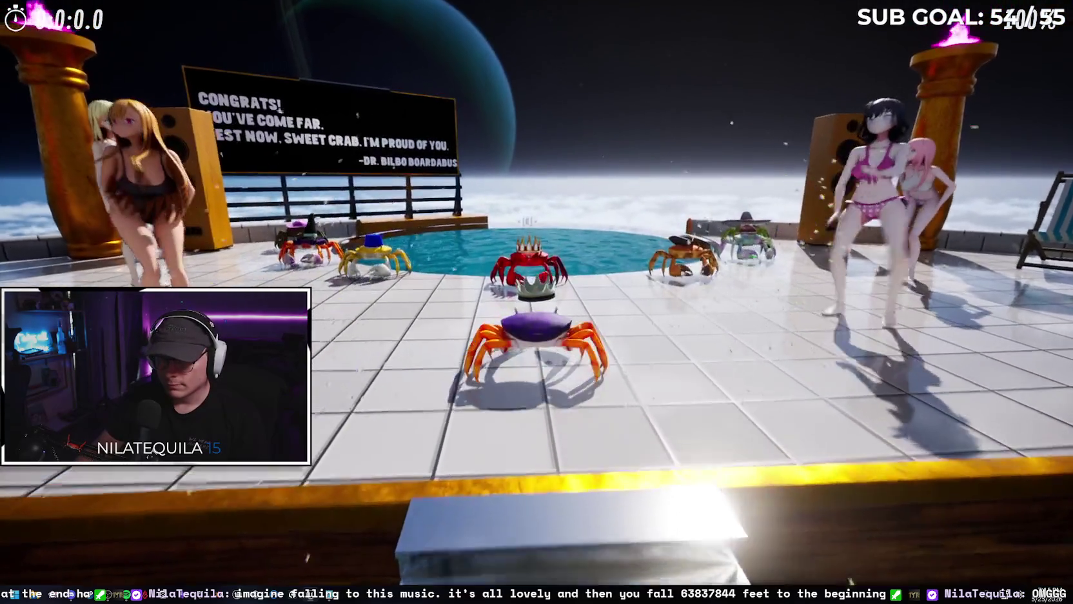
- Open the Inventory screen showing the crown hat and 5 coins
key("Tab")
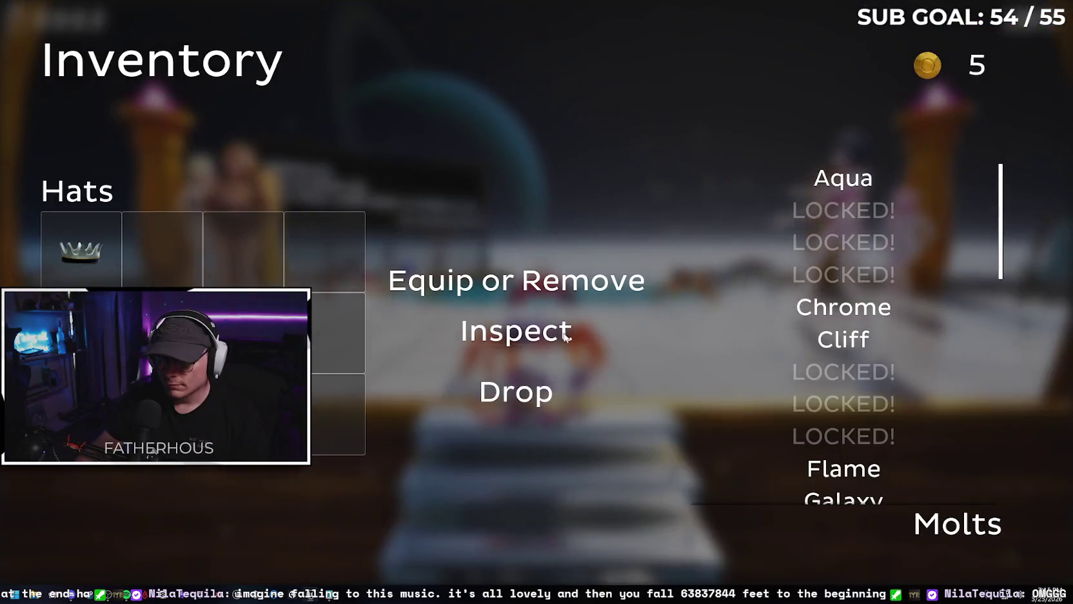
- Equip the crown on the crab, close the inventory, and walk it around the pool deck
left_click(567, 289)
key("Tab")
key("w")
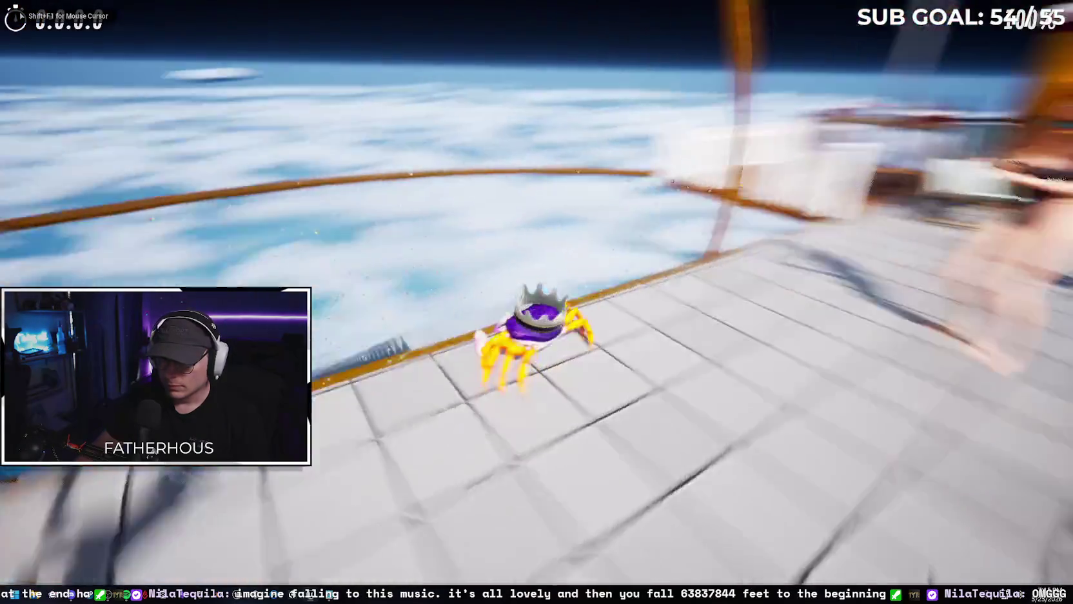
key("s")
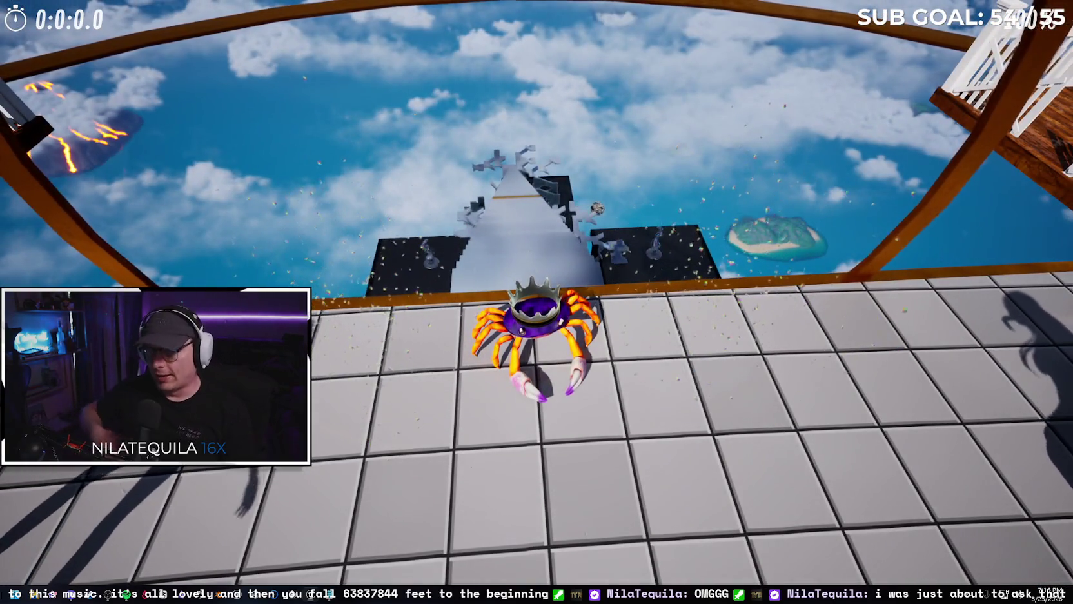
- Walk the crab up the white stairs, then stop the play-test and restore the full editor
key("w")
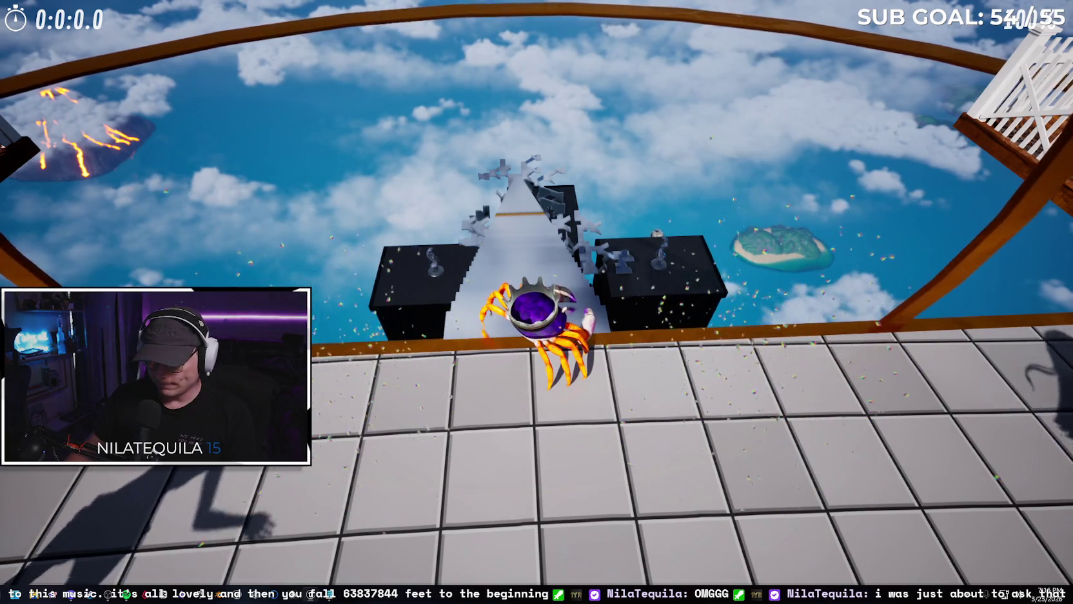
key("w")
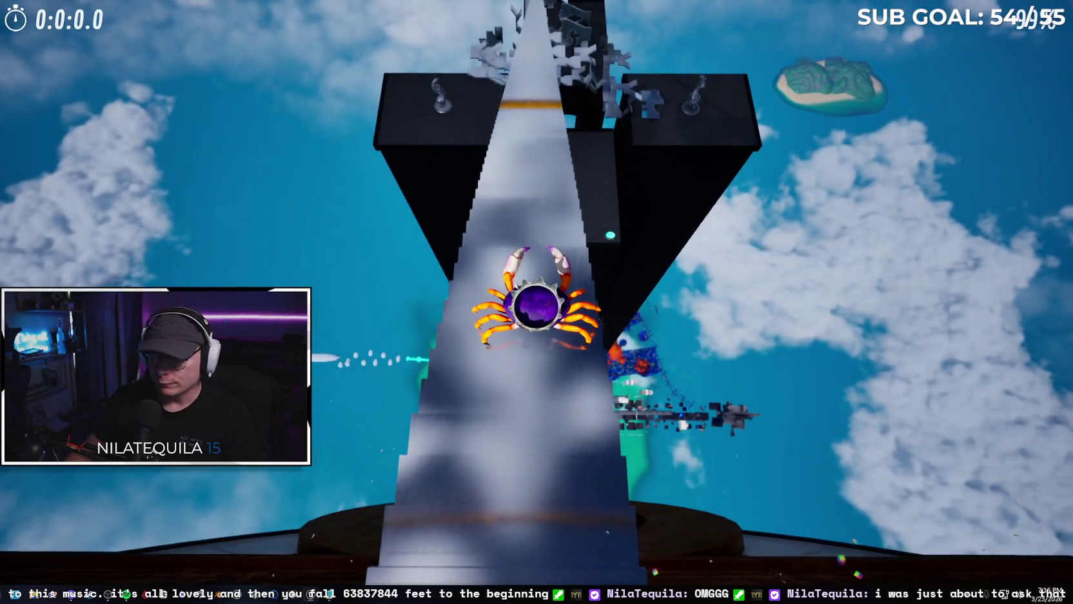
key("w")
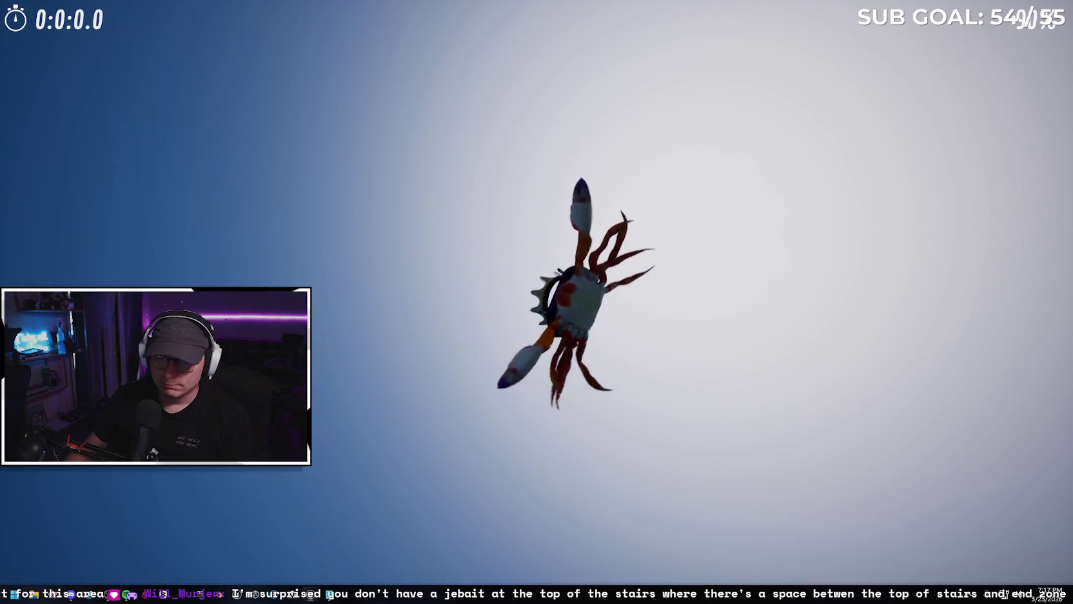
key("Escape")
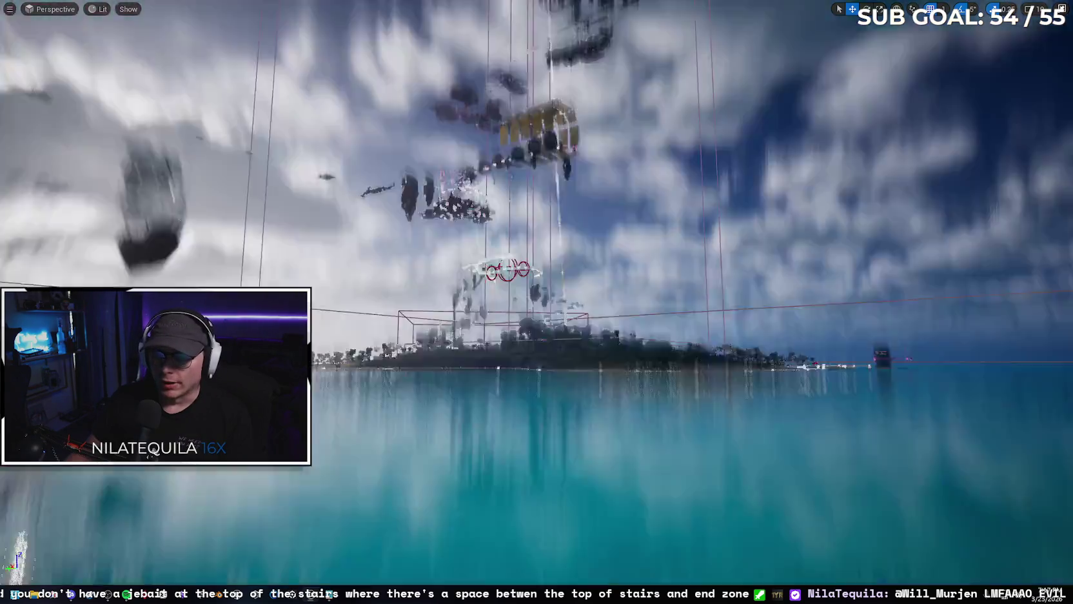
key("F11")
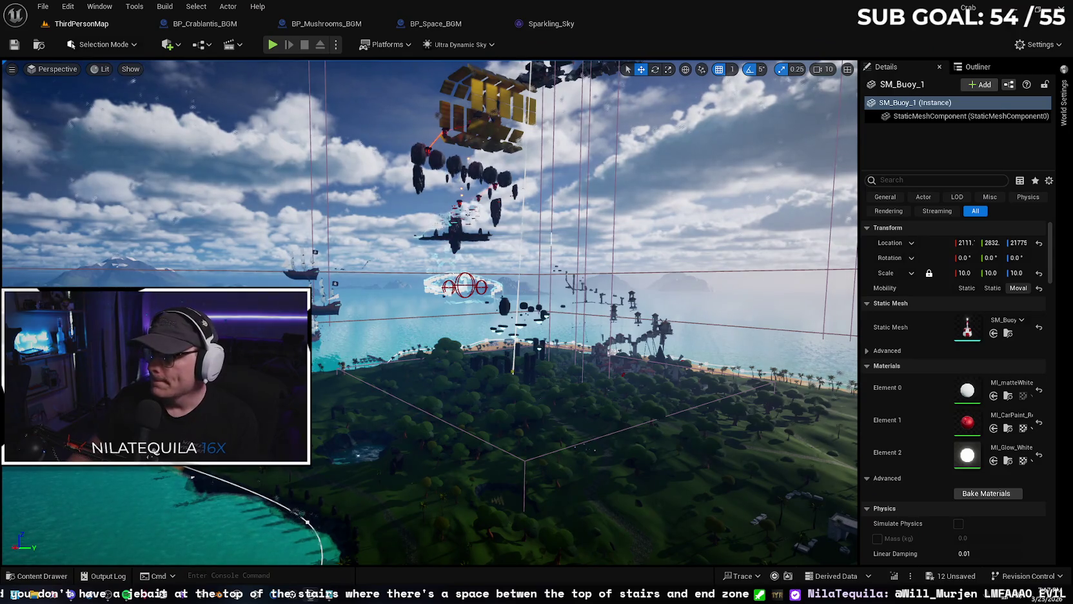
- Save and close the A_Dastardly_Villain and A_Fearsome_Foe sound assets from the WAVS folder
left_click(599, 22)
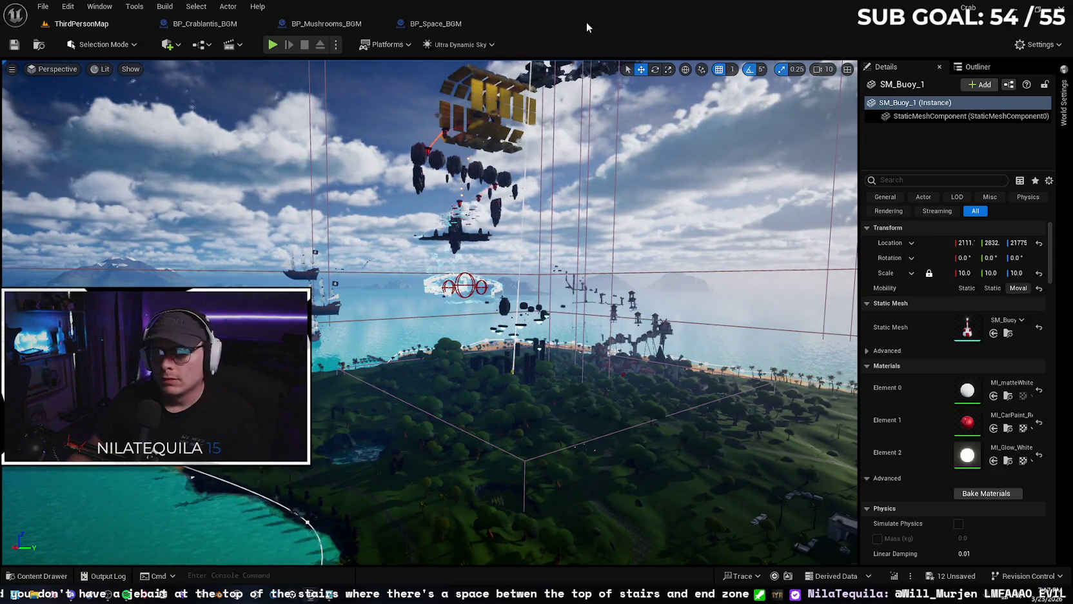
left_click(459, 24)
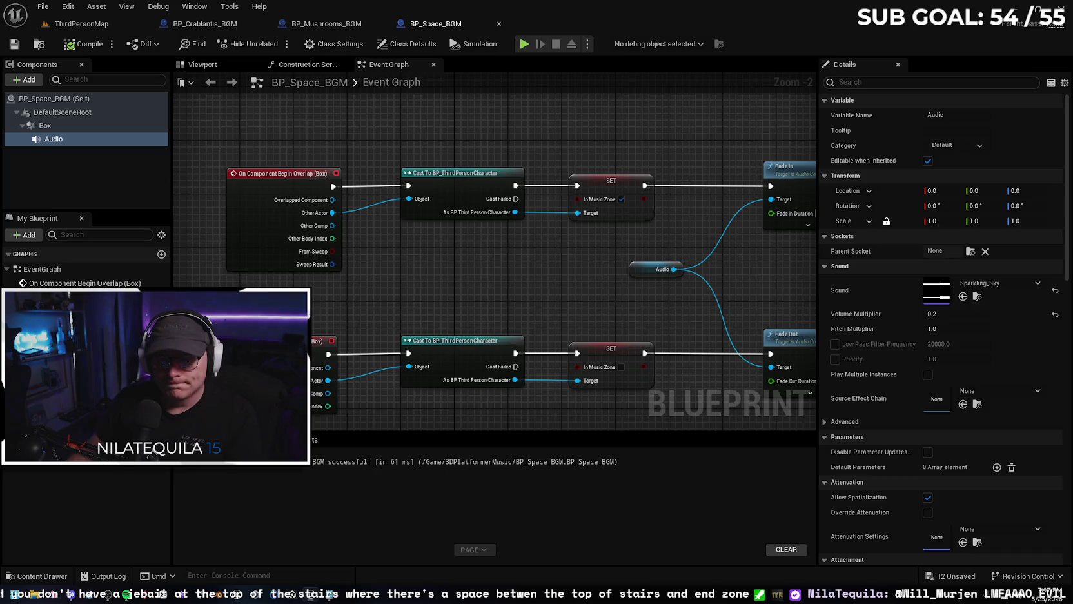
left_click(45, 579)
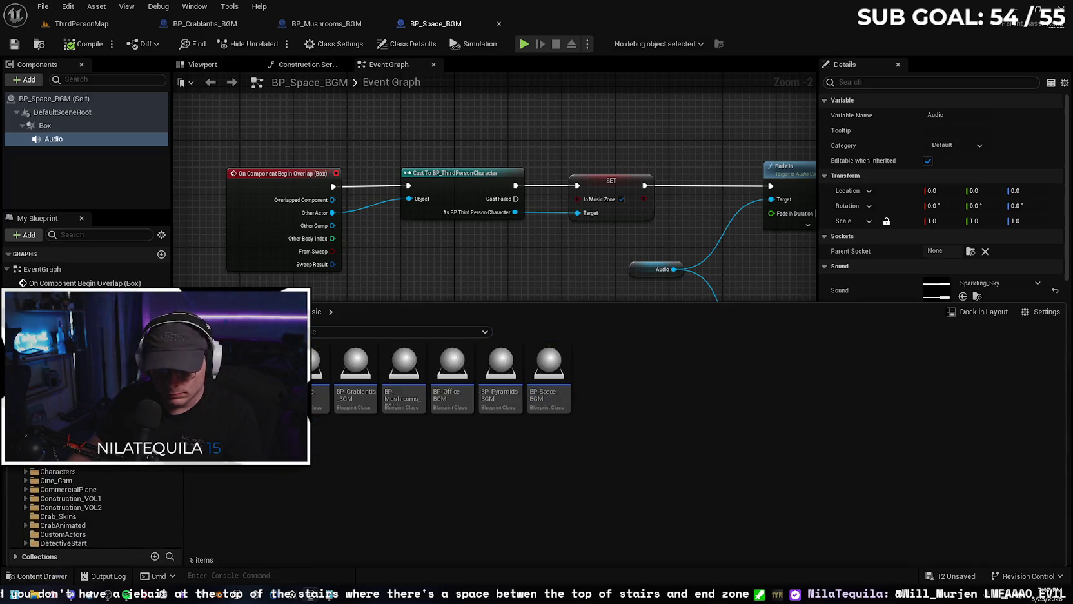
double_click(290, 364)
double_click(290, 364)
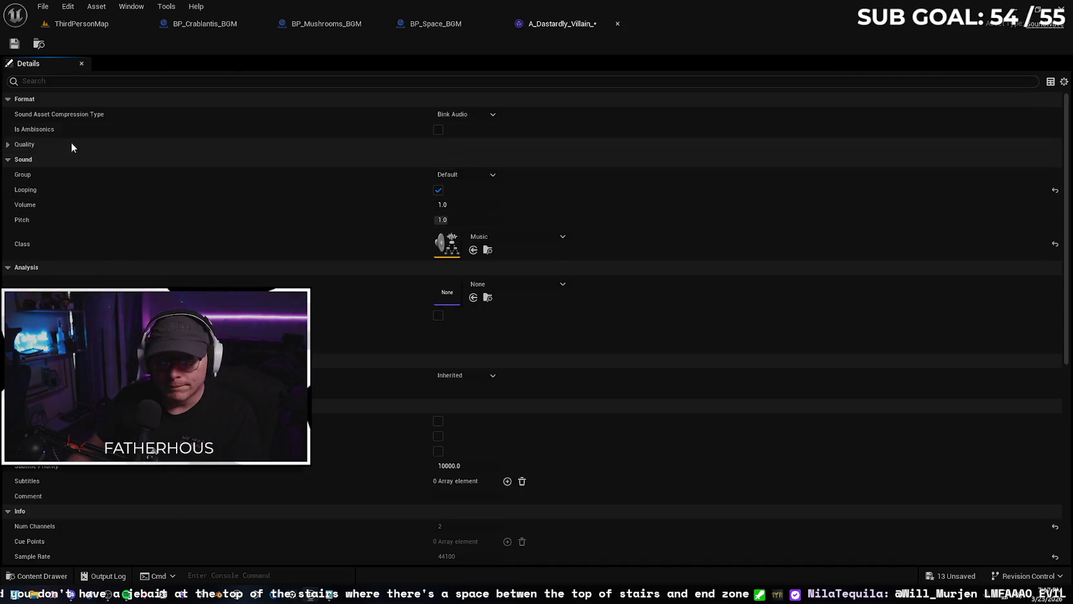
left_click(15, 46)
left_click(617, 25)
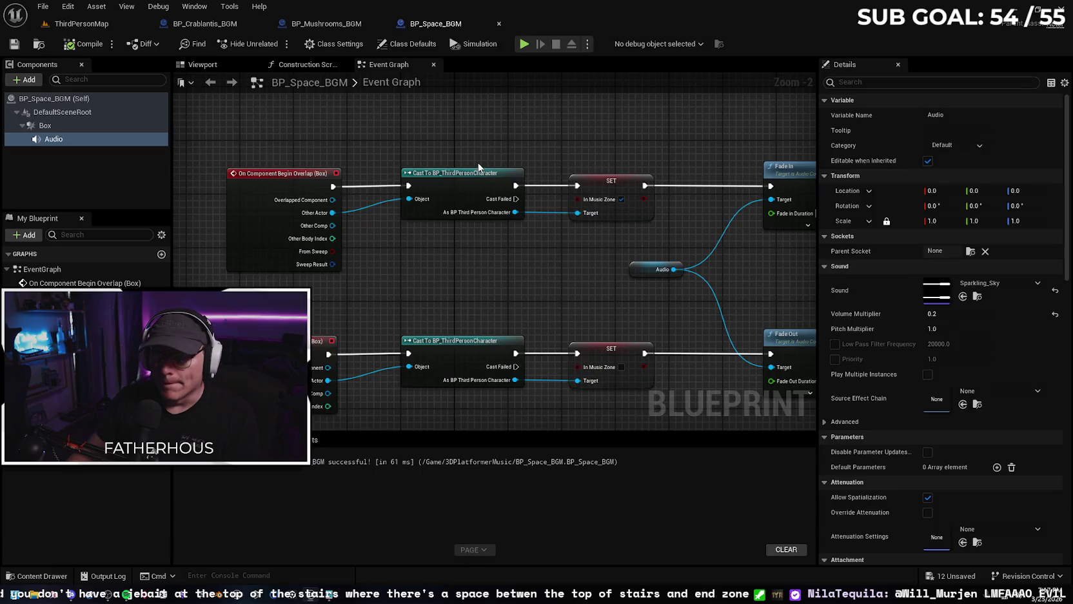
left_click(23, 576)
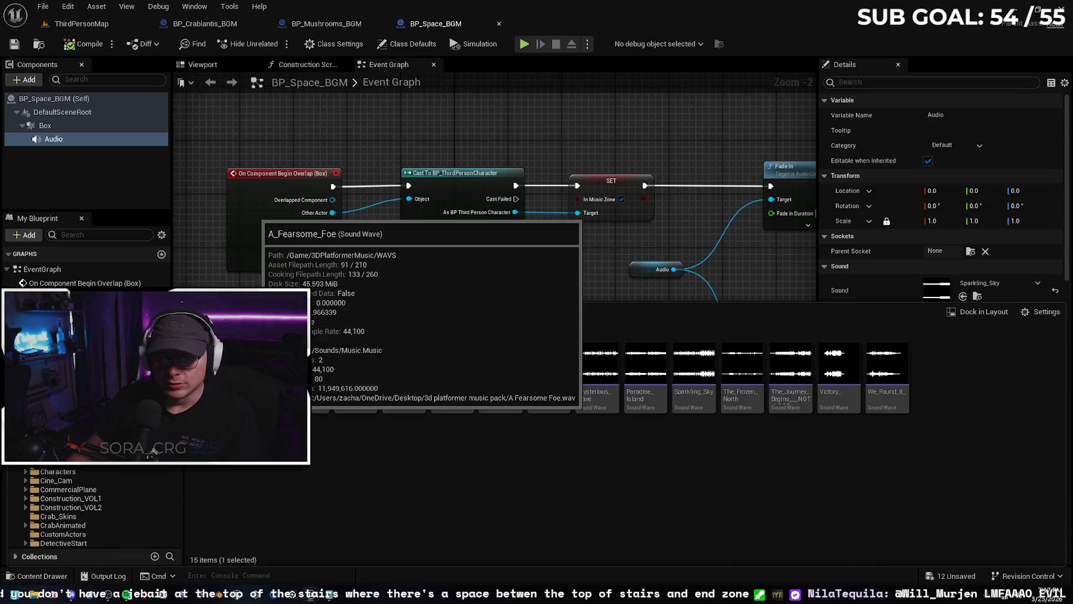
double_click(358, 364)
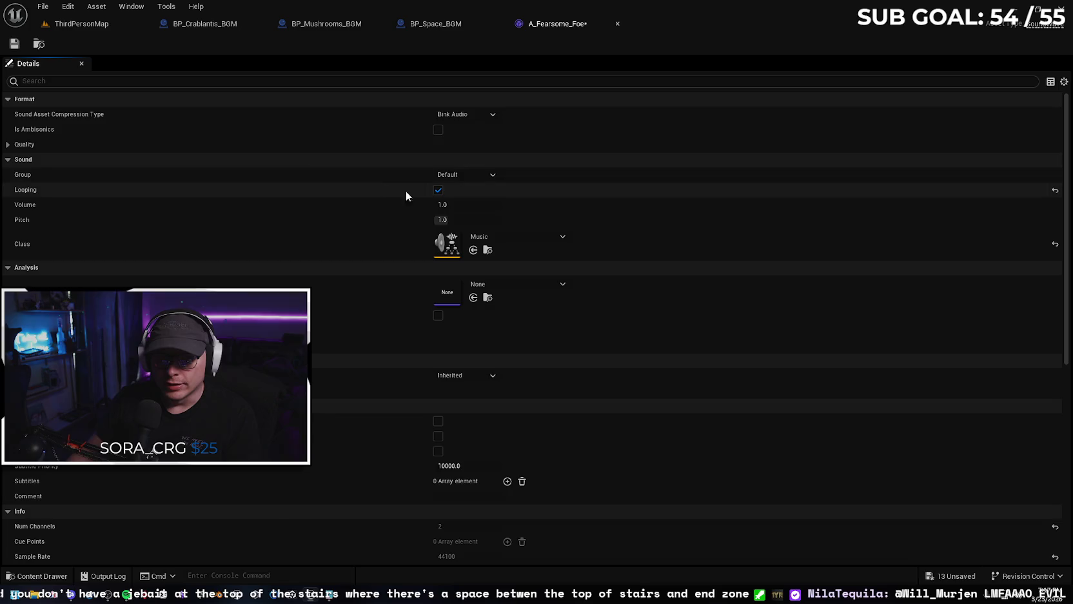
left_click(15, 47)
left_click(617, 24)
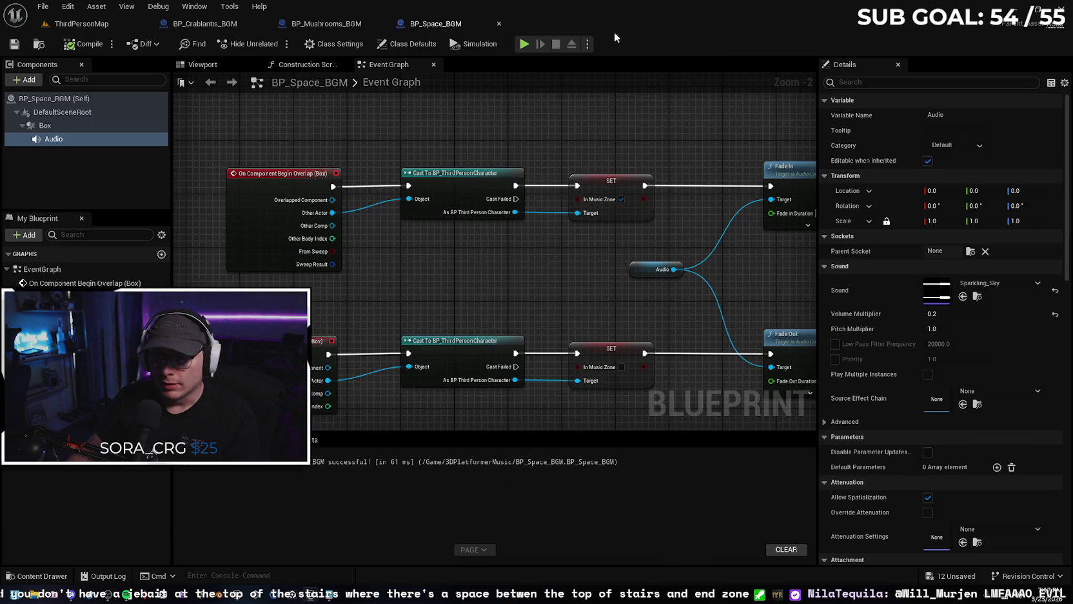
- Inspect the Bright_Open_World and Desert_Oasis sound settings, then bring the WAVS assets back up
left_click(44, 576)
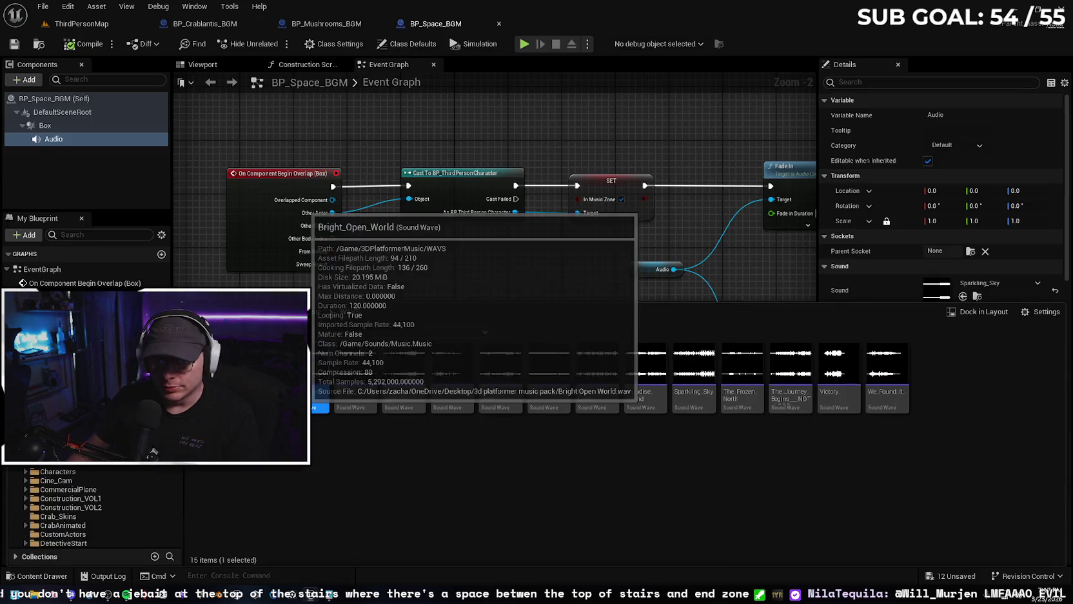
double_click(451, 363)
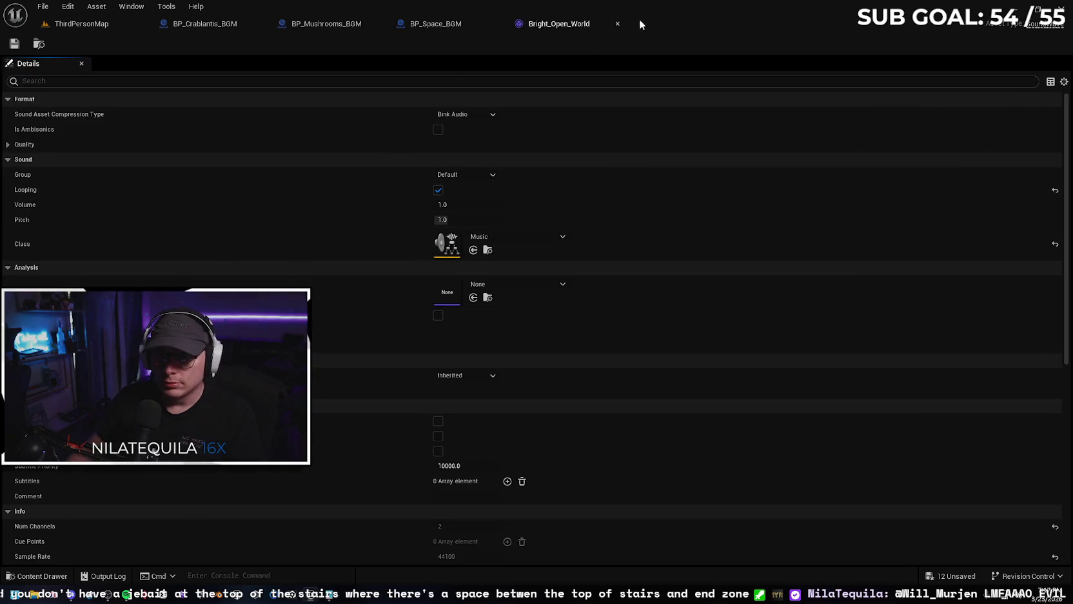
left_click(618, 23)
left_click(38, 576)
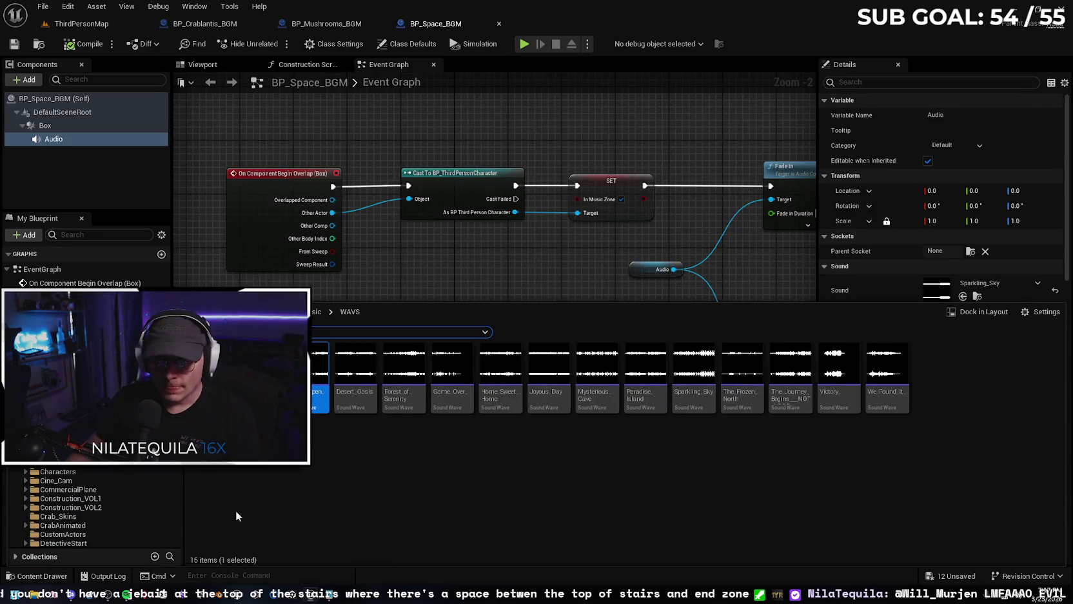
left_click(363, 399)
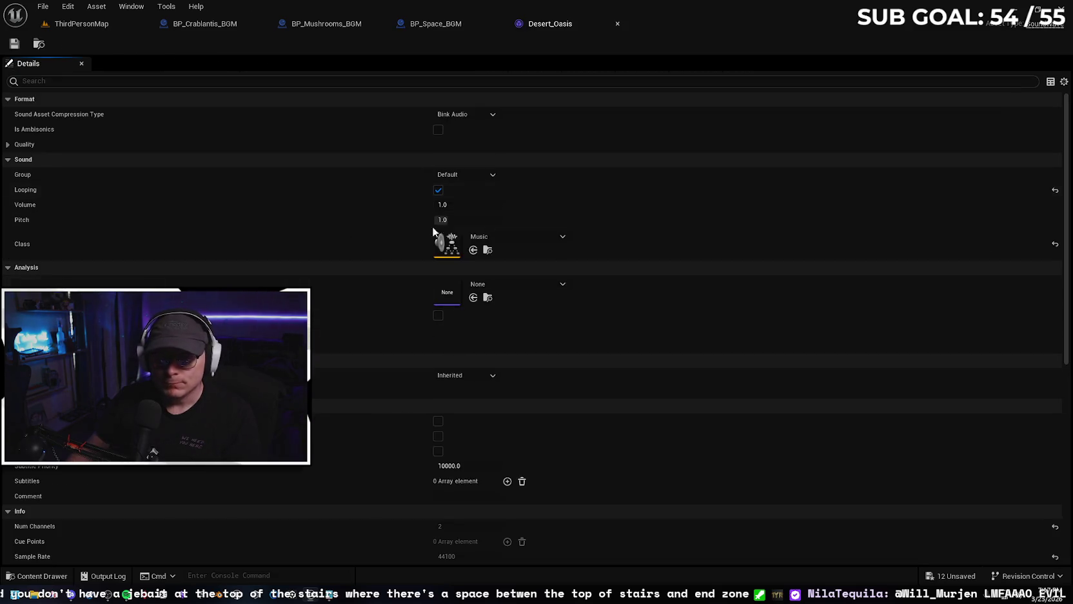
left_click(617, 24)
left_click(38, 575)
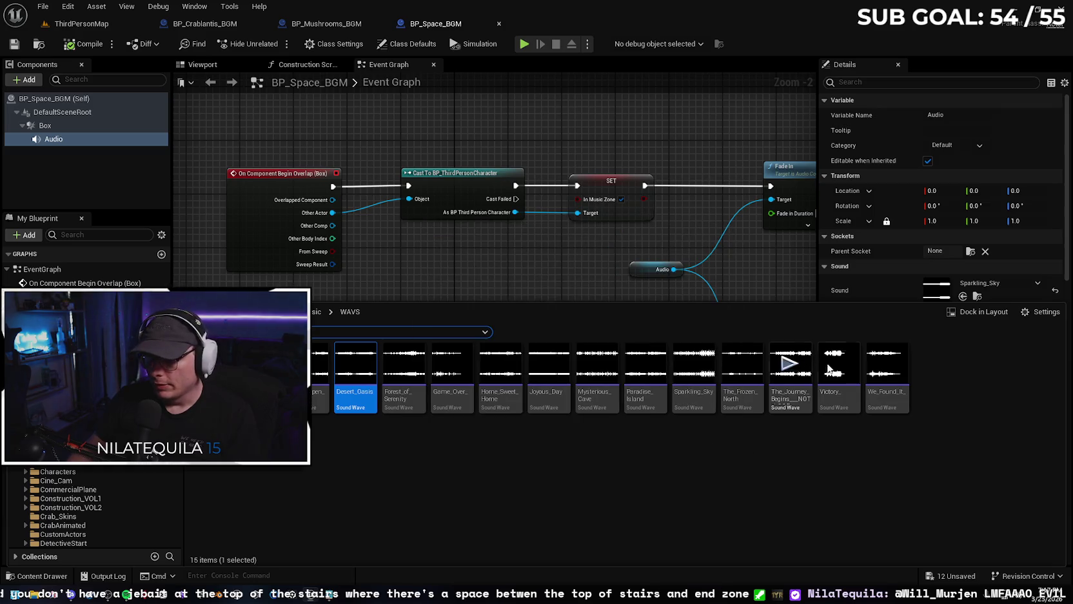
- Audition the Victory_, Joyous_Day and other music tracks in the WAVS folder
left_click(837, 370)
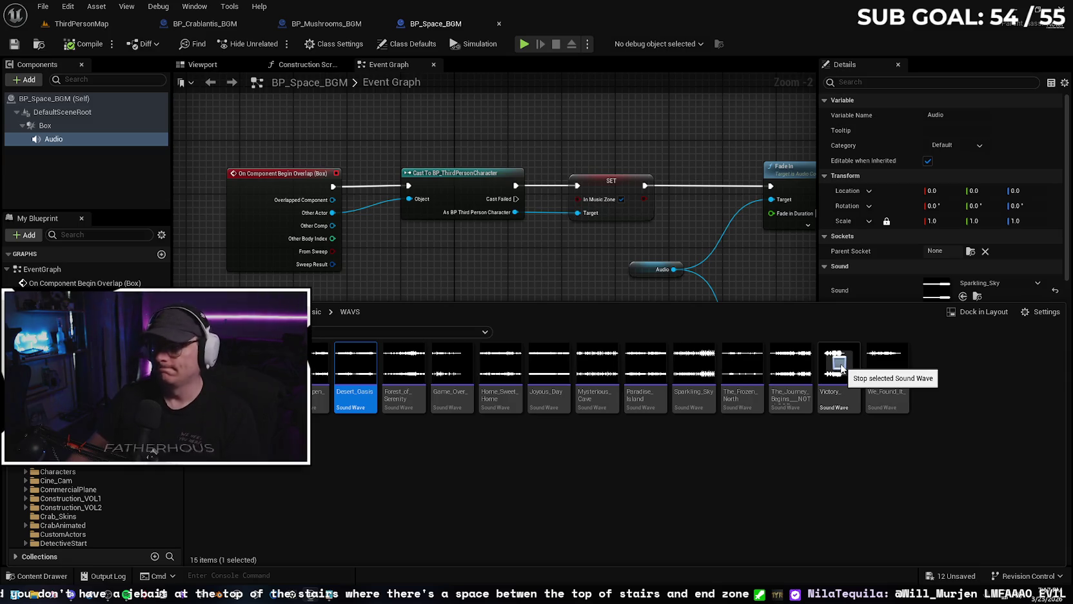
left_click(839, 365)
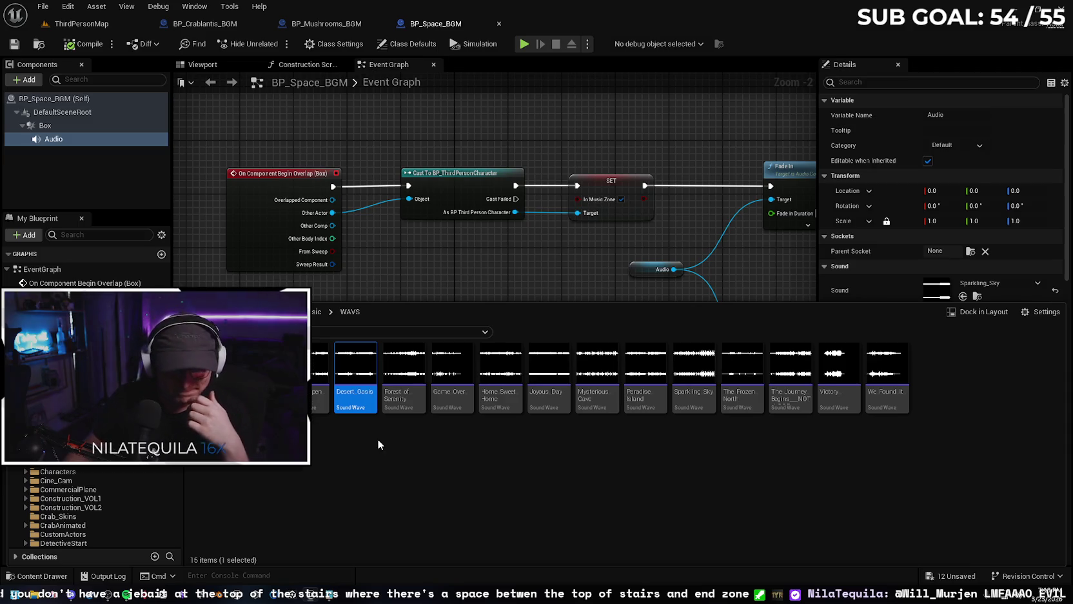
mouse_move(376, 366)
mouse_move(385, 403)
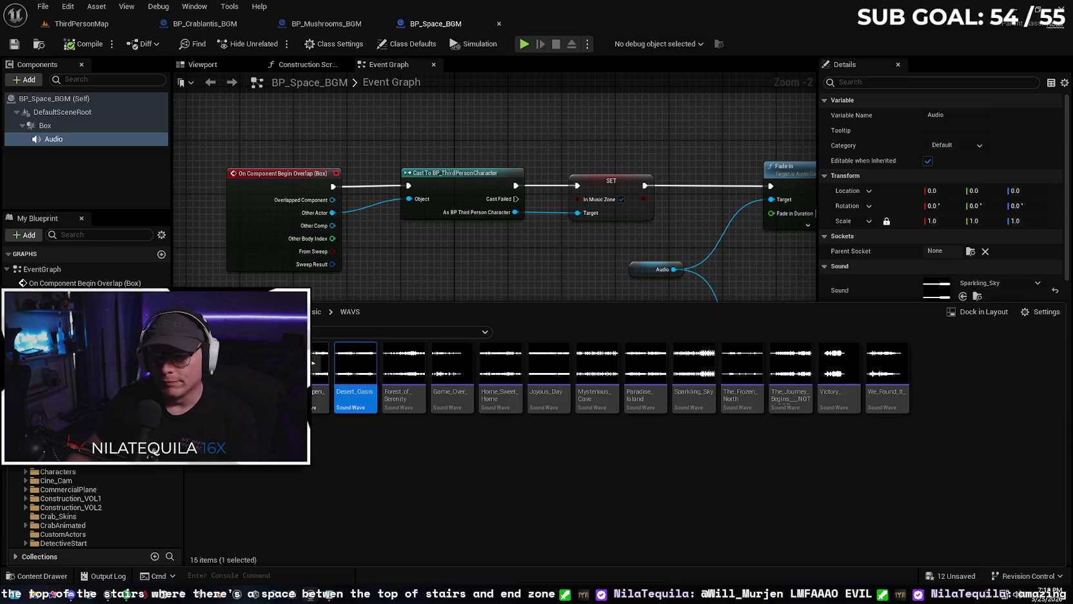
left_click(314, 365)
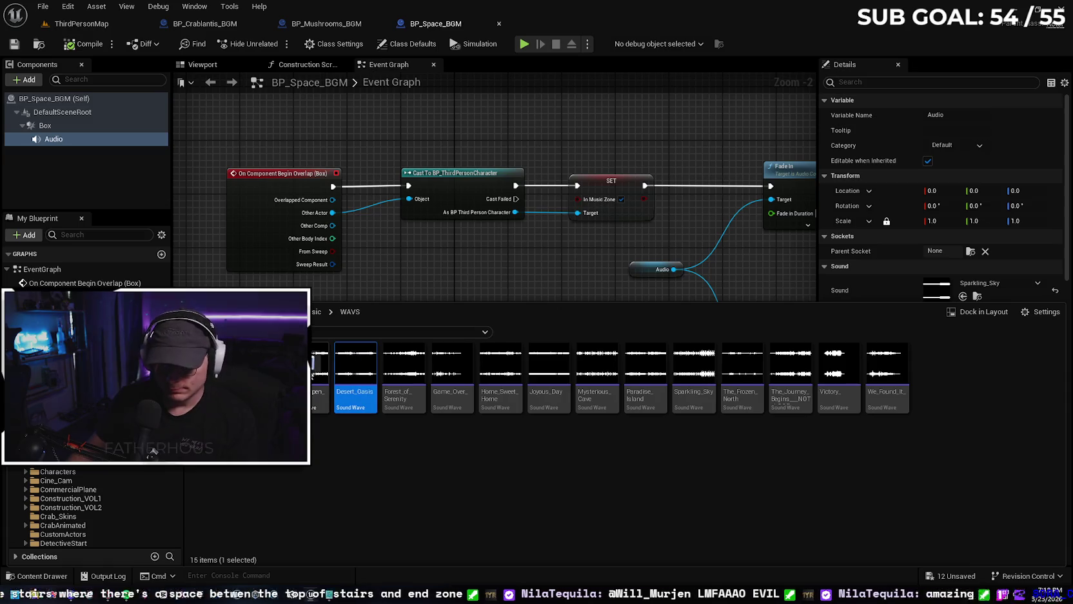
left_click(550, 365)
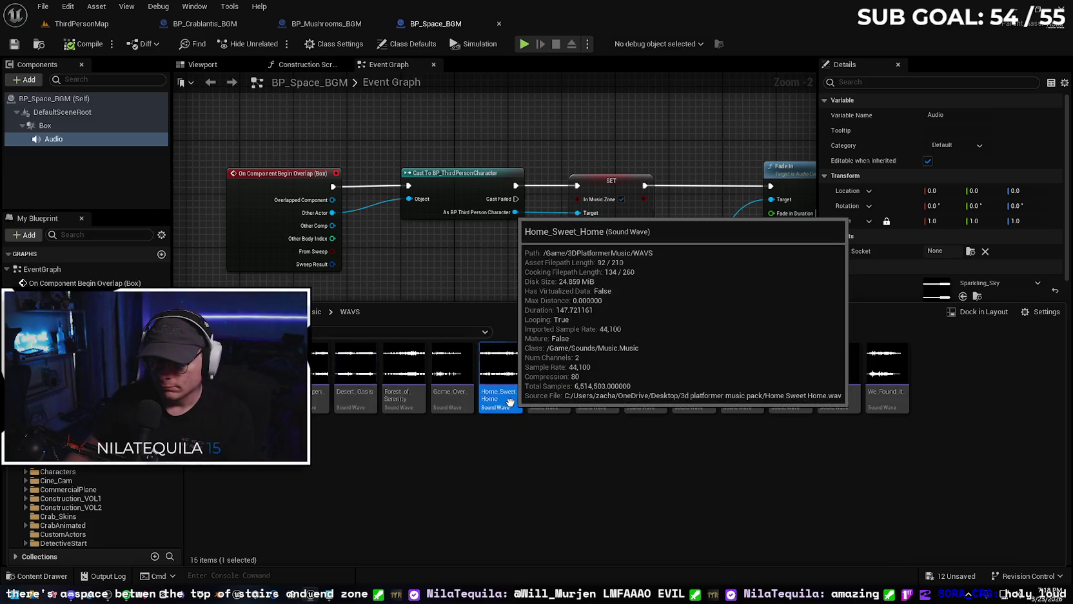
- After checking Home_Sweet_Home, turn on looping for Joyous_Day and save it
double_click(510, 402)
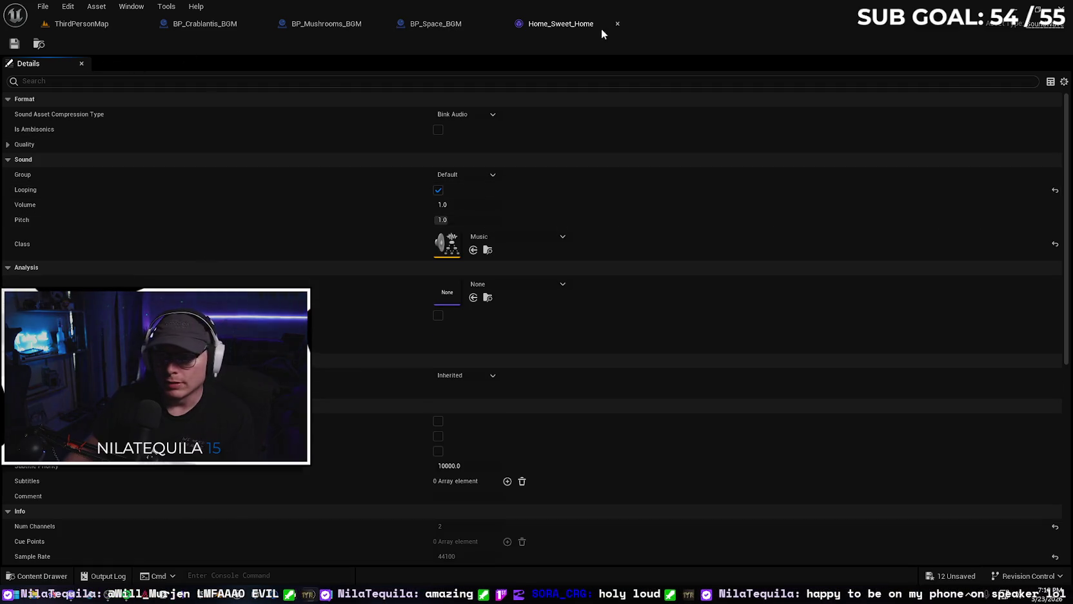
left_click(617, 26)
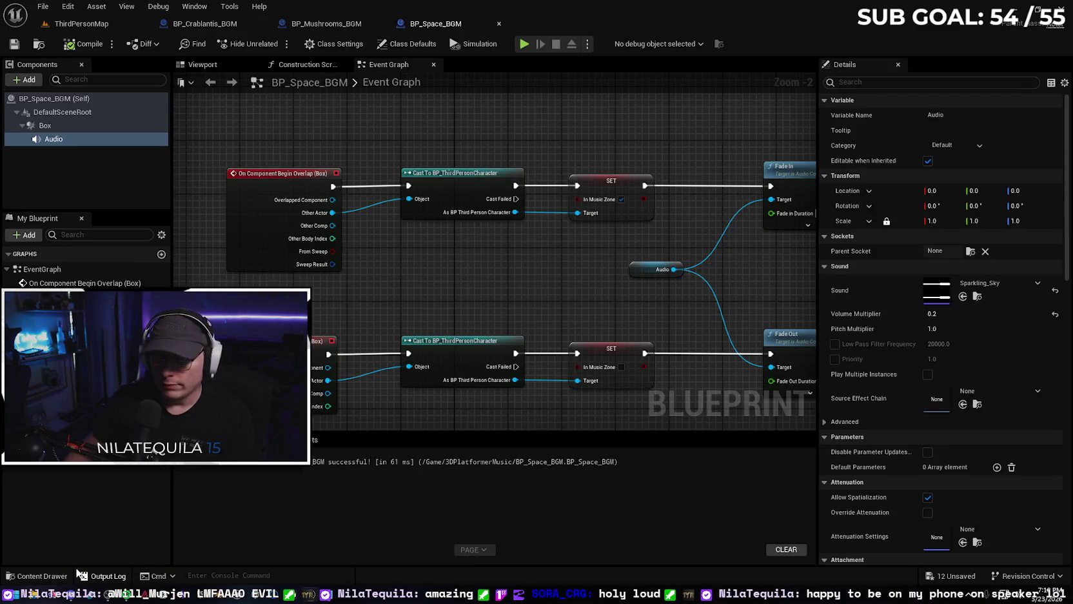
left_click(52, 575)
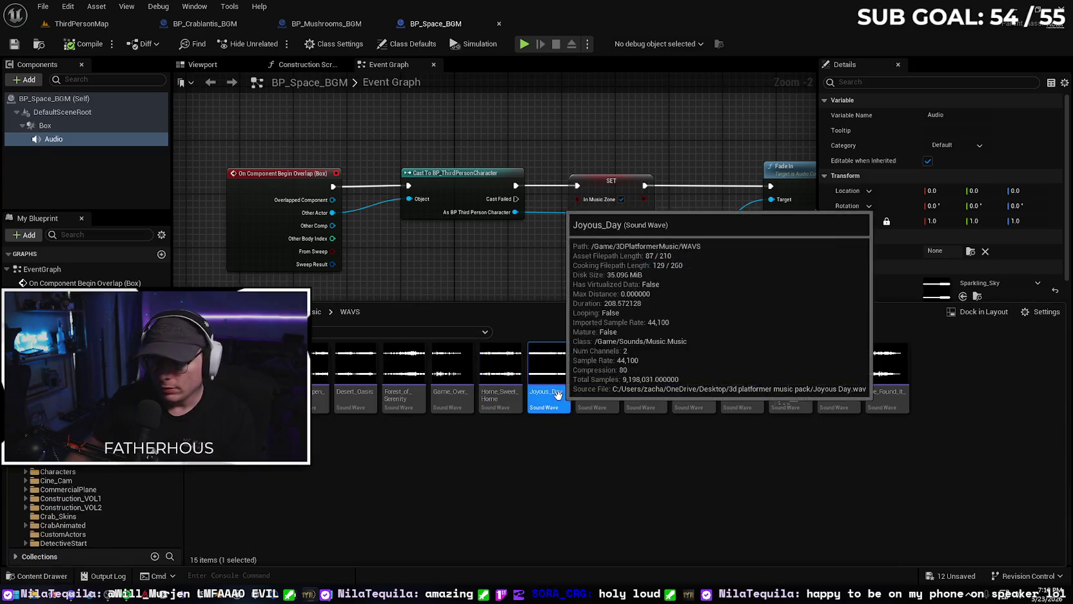
double_click(559, 404)
left_click(438, 191)
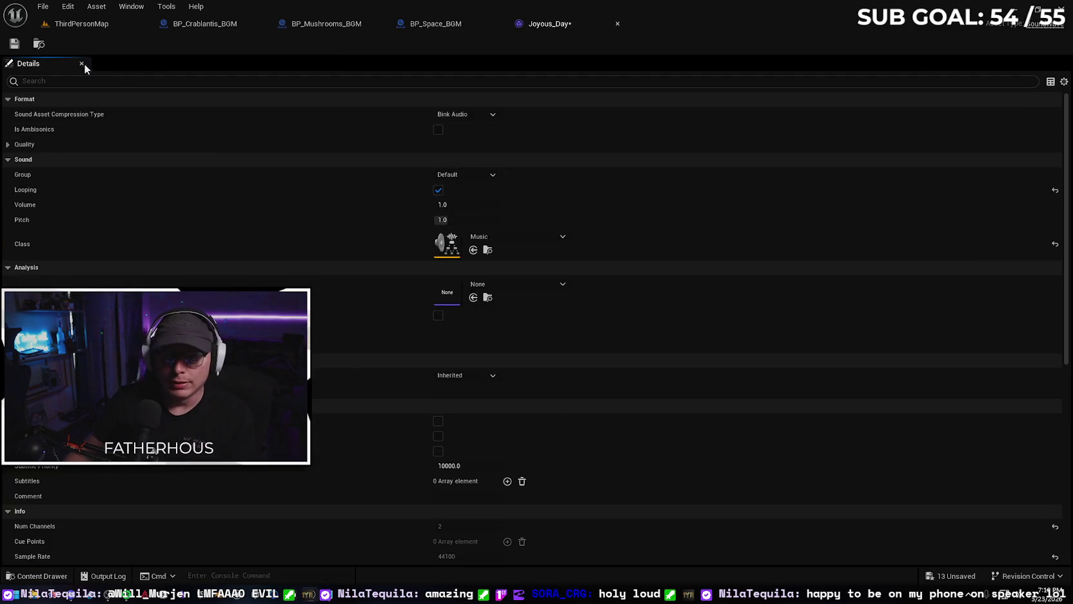
left_click(17, 45)
left_click(617, 24)
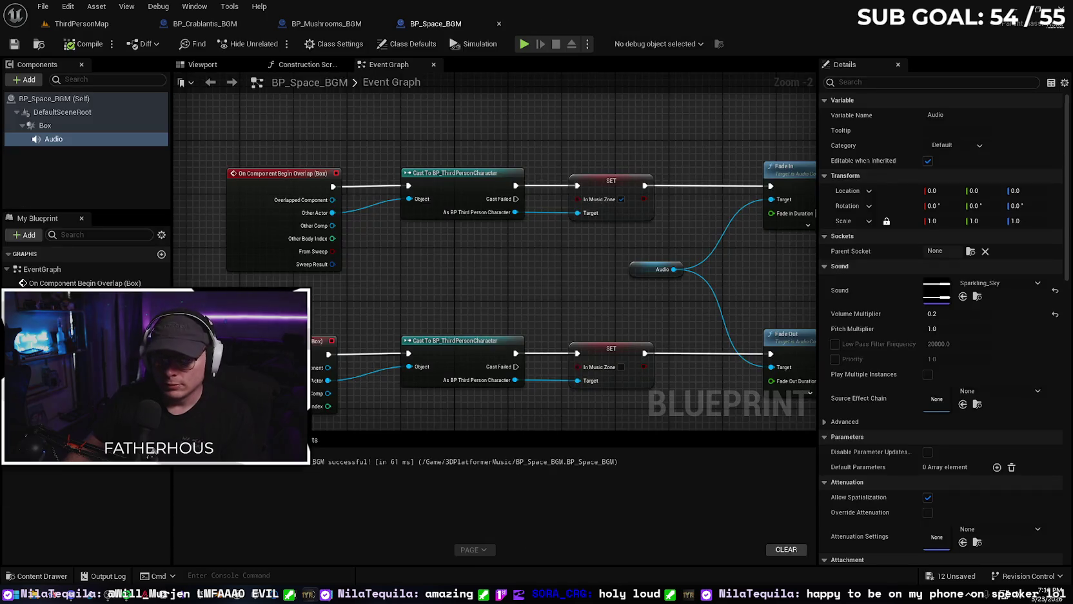
left_click(38, 575)
- Check the Mysterious_Cave, Paradise_Island and Sparkling_Sky sound settings
double_click(606, 397)
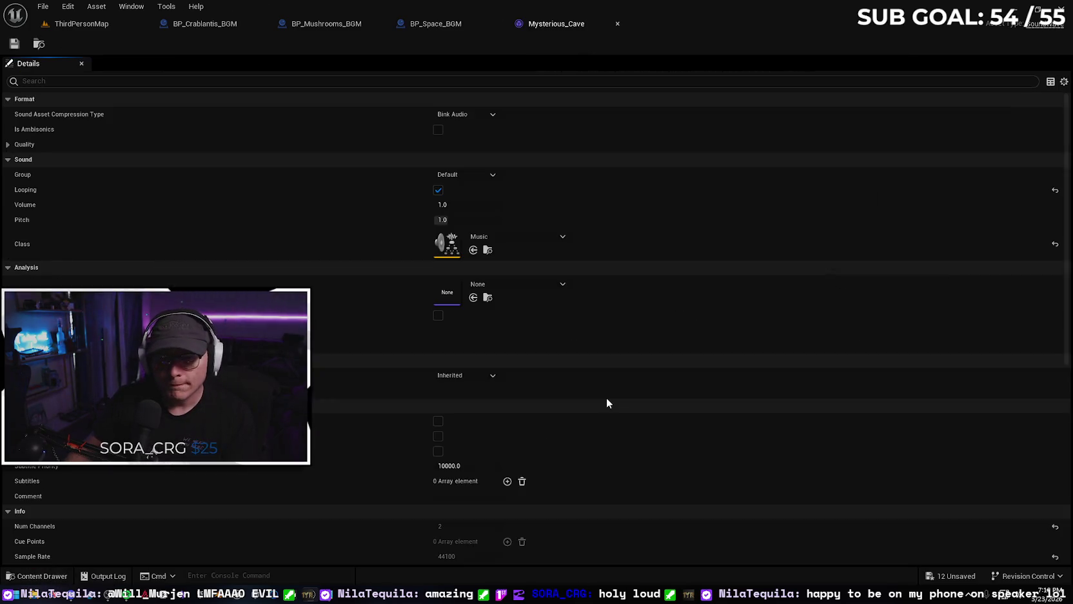
left_click(609, 22)
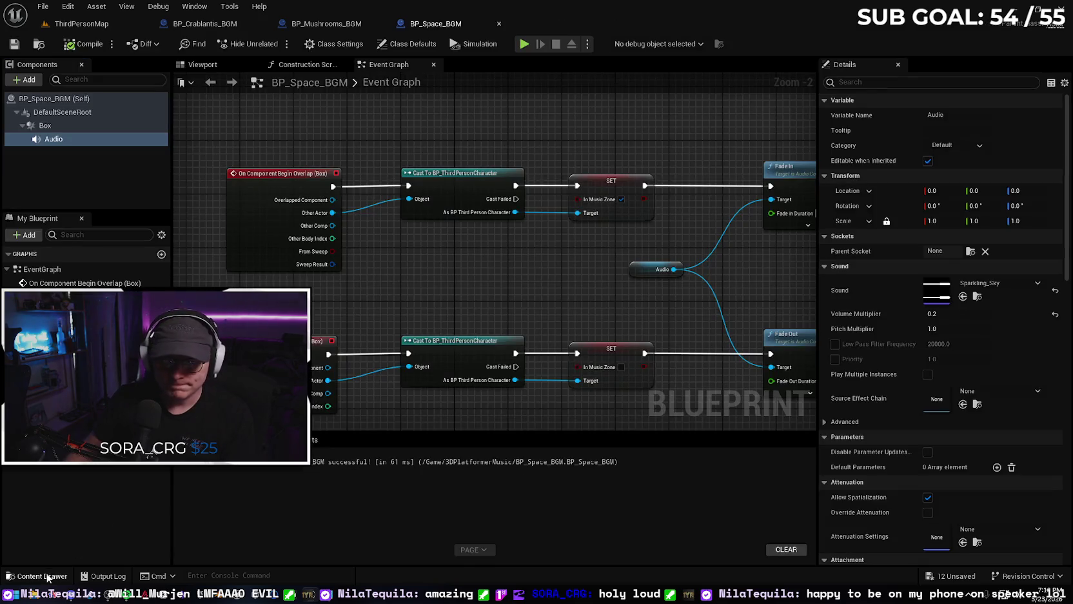
left_click(49, 576)
double_click(644, 387)
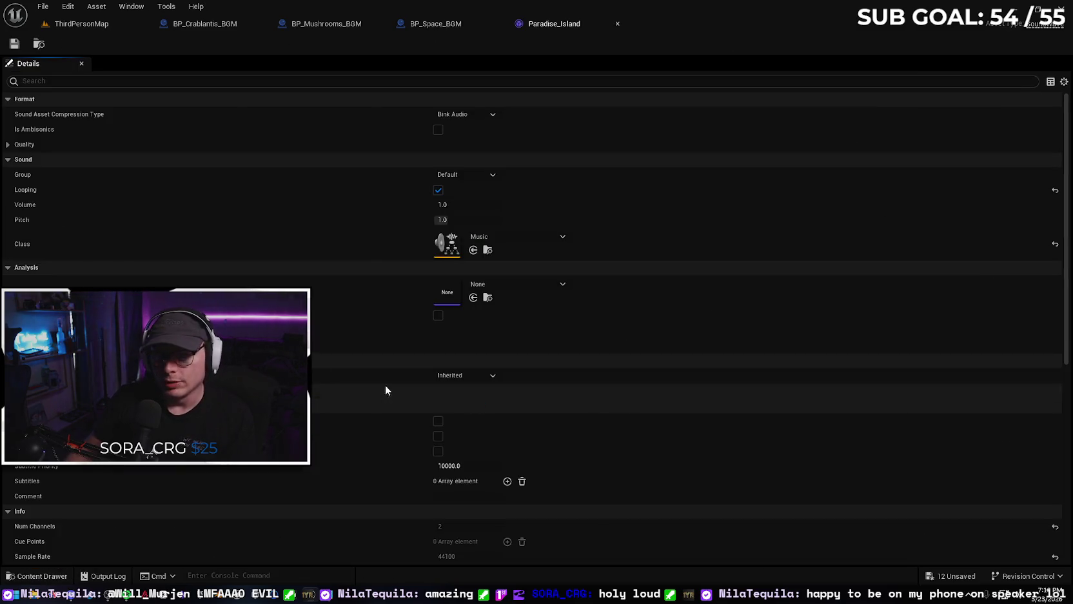
left_click(616, 24)
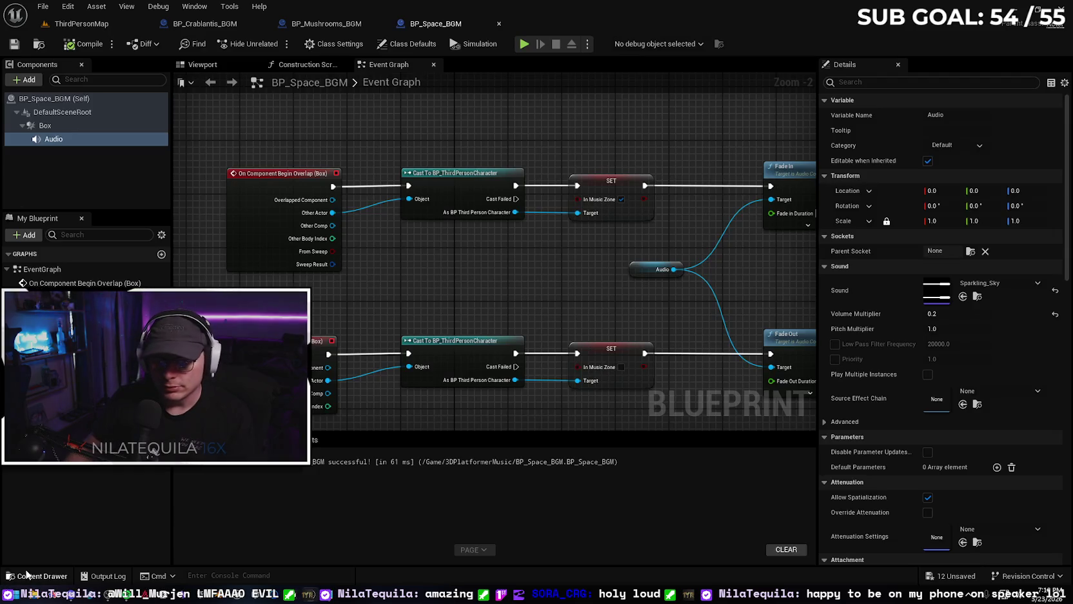
left_click(43, 575)
double_click(698, 394)
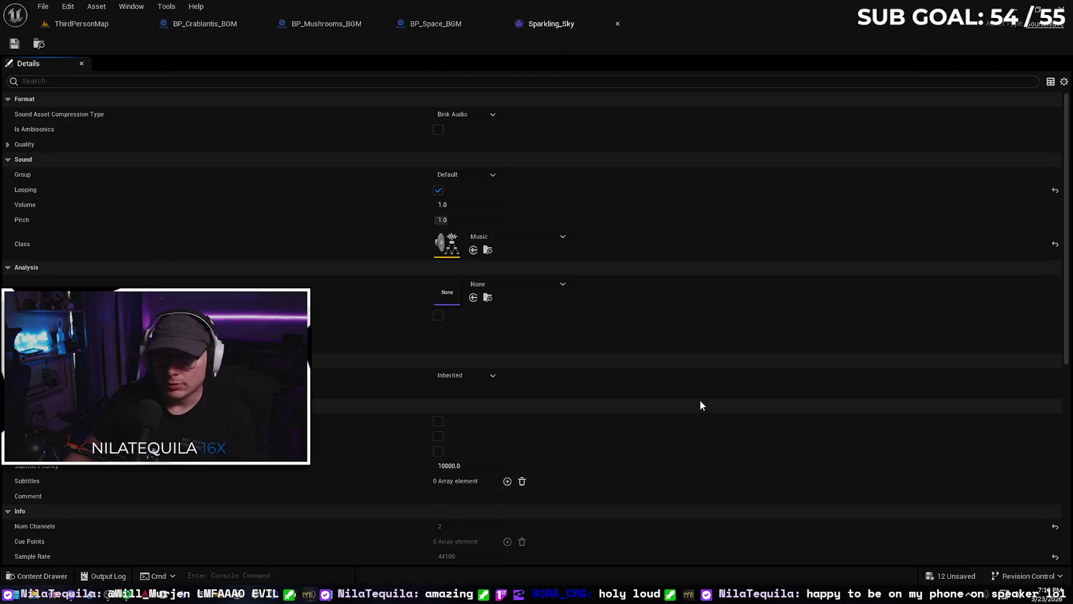
left_click(617, 23)
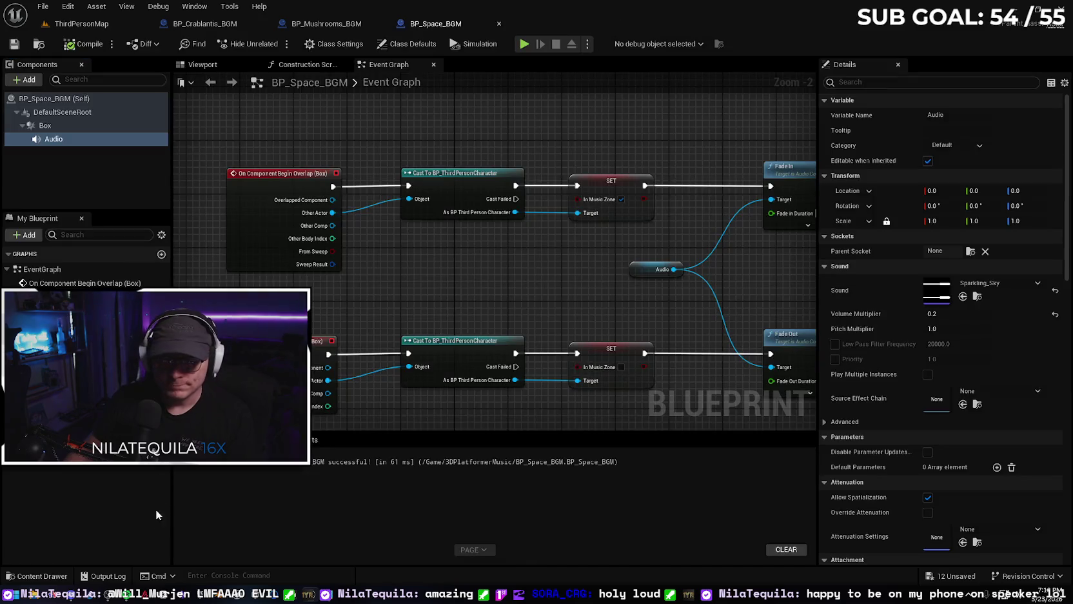
left_click(43, 575)
- Enable looping on The_Frozen_North and save it, then inspect The_Journey_Begins settings
double_click(741, 396)
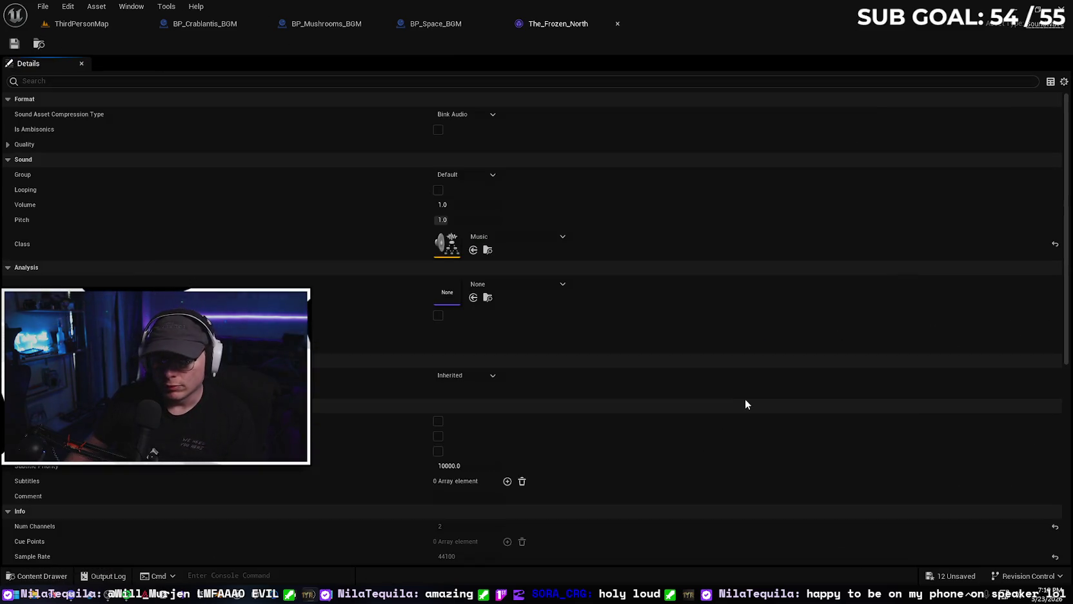
left_click(436, 190)
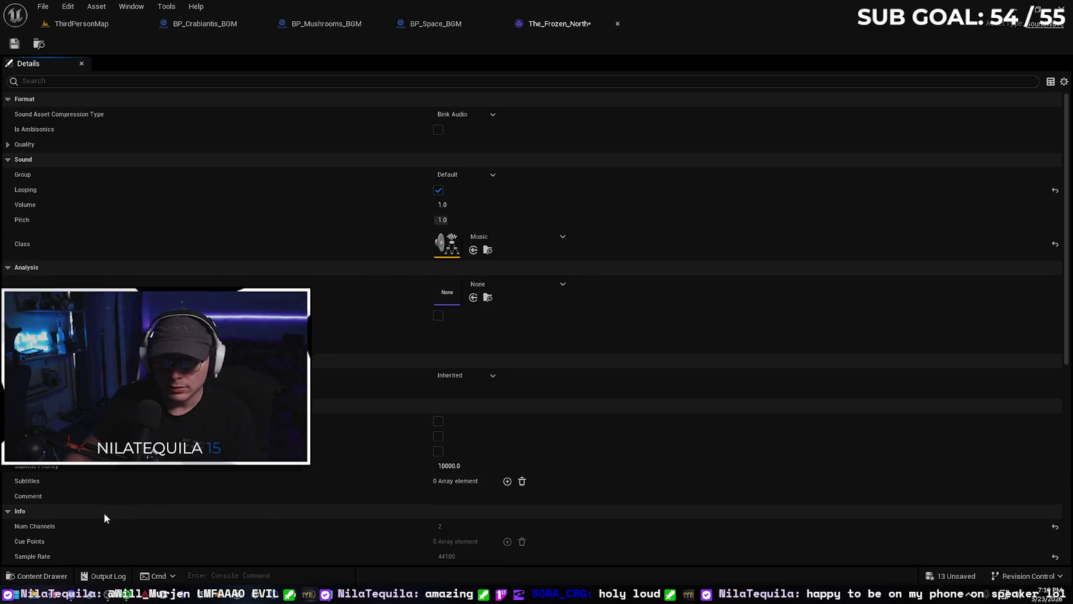
left_click(15, 43)
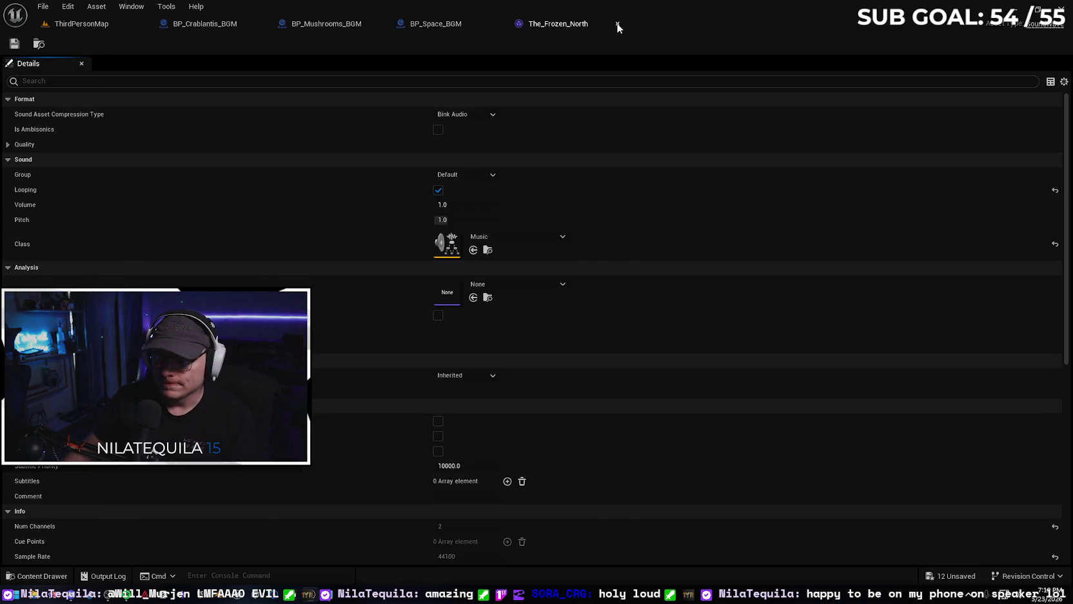
left_click(617, 24)
left_click(56, 580)
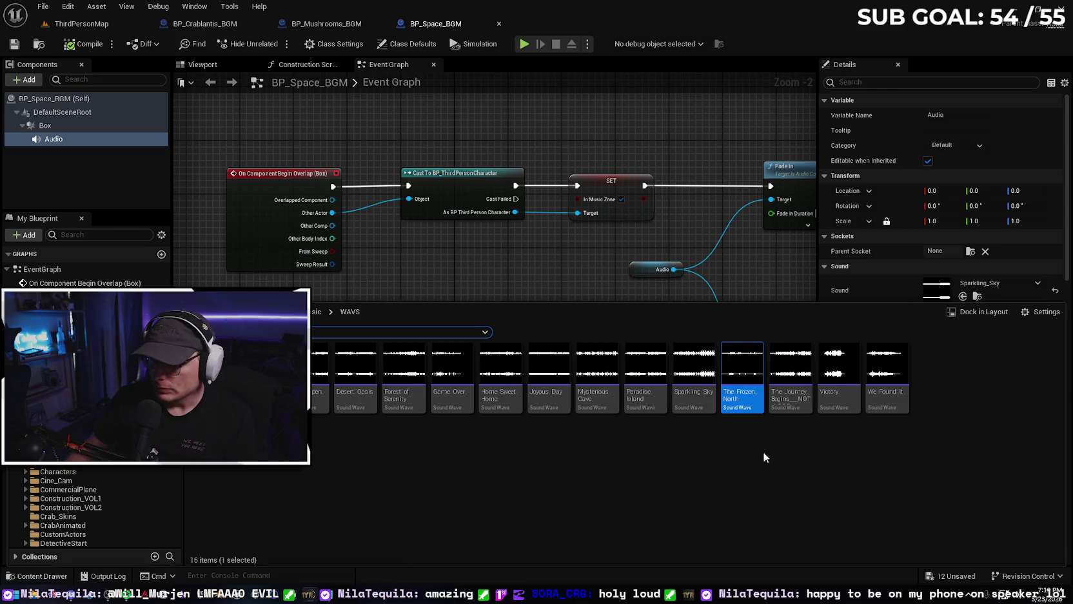
double_click(792, 406)
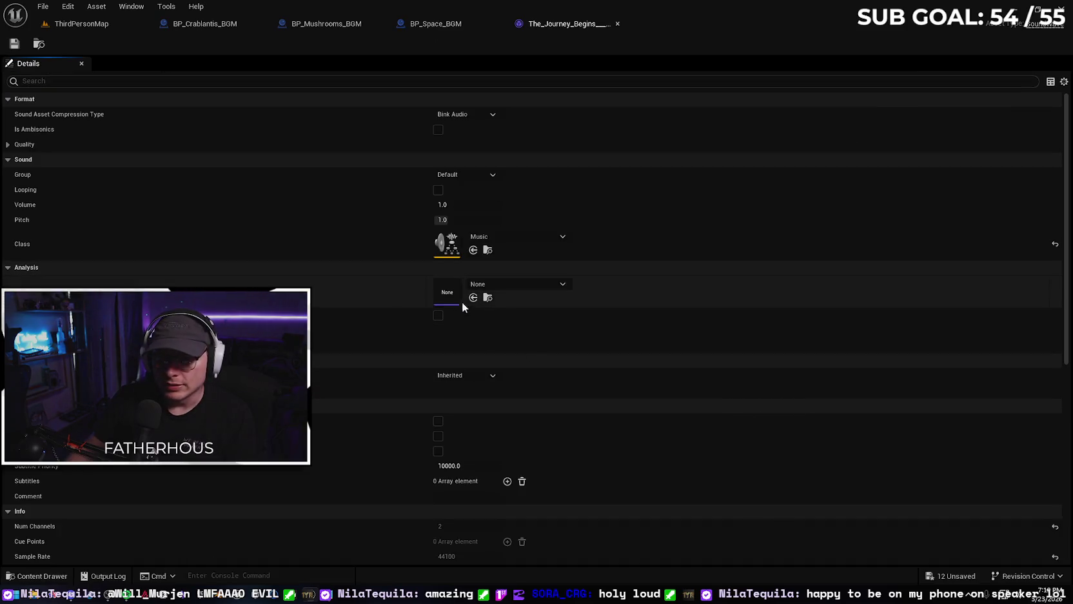
left_click(617, 24)
left_click(44, 574)
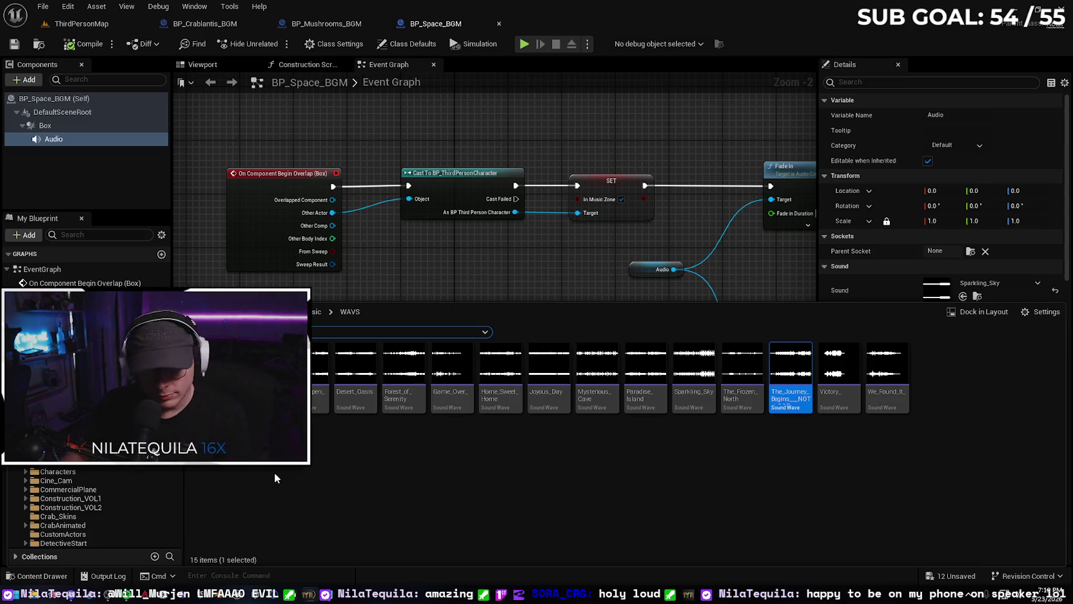
left_click(39, 575)
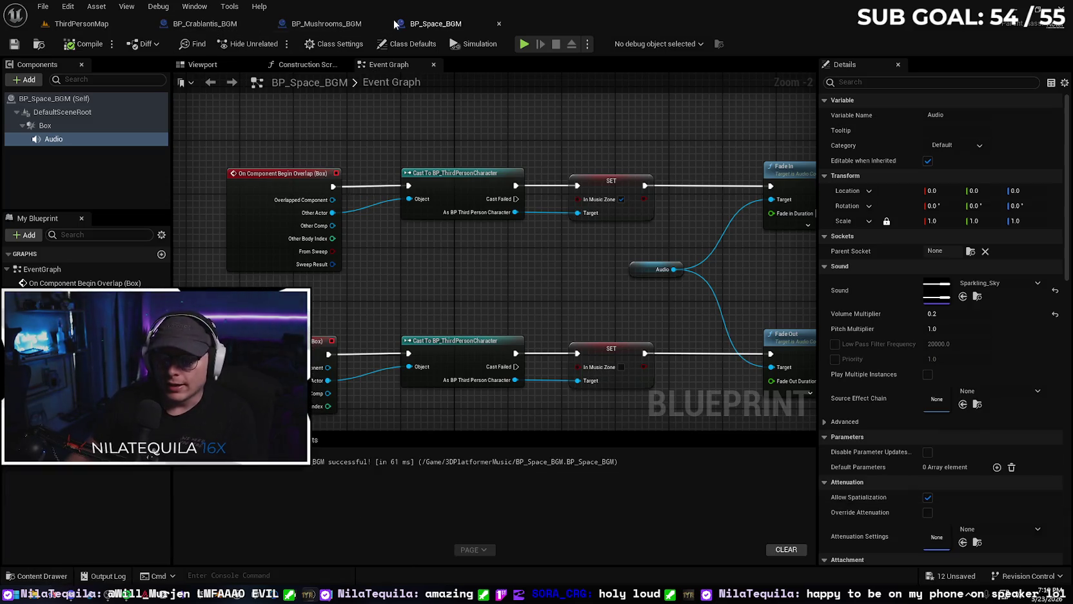
- Close the BP_Crablantis_BGM and BP_Mushrooms_BGM blueprint tabs
left_click(249, 21)
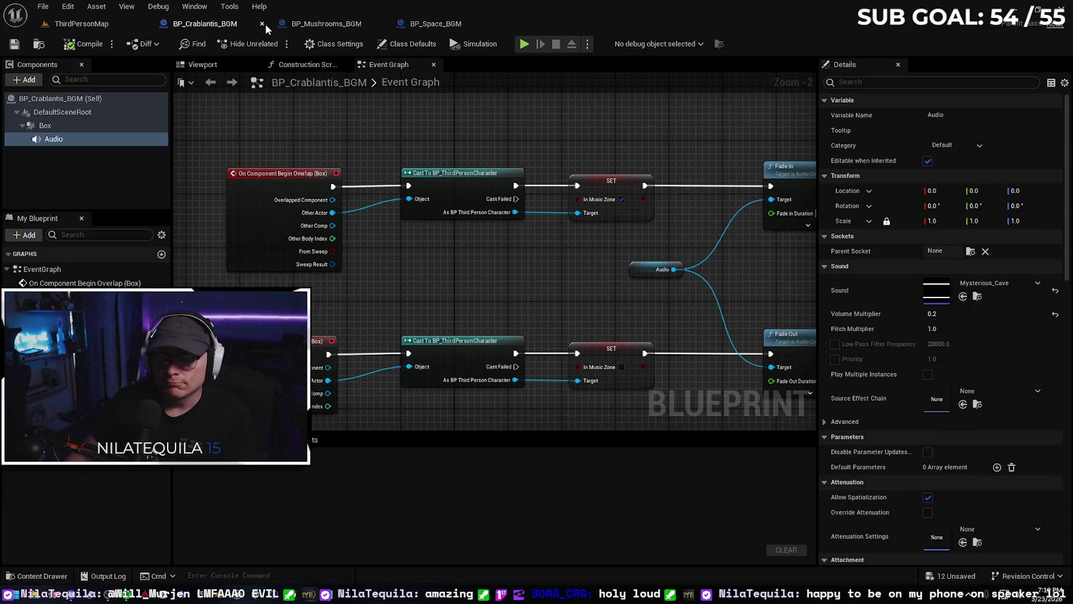
left_click(263, 23)
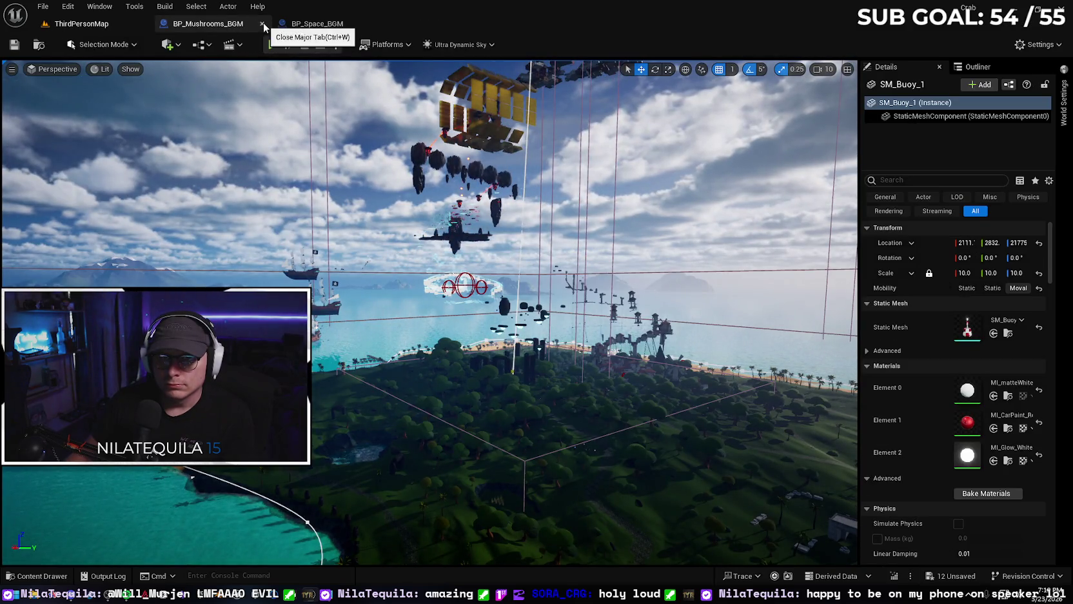
left_click(261, 24)
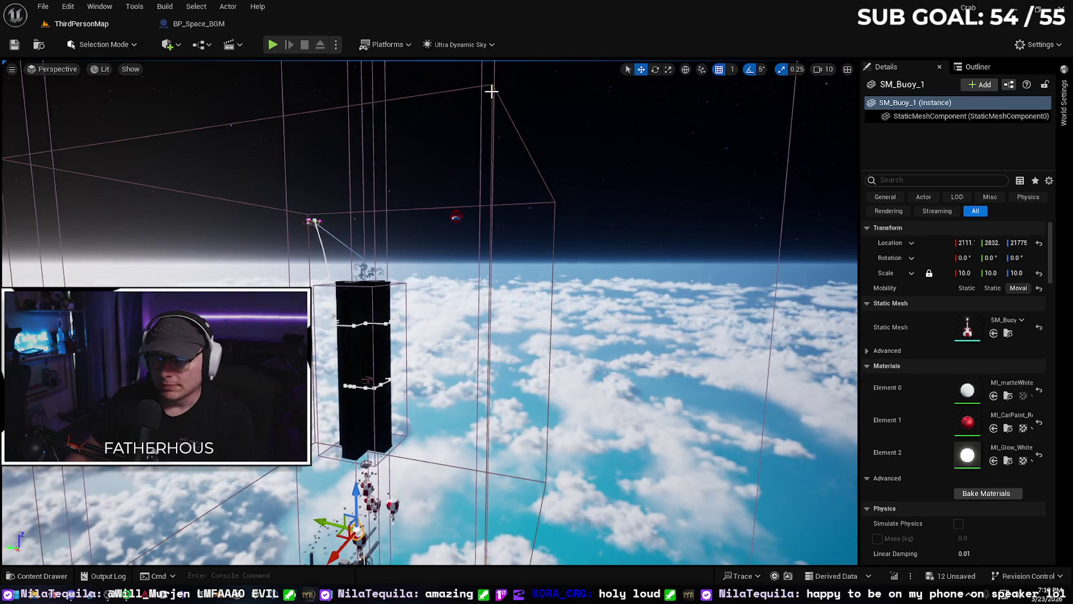
- Select the BP_Space_BGM volume around the dark tower in the level viewport
left_click(493, 91)
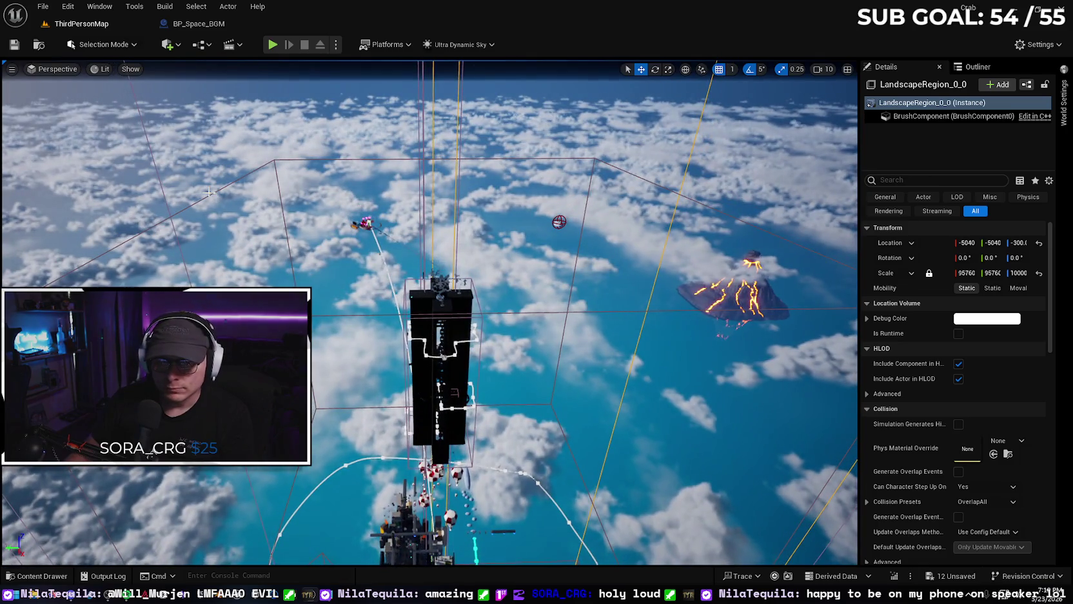
left_click(493, 91)
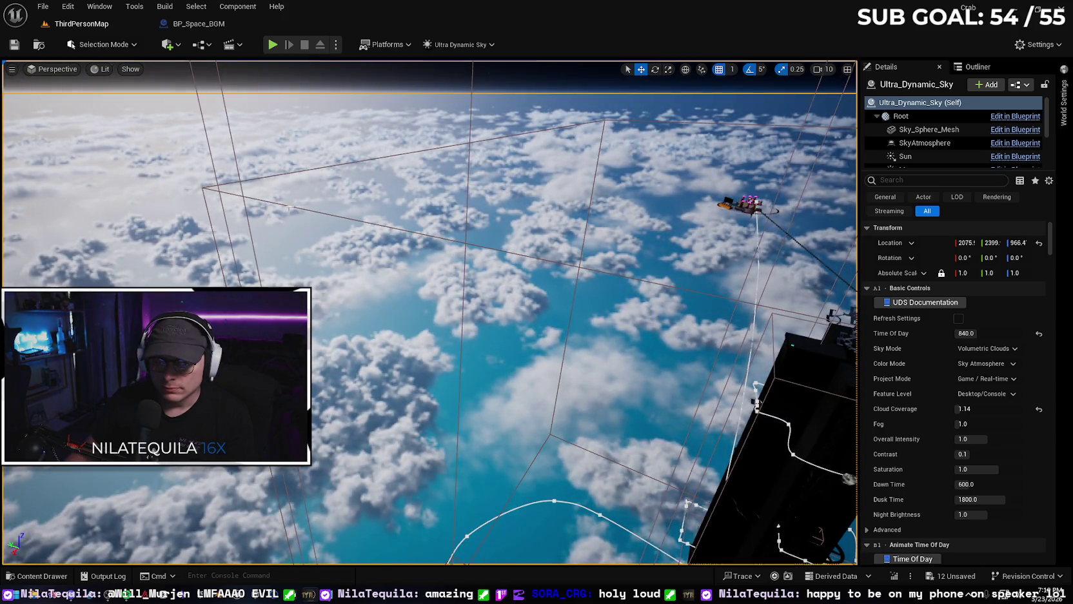
scroll(430, 313, "down", 2)
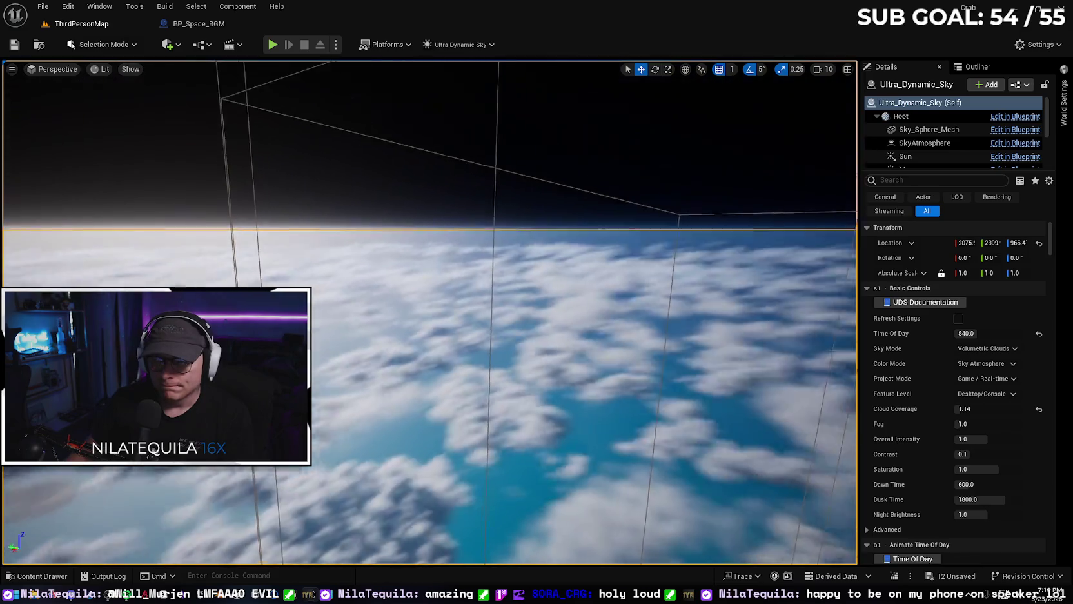
scroll(313, 275, "down", 2)
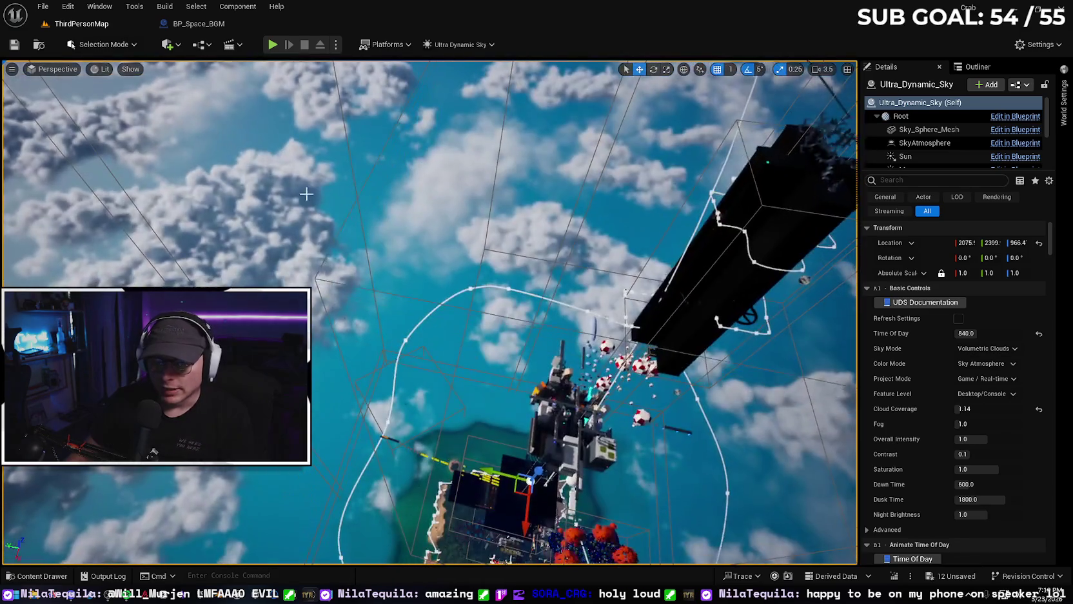
left_click(313, 275)
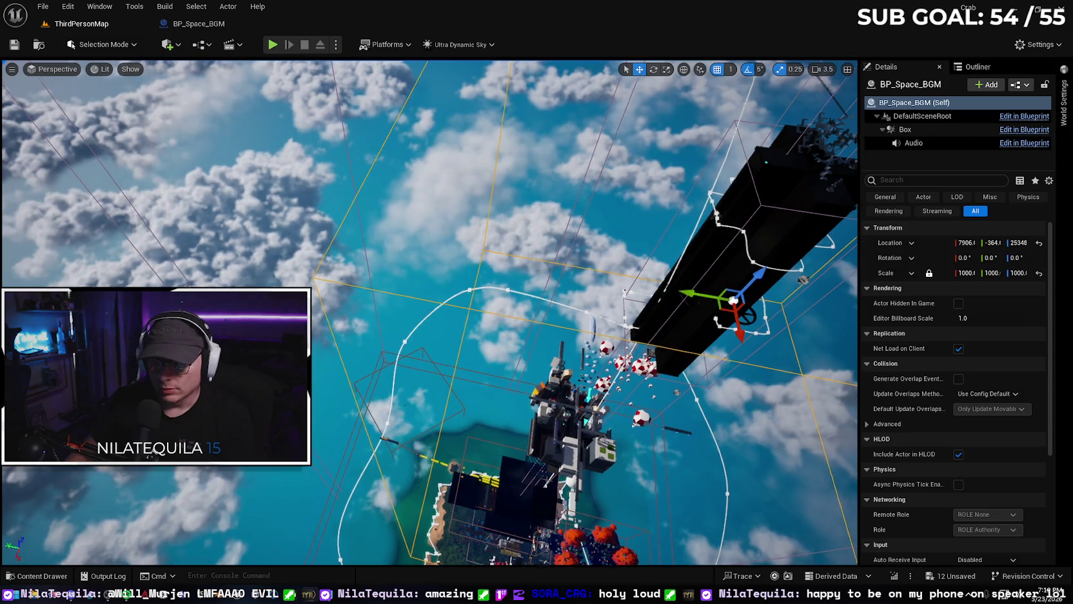
- Shrink BP_Space_BGM's Y scale to about 899 with the scale gizmo
key("f")
key("r")
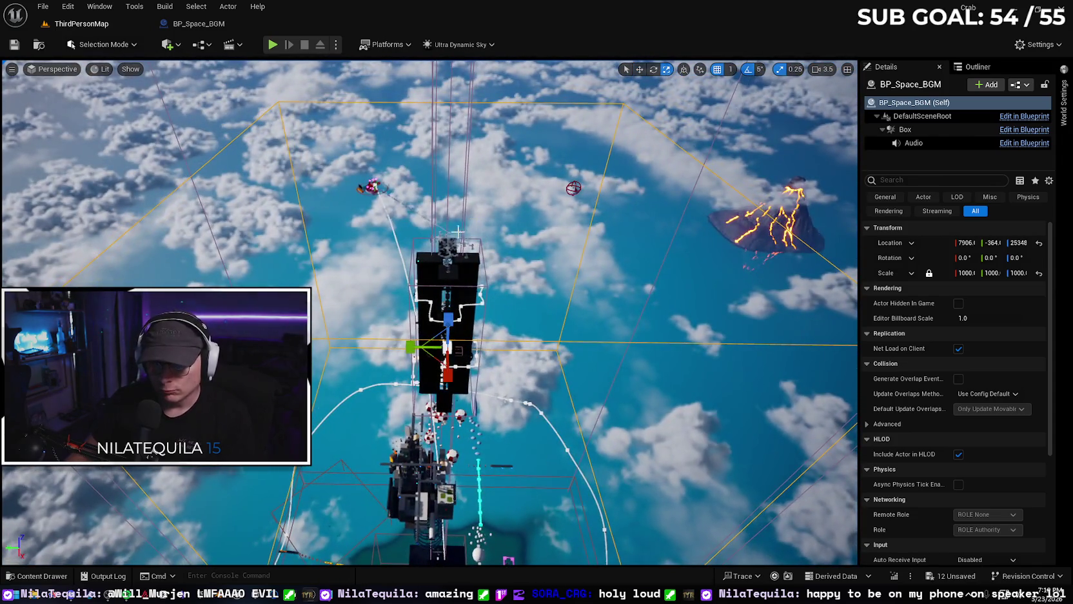
mouse_move(410, 347)
left_mouse_down()
mouse_move(509, 347)
mouse_move(480, 347)
left_mouse_up()
- Shift the Space BGM volume along Y to about -2305, over the deck
mouse_move(512, 143)
left_mouse_down()
mouse_move(515, 104)
mouse_move(471, 61)
mouse_move(538, 401)
mouse_move(709, 246)
mouse_move(756, 298)
left_mouse_up()
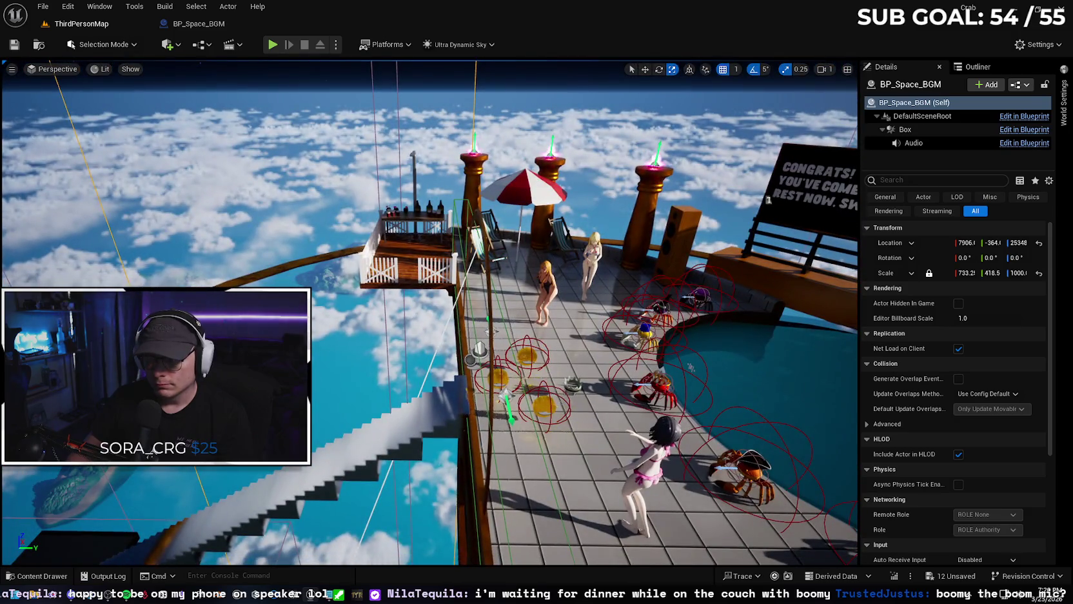
mouse_move(388, 221)
left_mouse_down()
mouse_move(365, 364)
mouse_move(385, 226)
mouse_move(377, 193)
left_mouse_up()
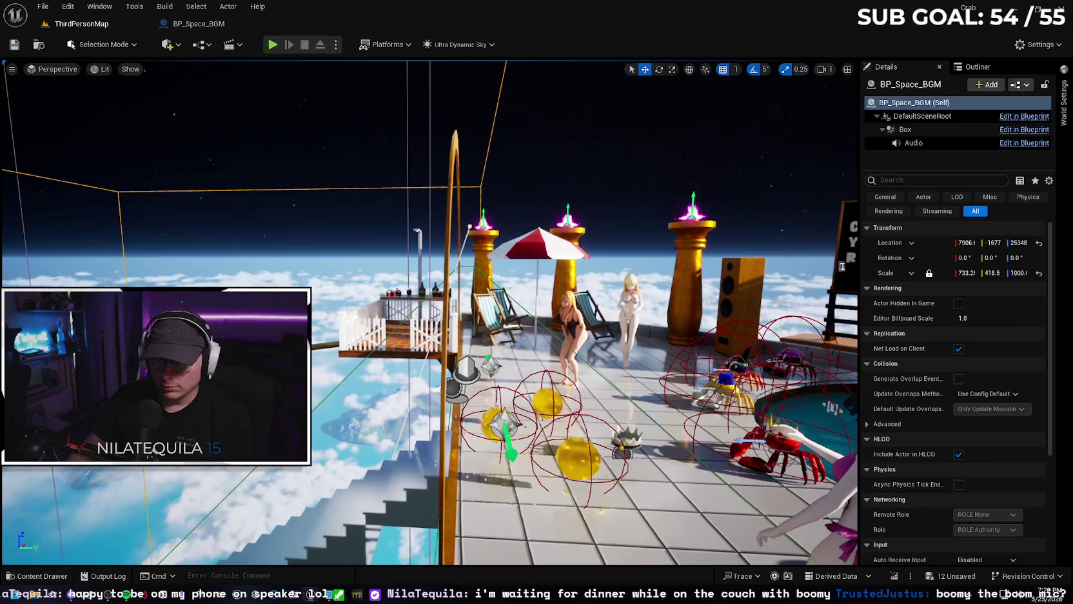
left_click_drag(378, 194, 374, 284)
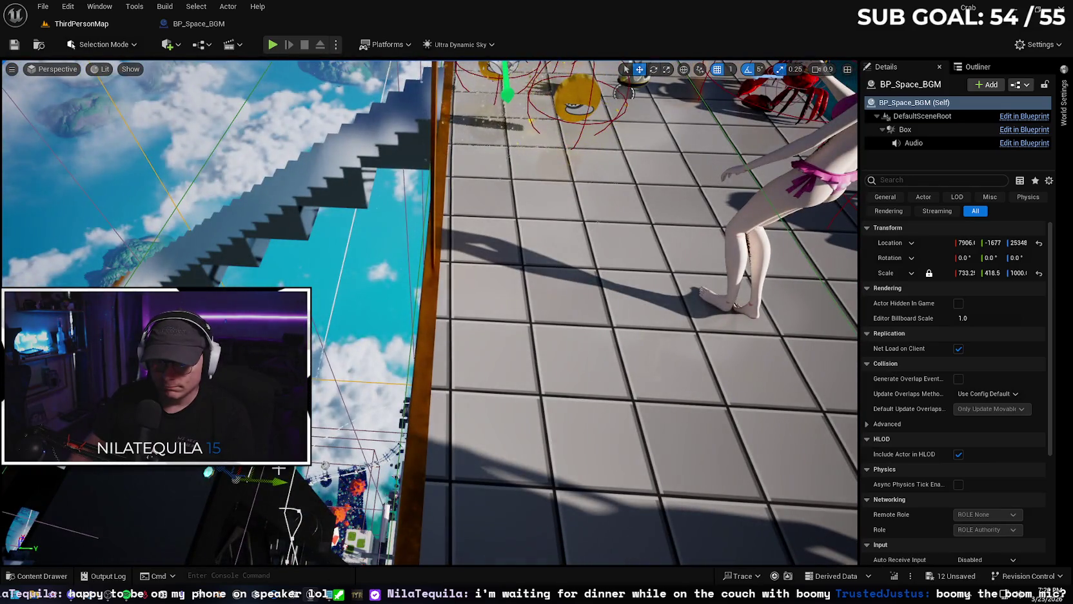
mouse_move(278, 484)
left_mouse_down()
mouse_move(213, 486)
mouse_move(189, 464)
mouse_move(269, 535)
left_mouse_up()
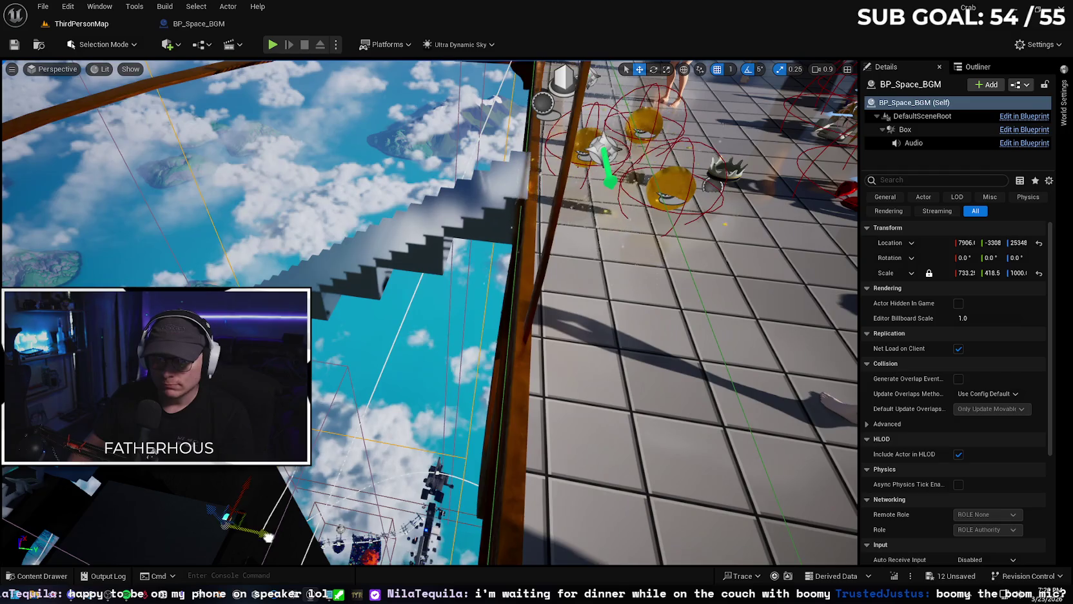
mouse_move(335, 431)
left_mouse_down()
mouse_move(728, 258)
mouse_move(645, 155)
left_mouse_up()
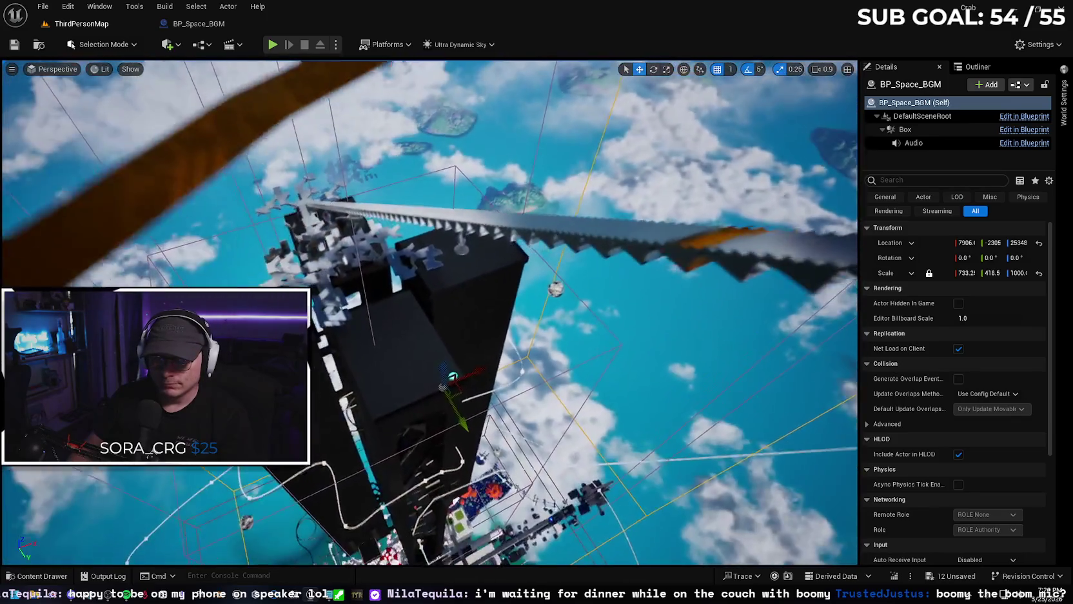
- Find the Teleport actor with an Outliner search for 'tele' and frame it atop the tower
left_click(977, 66)
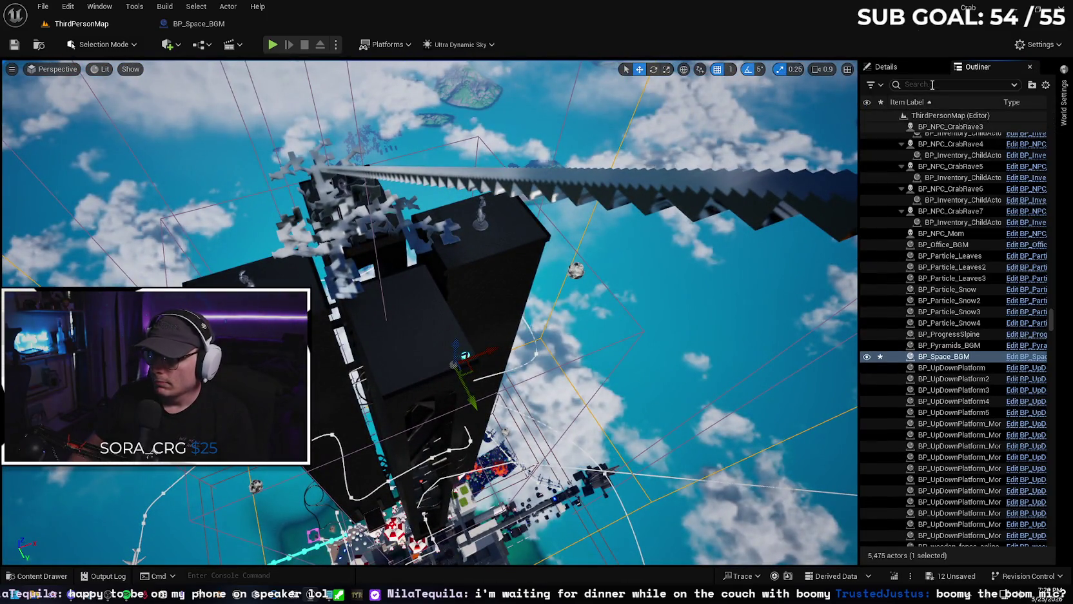
type("tele")
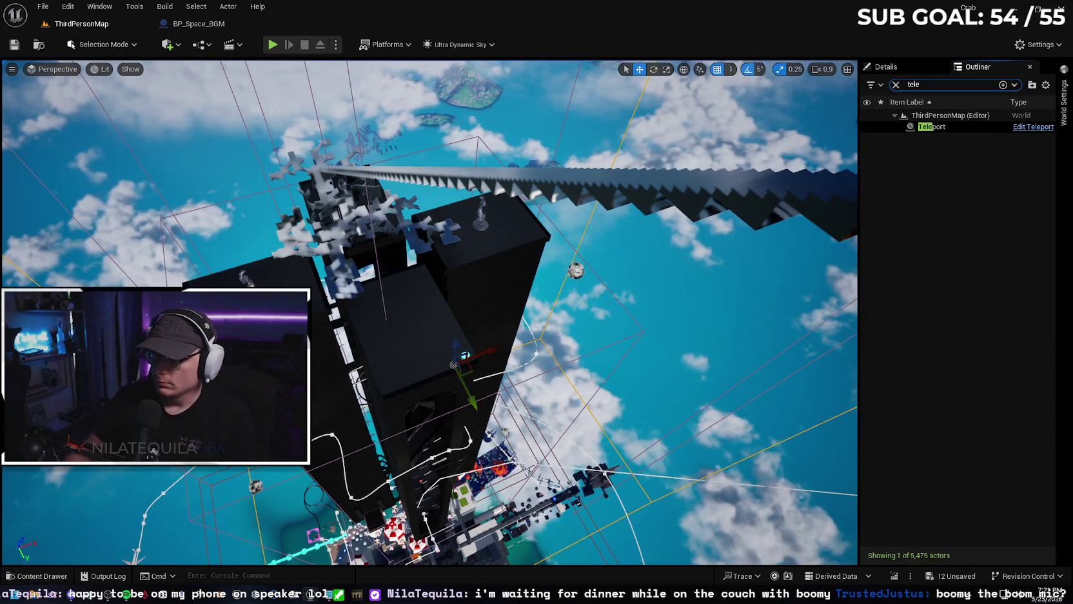
double_click(959, 131)
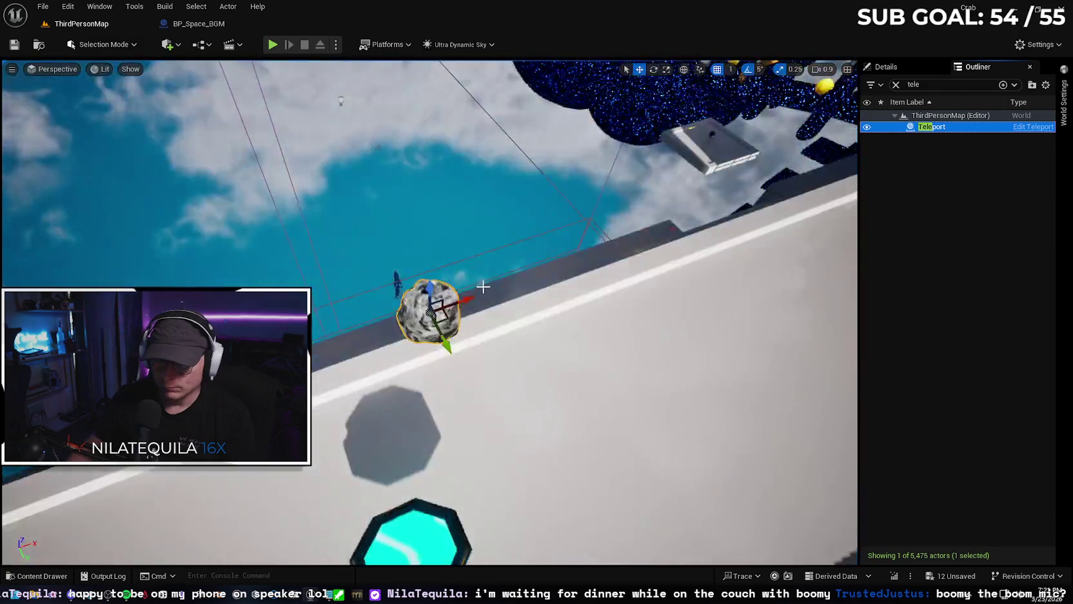
scroll(429, 312, "up", 5)
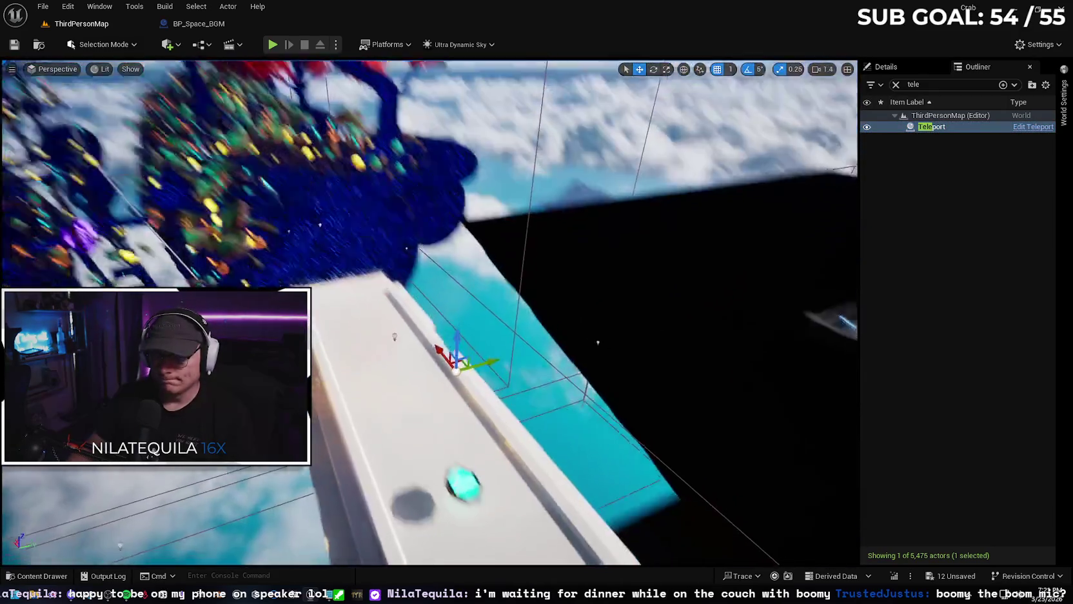
key("s")
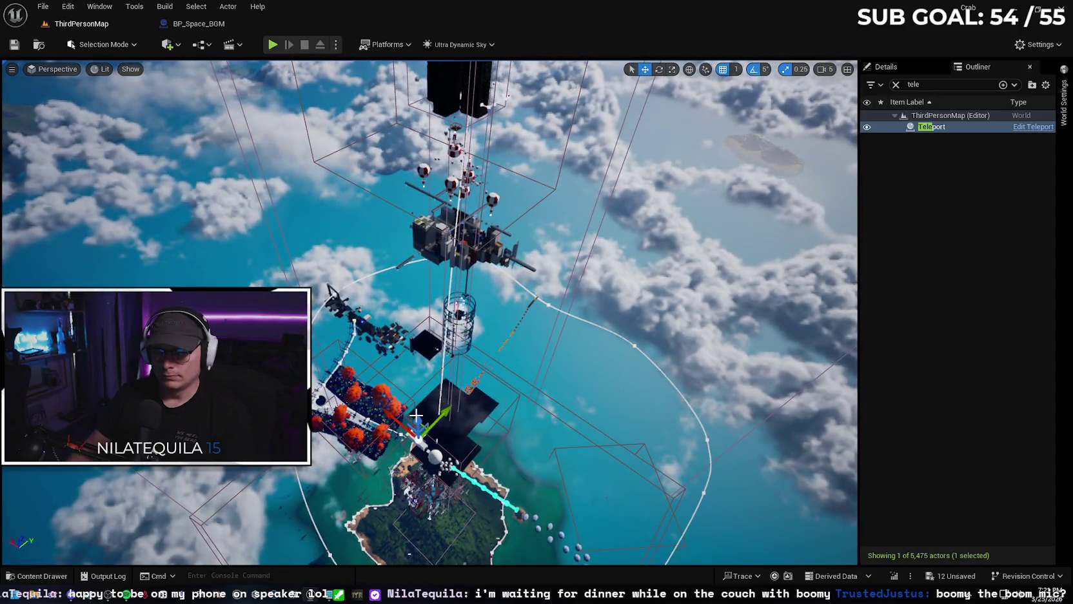
key("e")
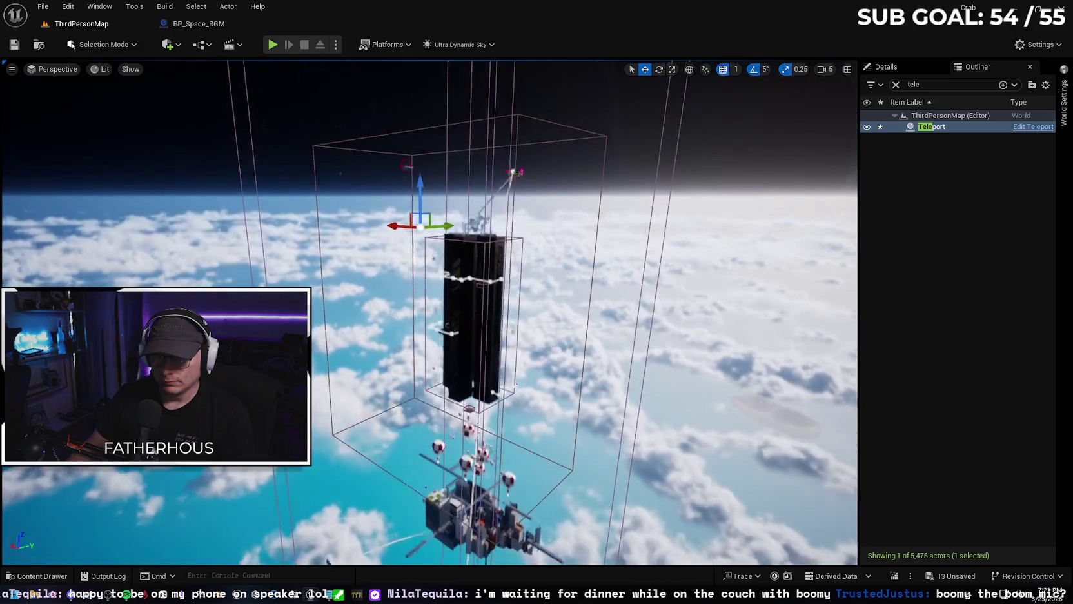
mouse_move(457, 214)
left_mouse_down()
mouse_move(457, 296)
mouse_move(457, 184)
left_mouse_up()
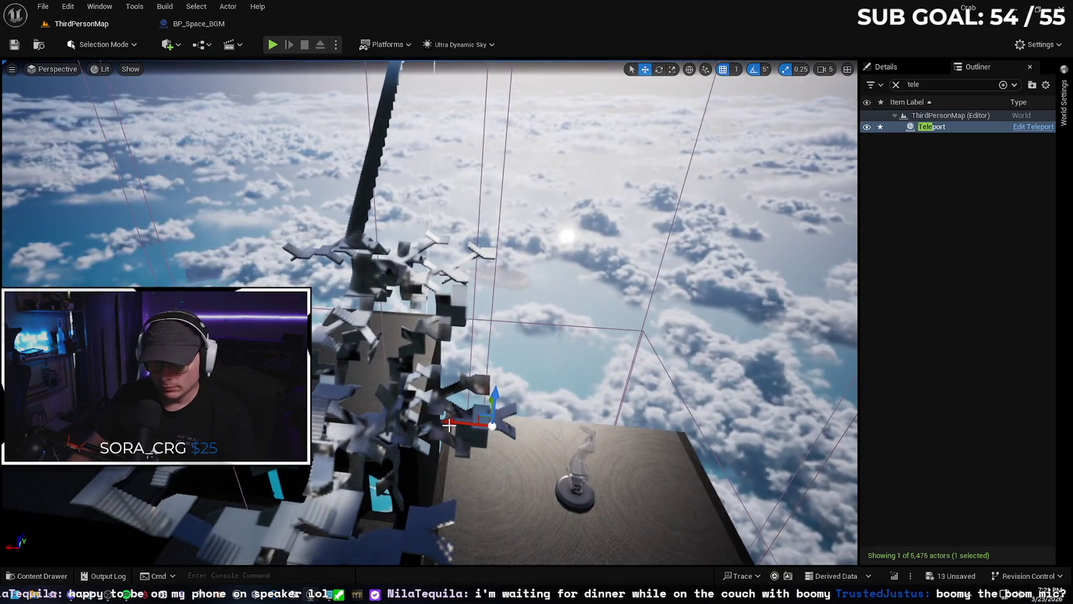
left_click_drag(262, 288, 269, 276)
- Lift the Teleport statue higher, save all changes, and launch a play-test
left_click_drag(271, 170, 270, 148)
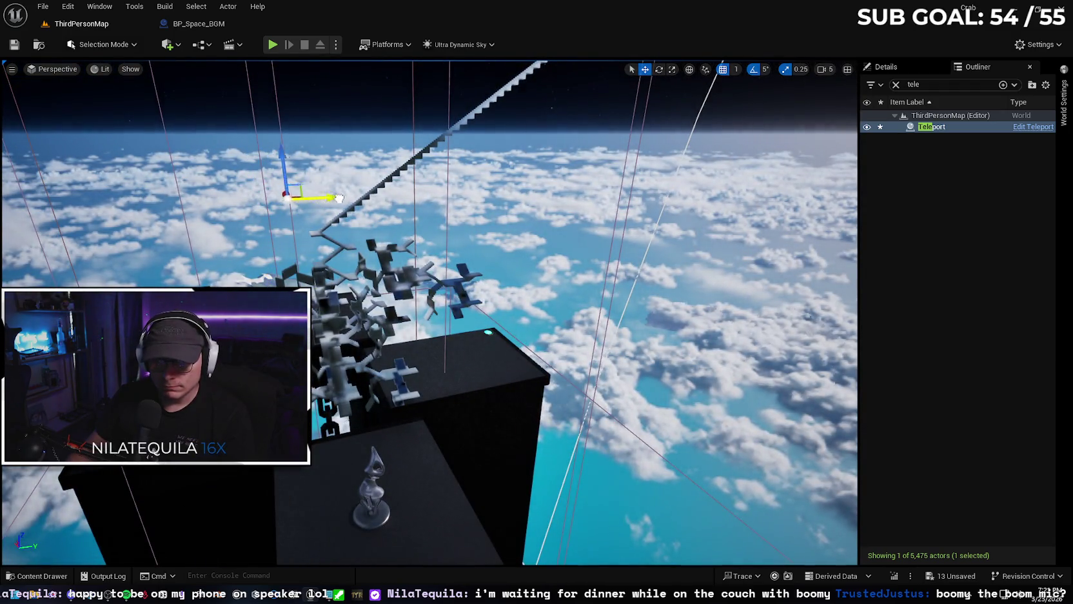
scroll(364, 196, "down", 3)
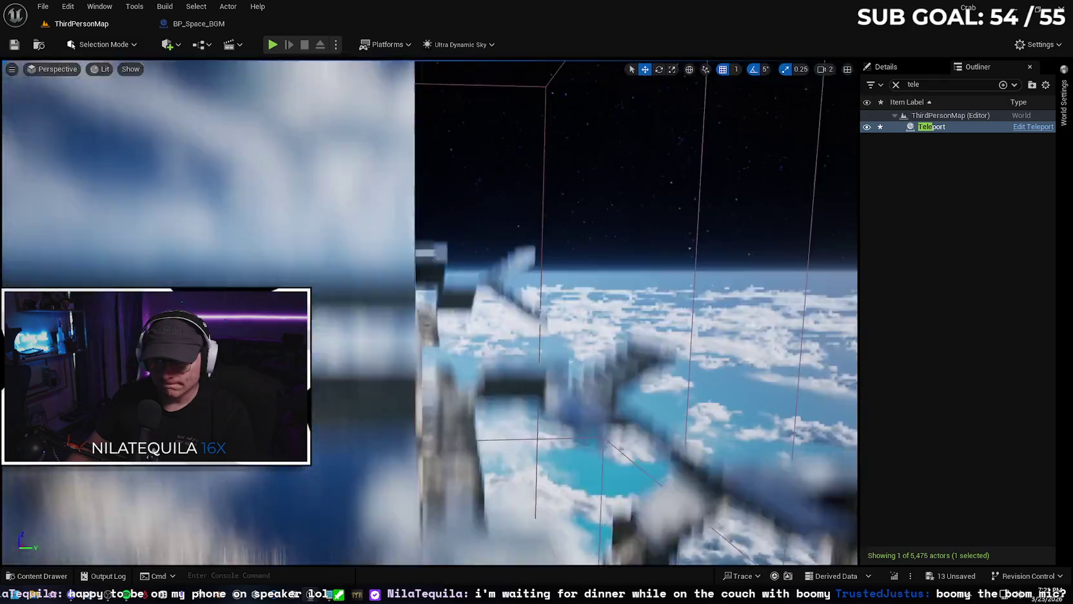
key("w")
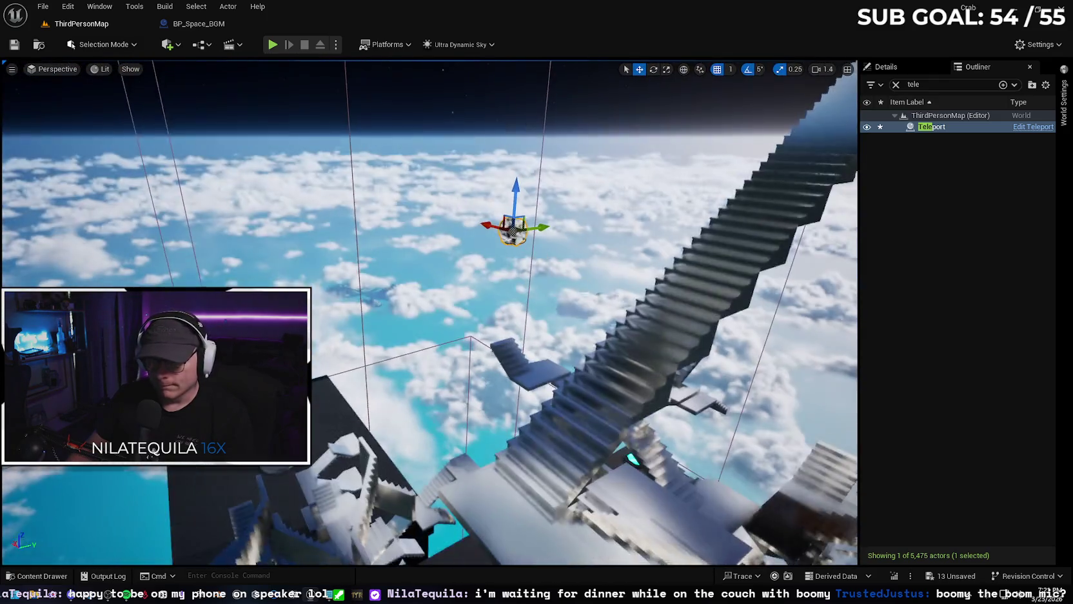
key("w")
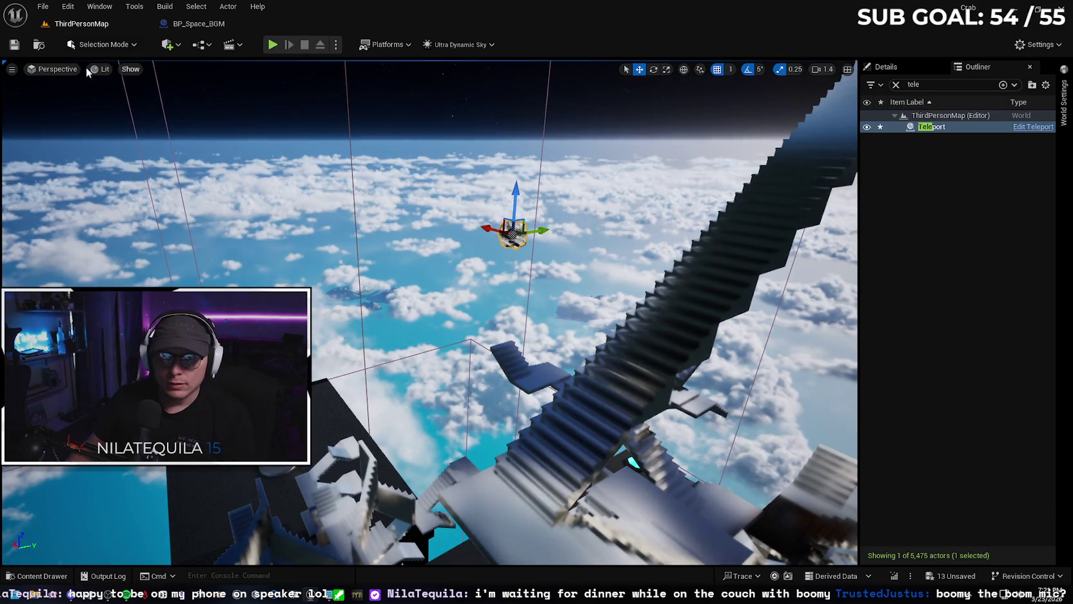
left_click(20, 48)
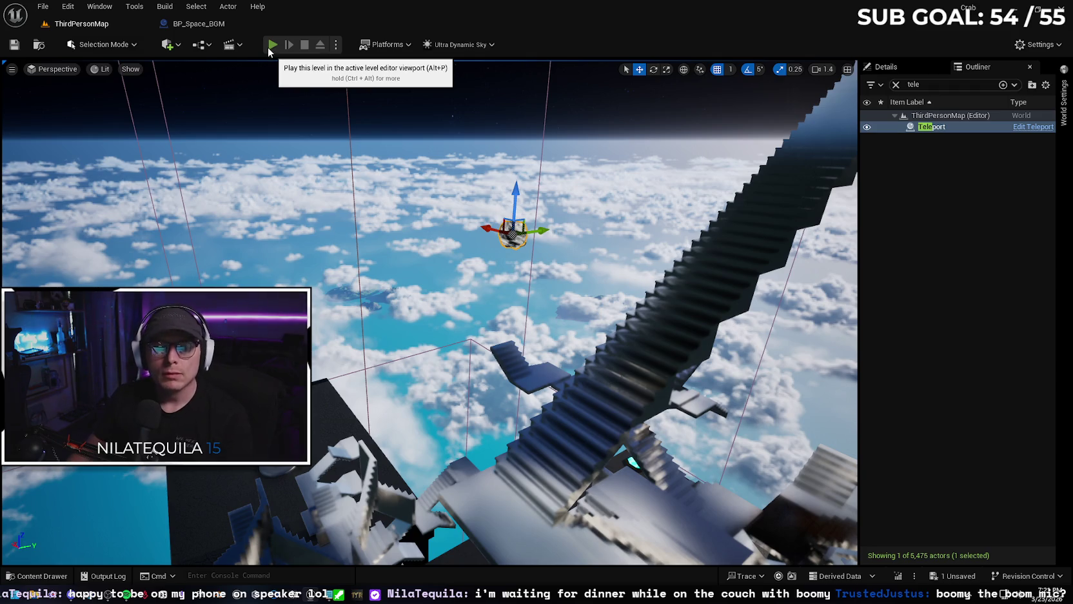
left_click(271, 45)
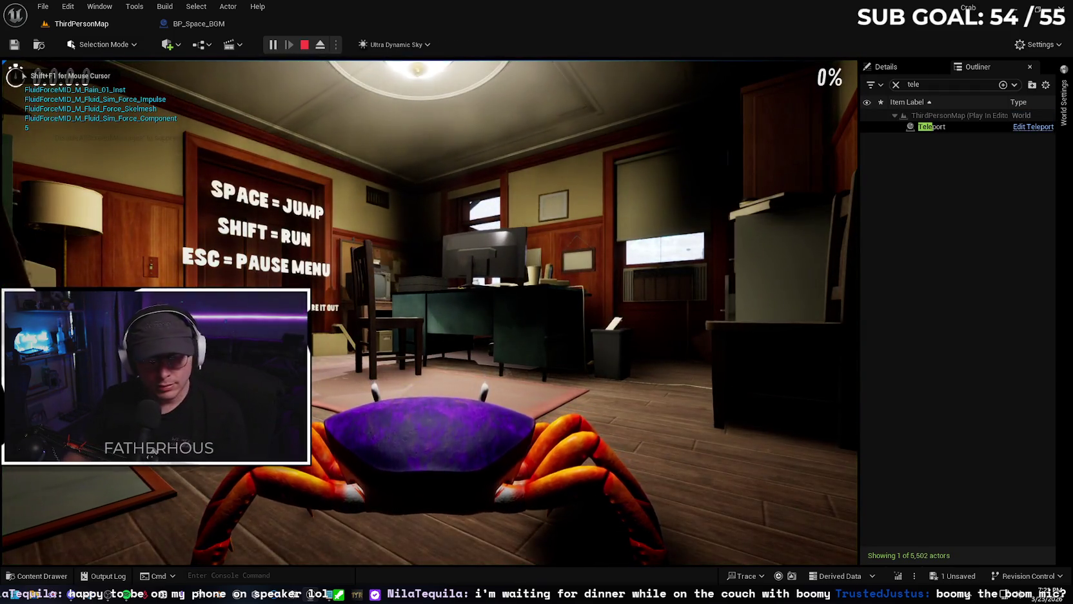
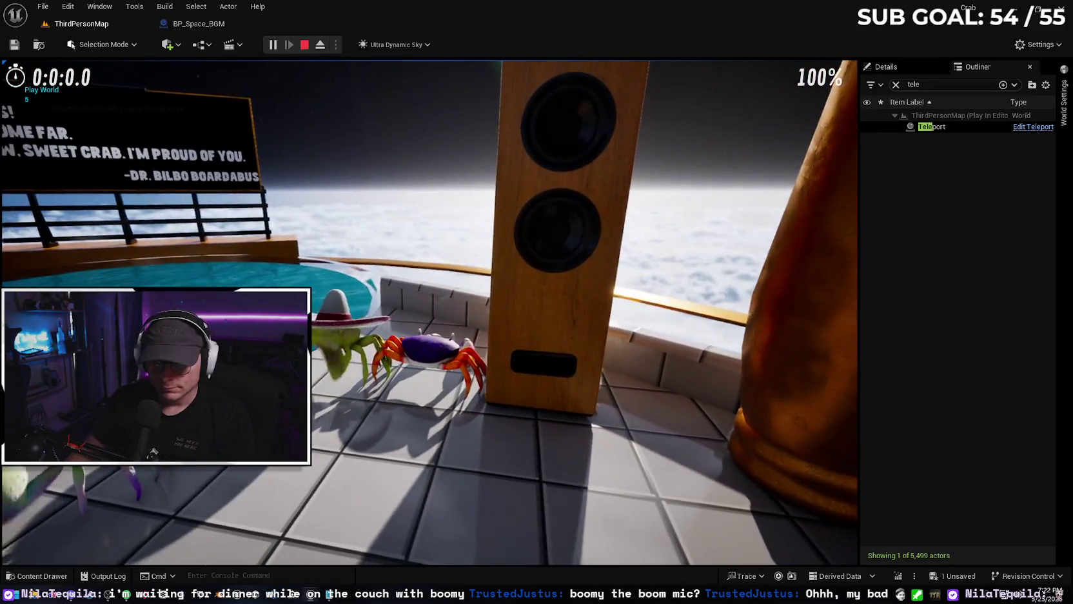
- Stop the playtest, fly the camera down beside the sky platform, and restart play with Alt+P
key("Escape")
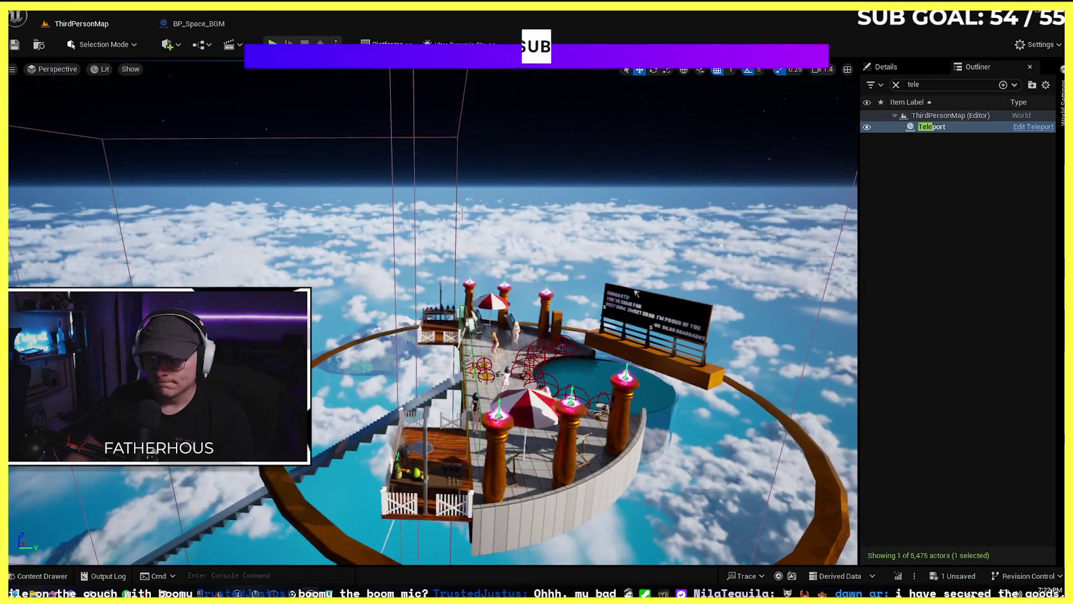
key("Escape")
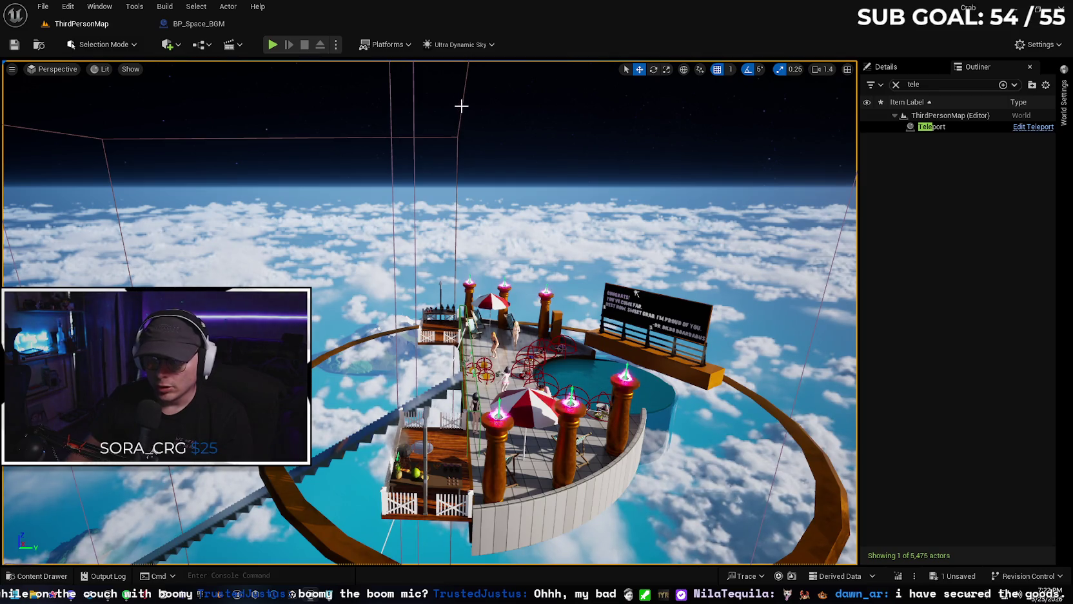
left_click_drag(461, 107, 461, 206)
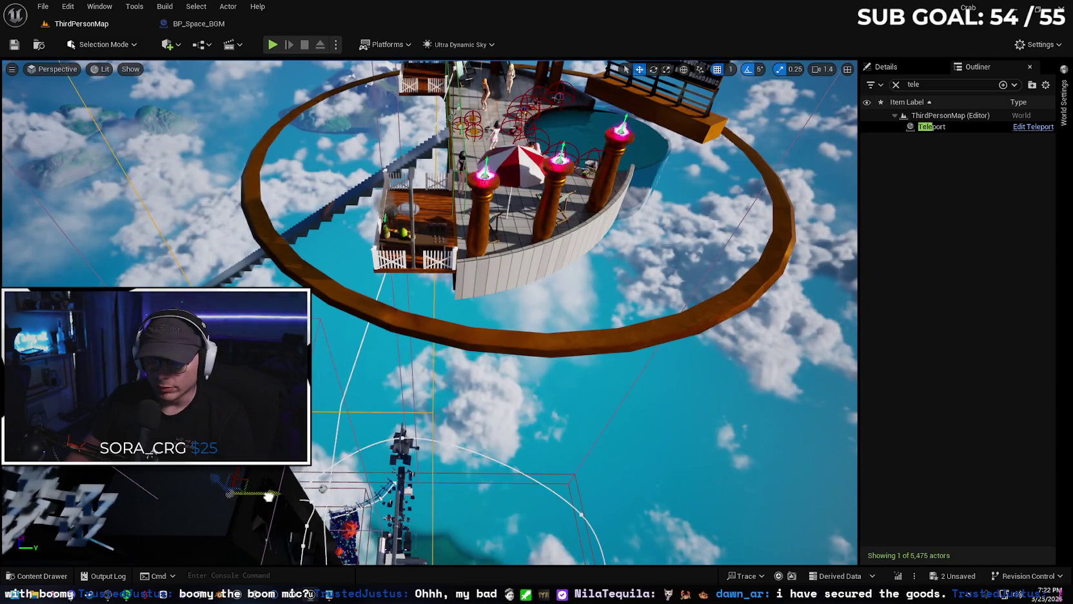
mouse_move(357, 341)
left_mouse_down()
mouse_move(357, 287)
mouse_move(357, 335)
left_mouse_up()
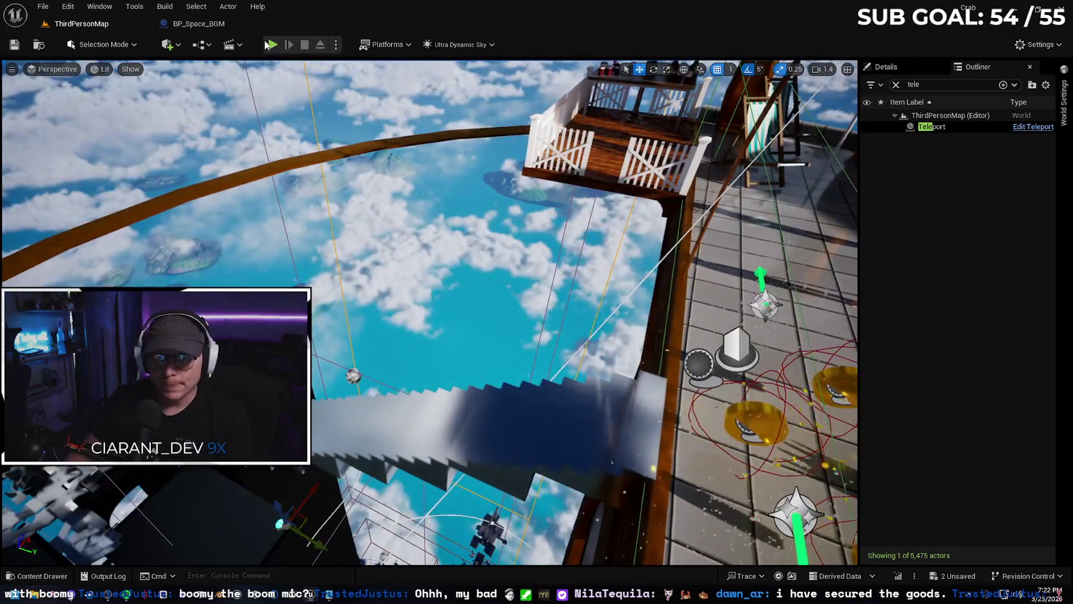
key("alt+p")
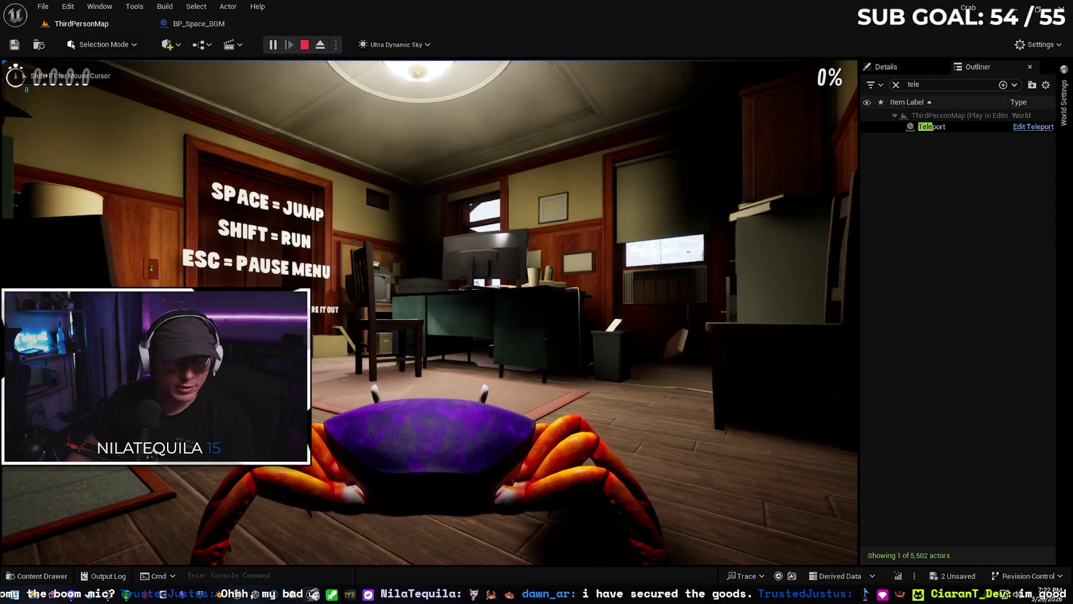
- Walk the crab out of the office and up the sky staircase to the top ring platform
key("w")
key("w")
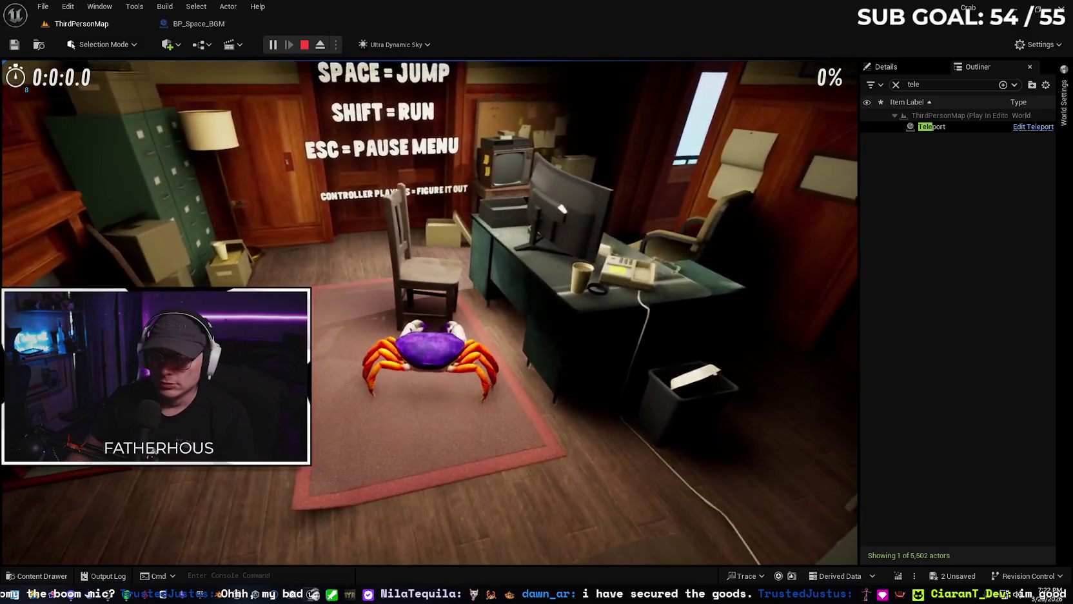
key("w")
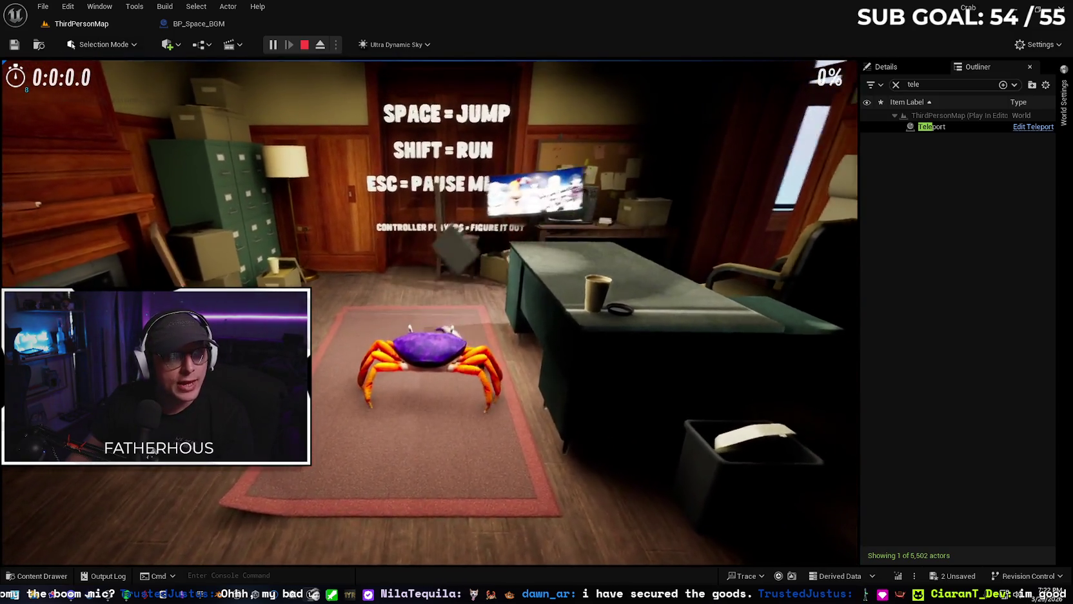
key("w")
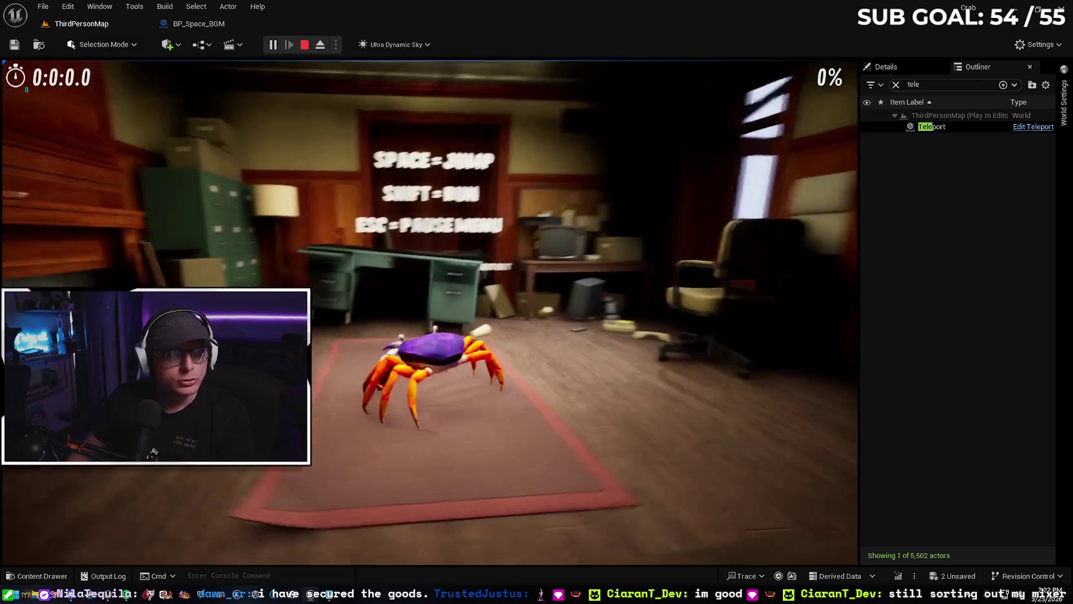
key("w")
key("w")
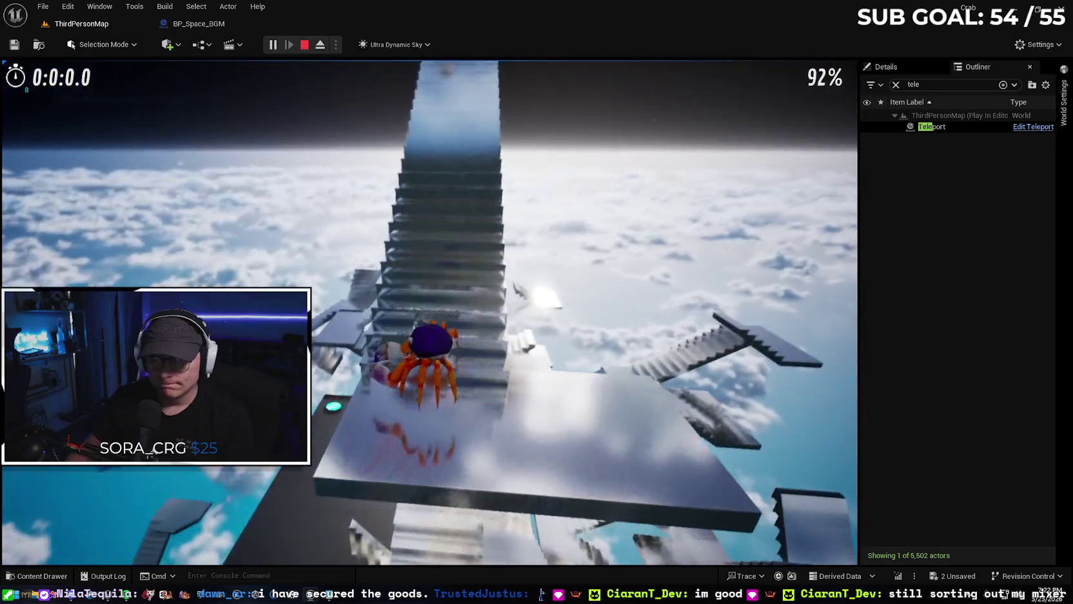
key("w")
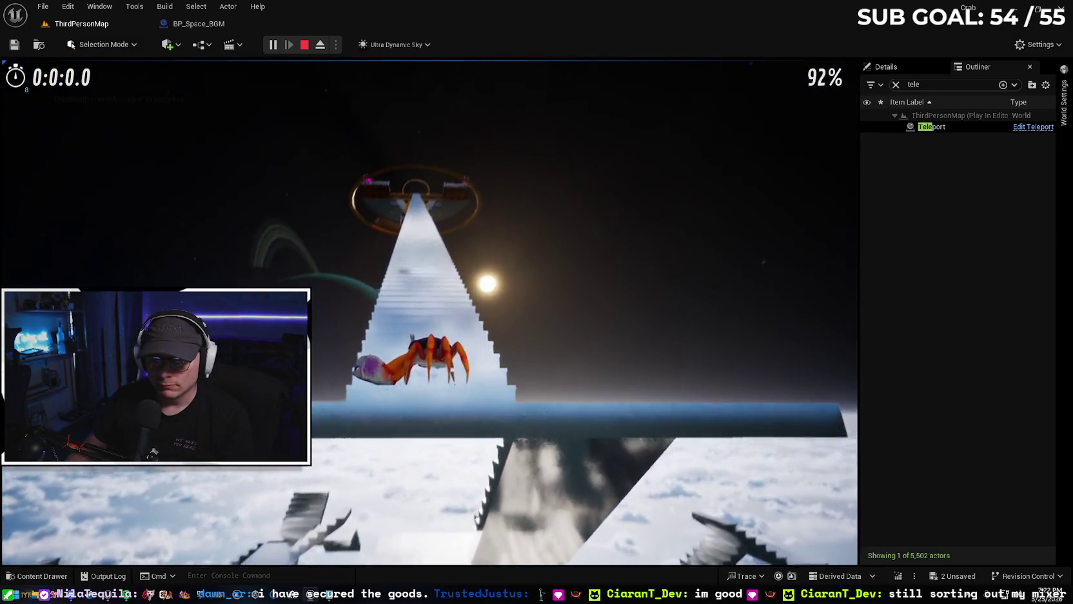
key("w")
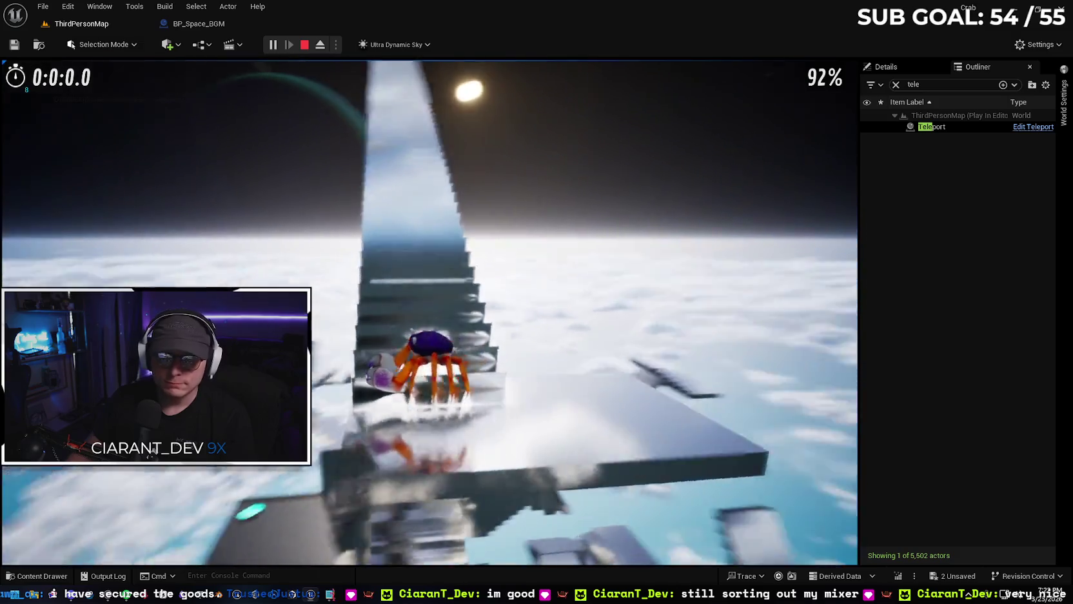
key("w")
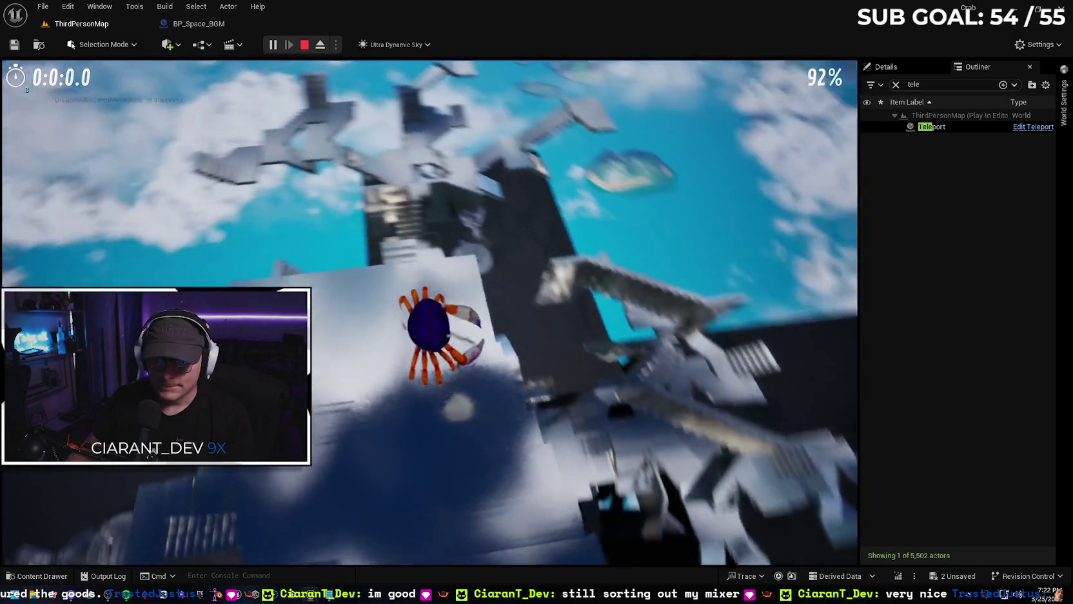
key("w")
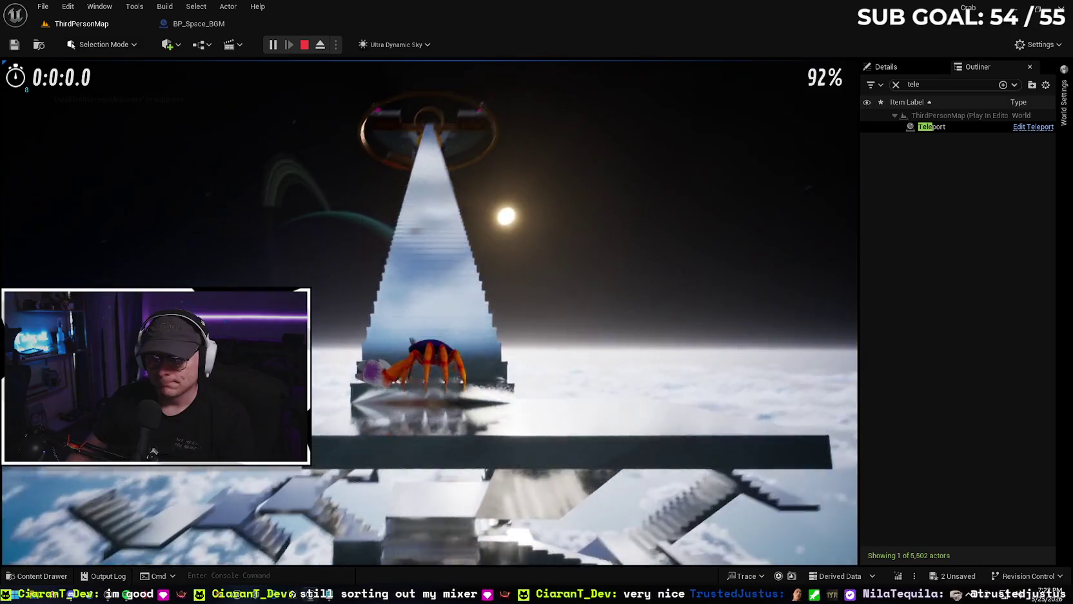
key("w")
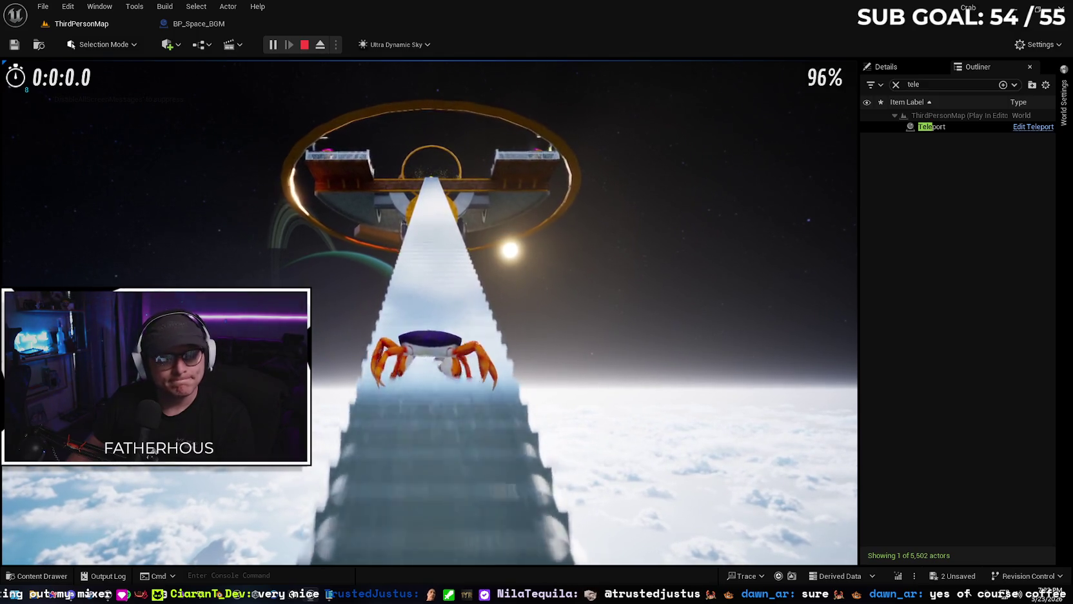
key("w")
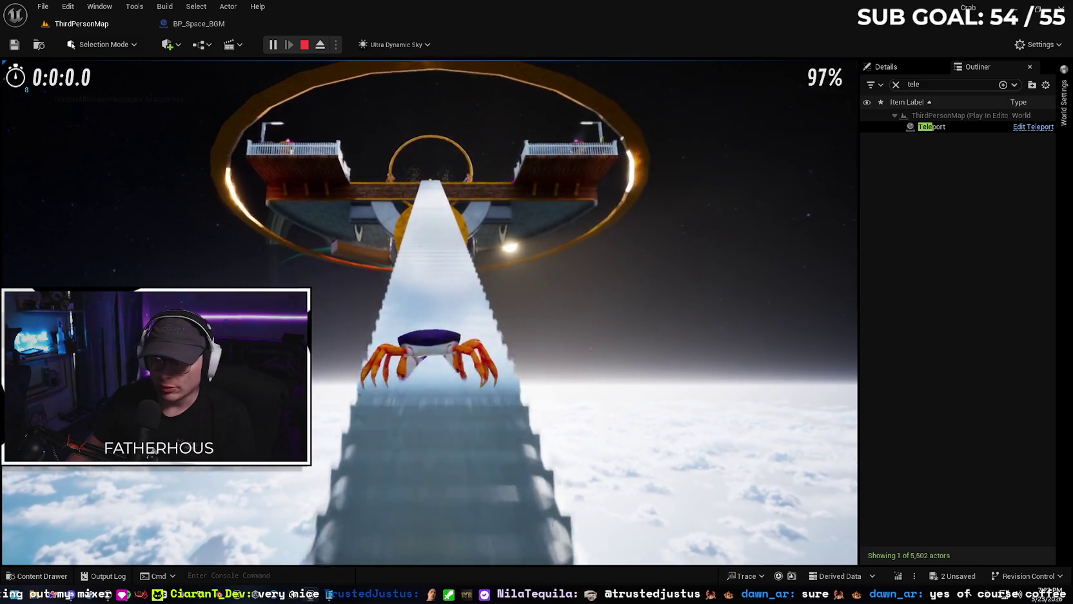
key("w")
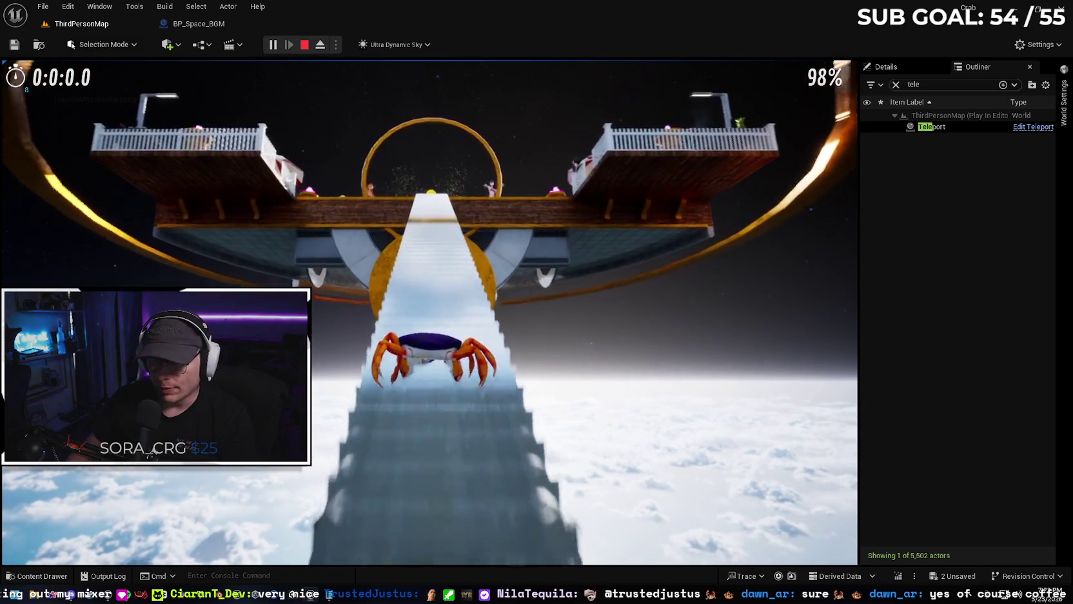
key("w")
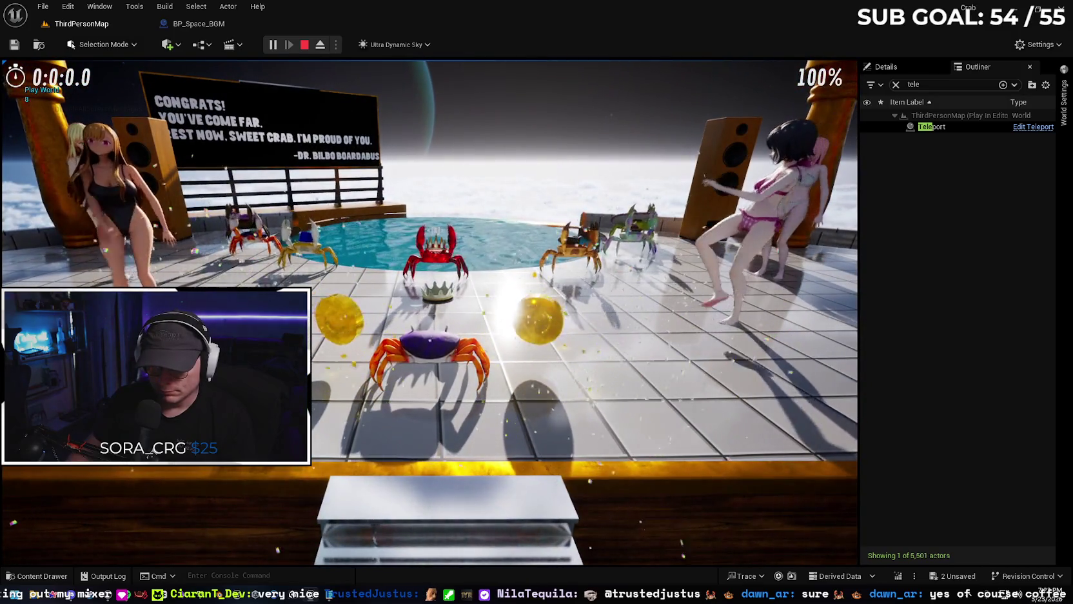
- Walk the crab left across the tiled platform and back down onto the stairs
key("a")
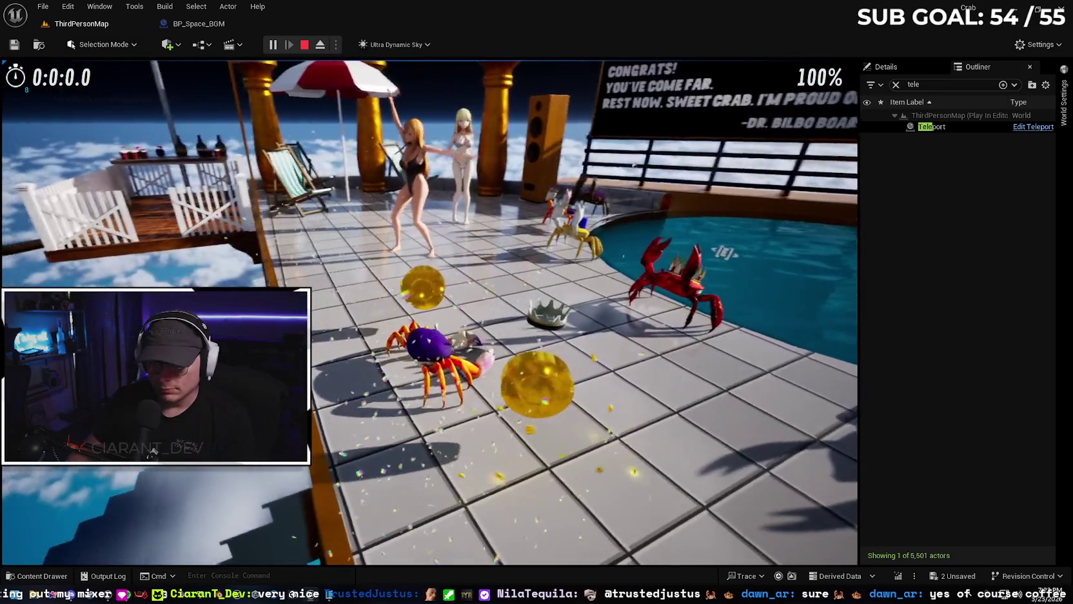
key("a")
key("a")
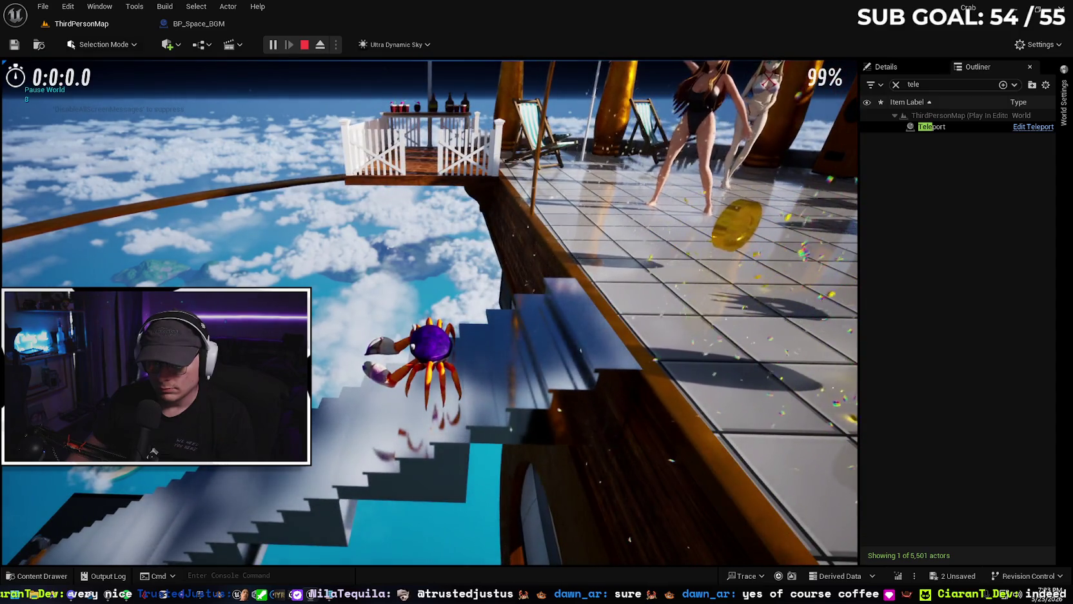
key("s")
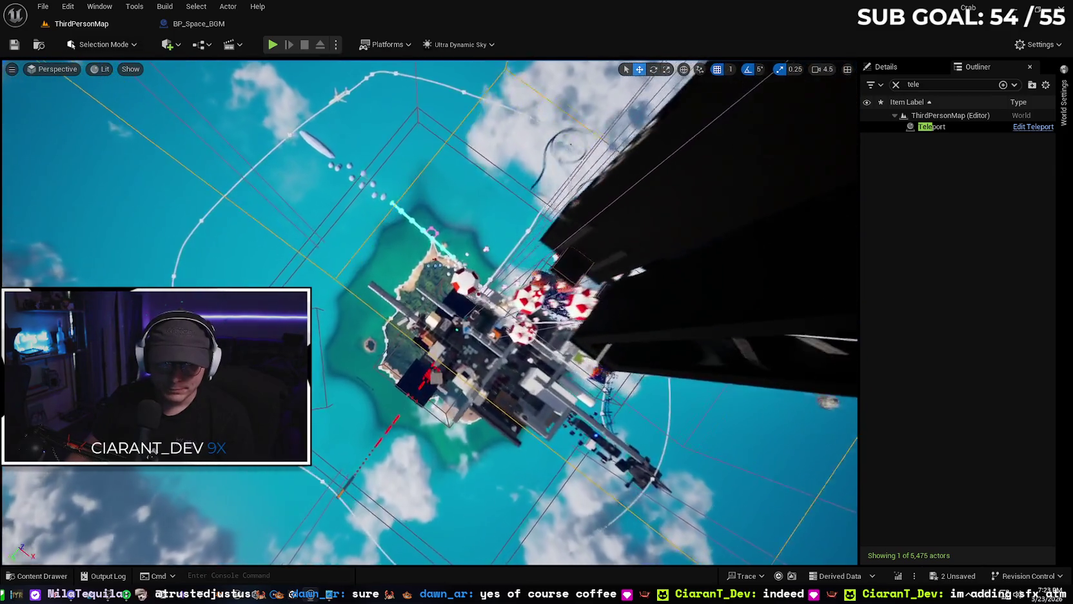
- Fly the viewport camera over to the island tower door
key("w")
scroll(429, 312, "up", 3)
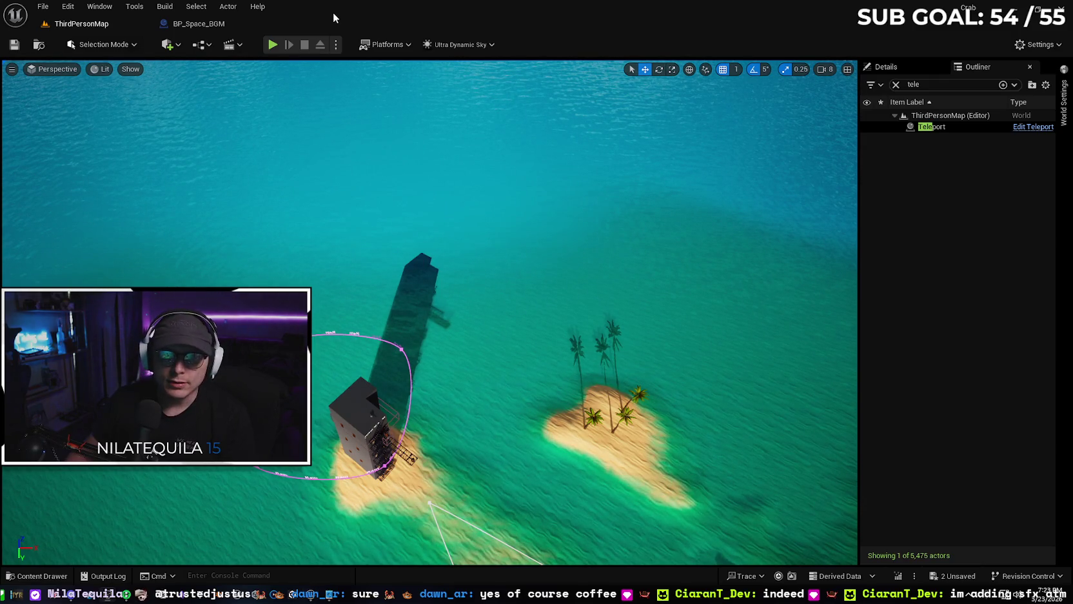
scroll(320, 250, "down", 4)
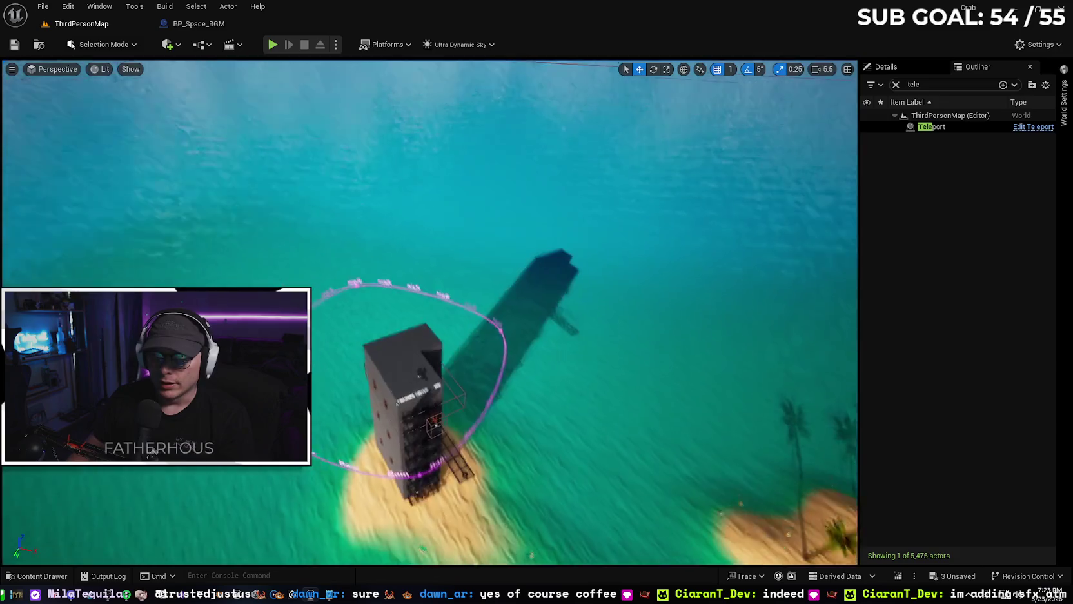
scroll(452, 258, "down", 2)
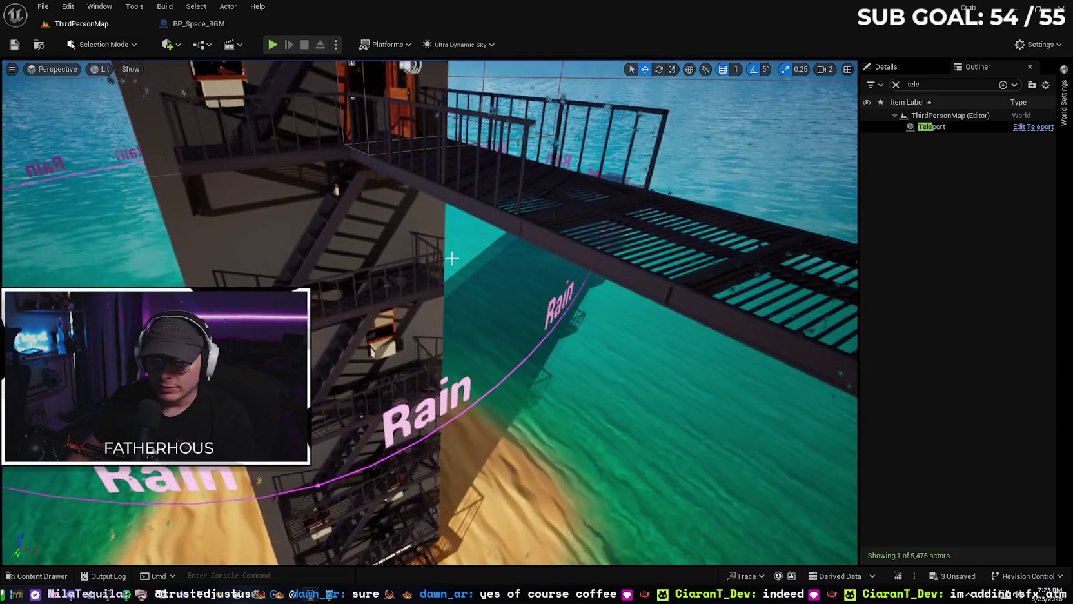
scroll(452, 258, "up", 3)
- Select the BP_Audio_Trigger at the tower door and open it in the Blueprint editor
left_click(436, 182)
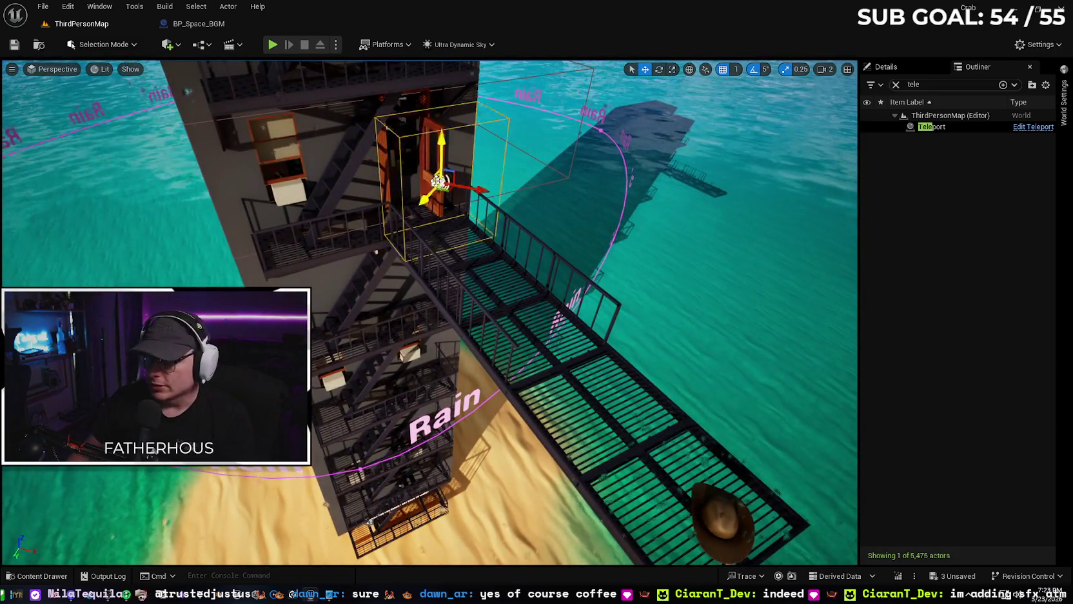
left_click(896, 85)
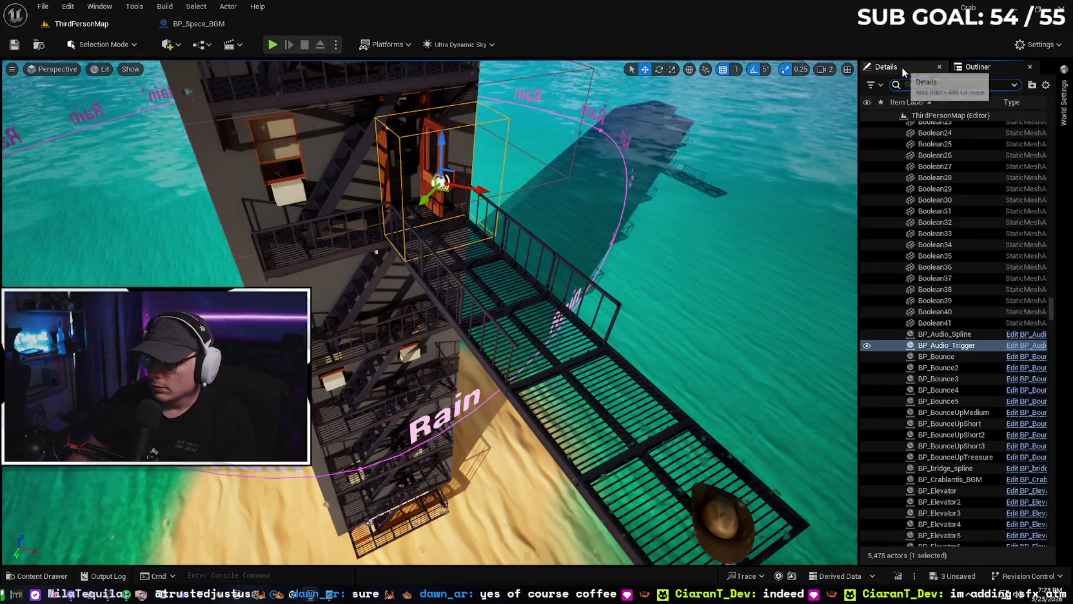
left_click(901, 67)
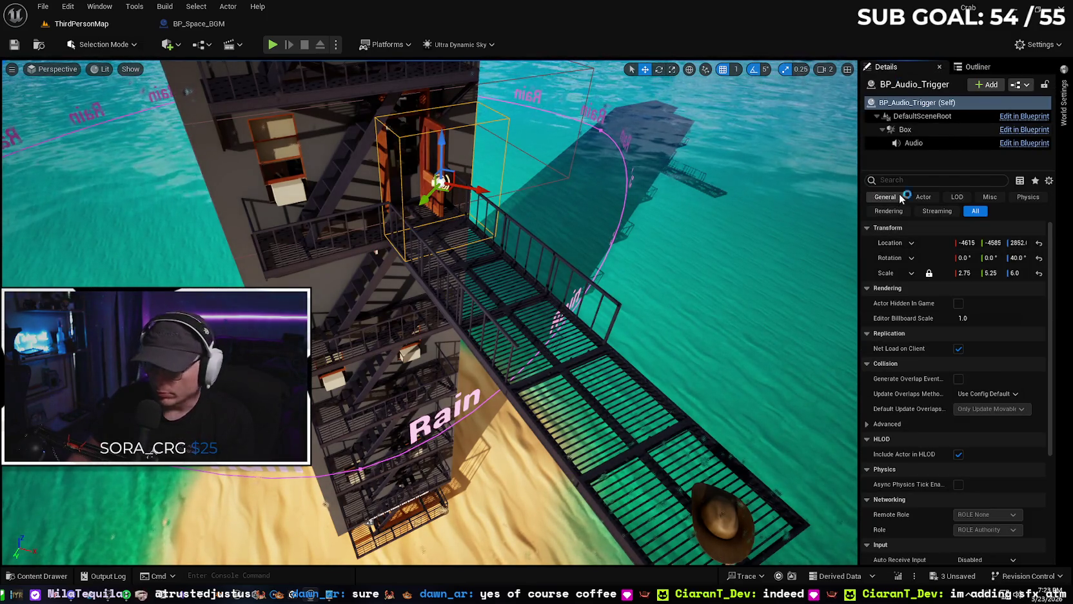
left_click(1023, 116)
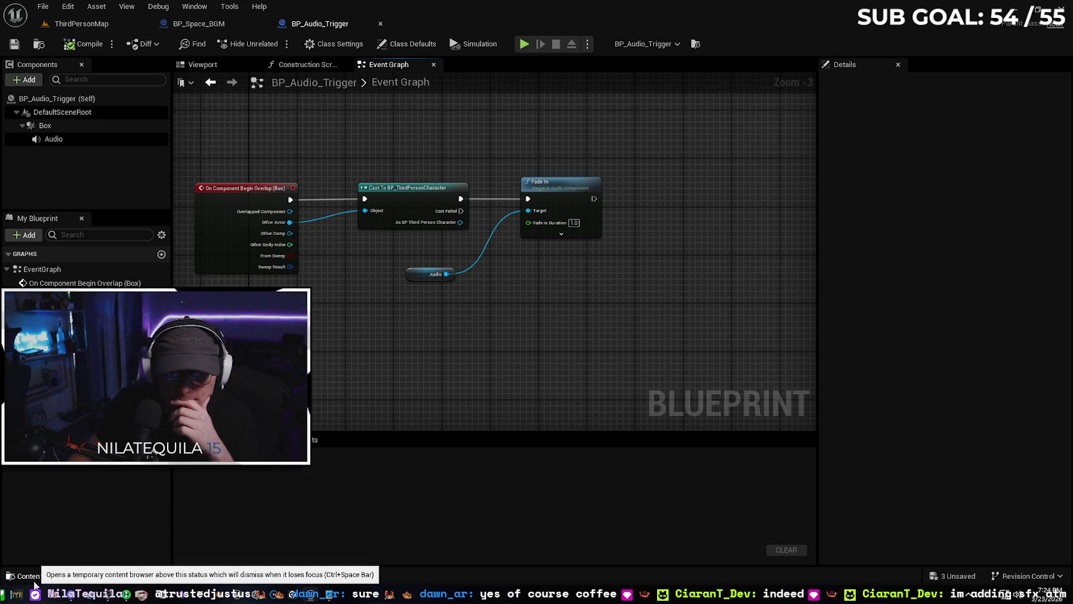
- Duplicate BP_Audio_Trigger in the Music folder as BP_Audio_Trigger_Win, then return to ThirdPersonMap
left_click(26, 576)
key("alt+Left")
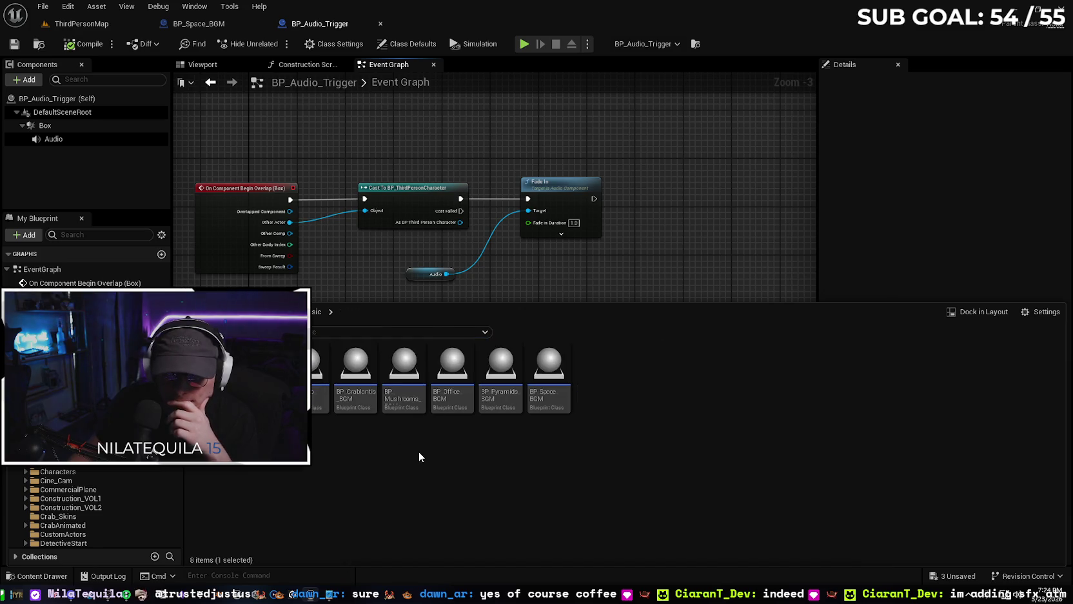
right_click(318, 377)
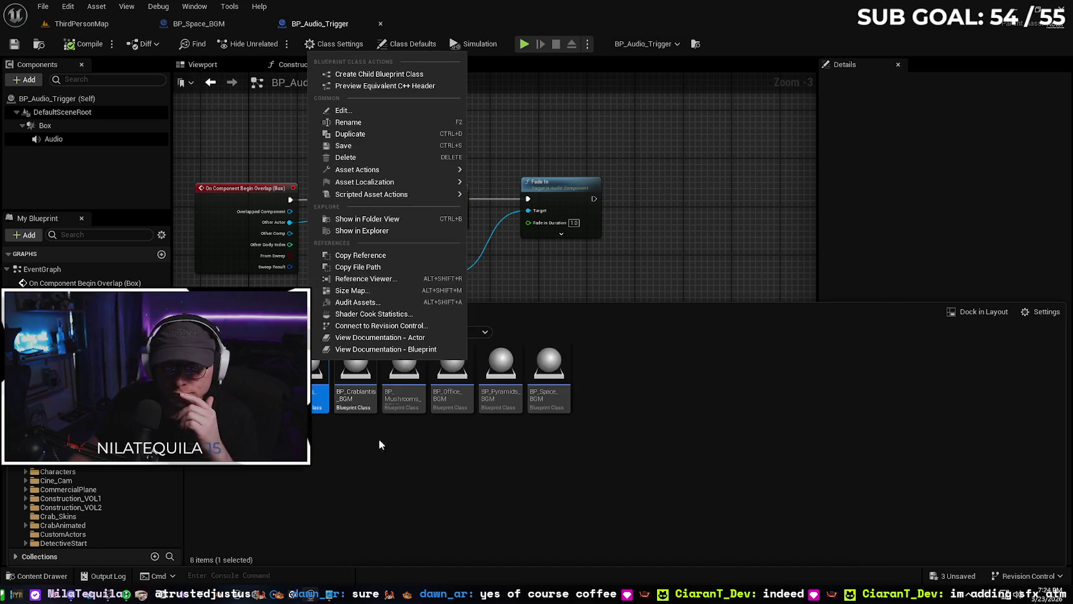
left_click(390, 134)
key("BackSpace")
type("_Win")
key("Return")
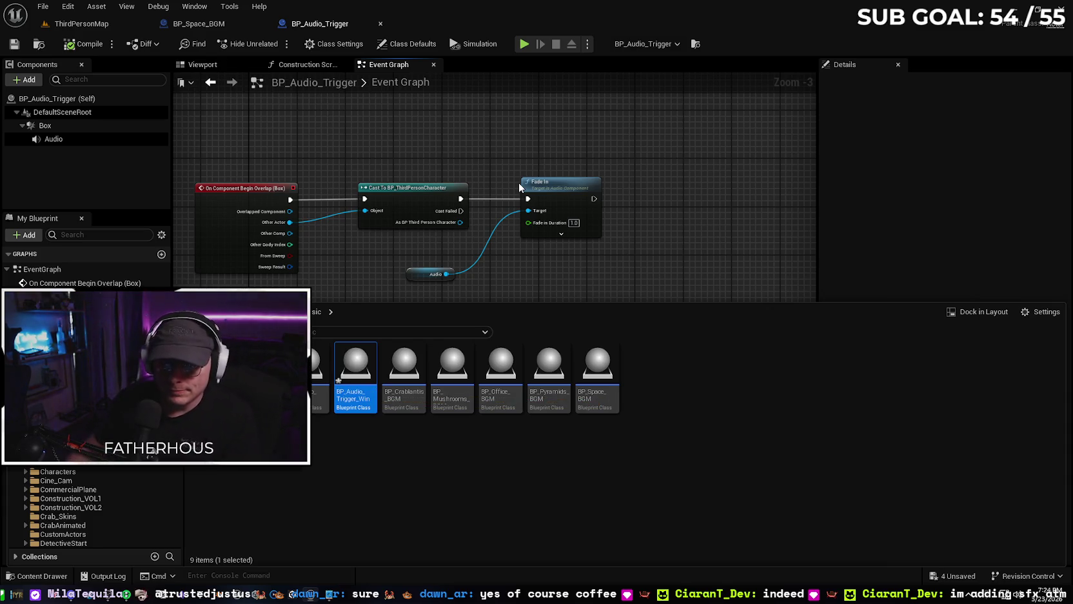
key("ctrl+space")
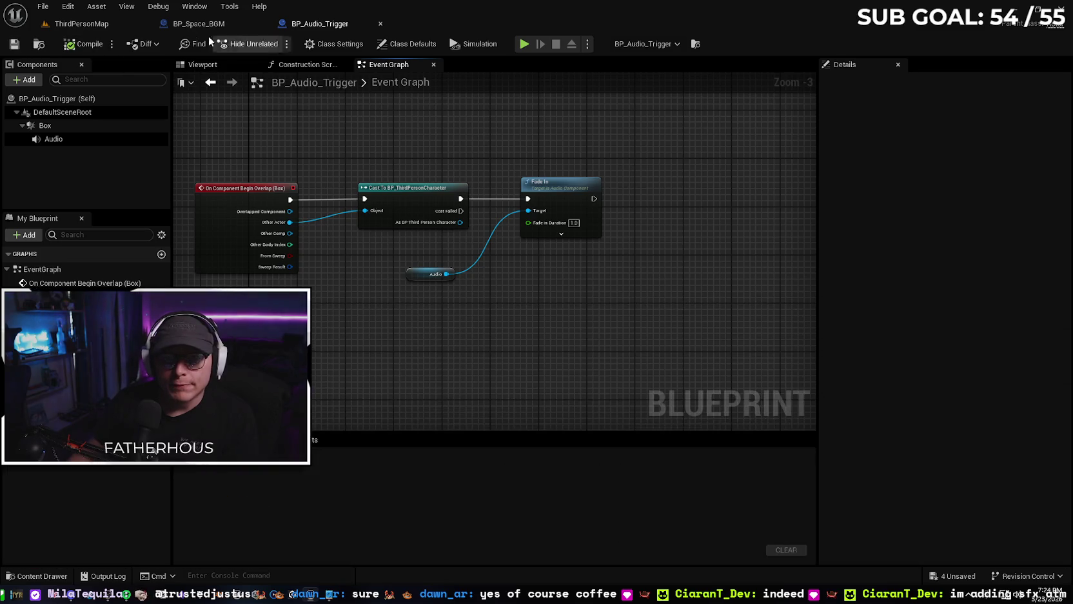
left_click(90, 26)
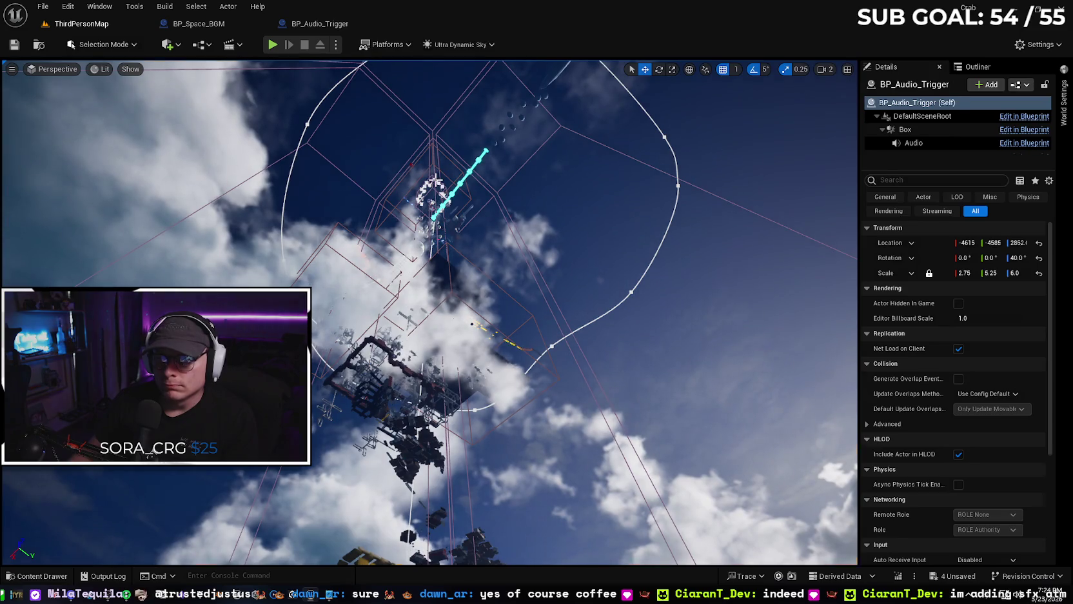
- Select the sky actor and frame it in the viewport
left_click(436, 180)
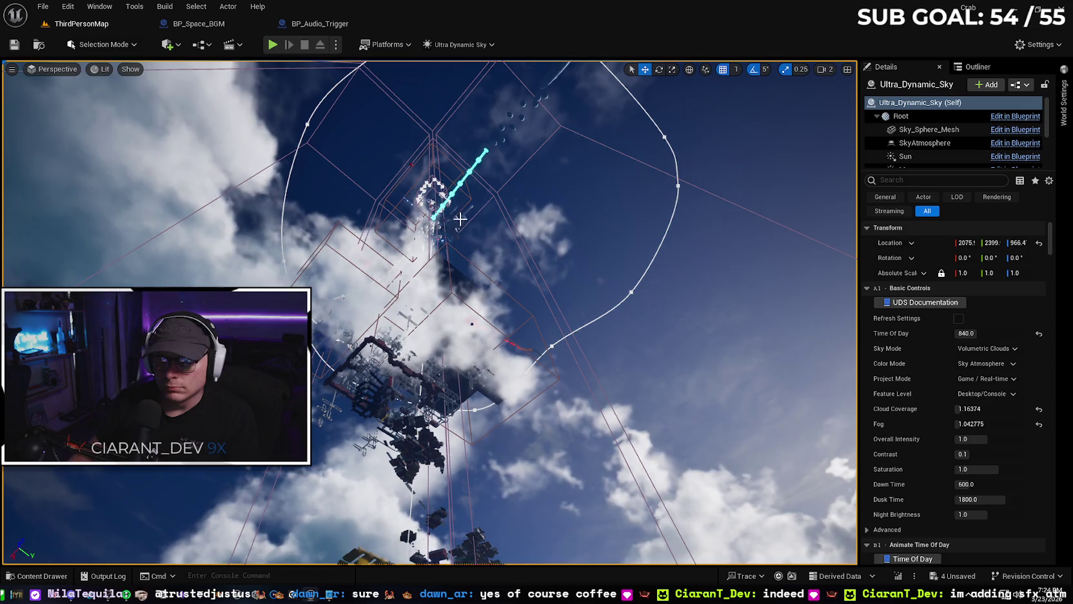
key("f")
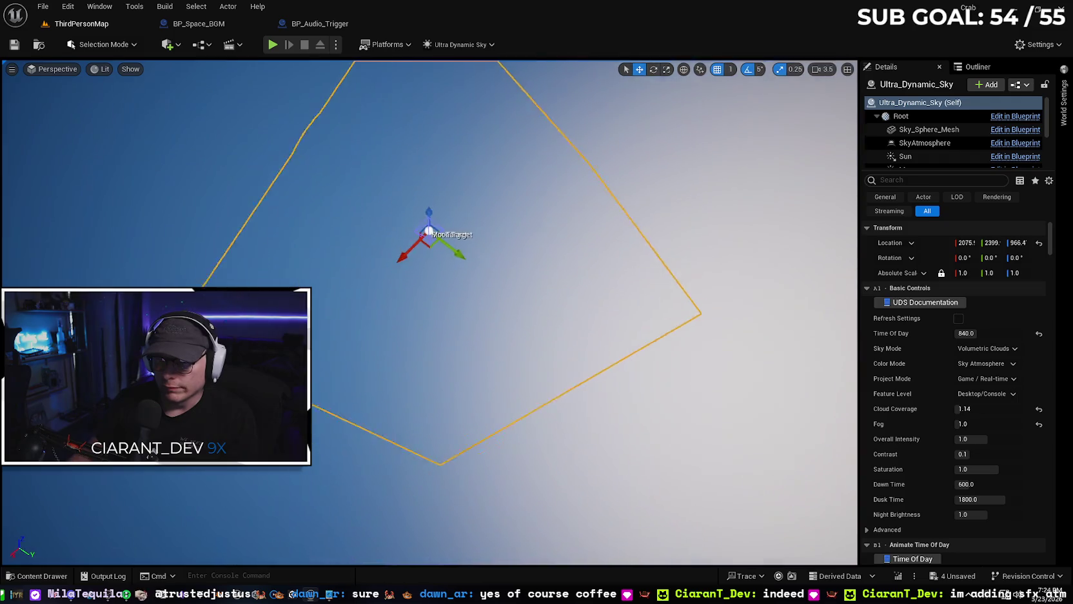
scroll(430, 312, "up", 4)
scroll(429, 312, "up", 1)
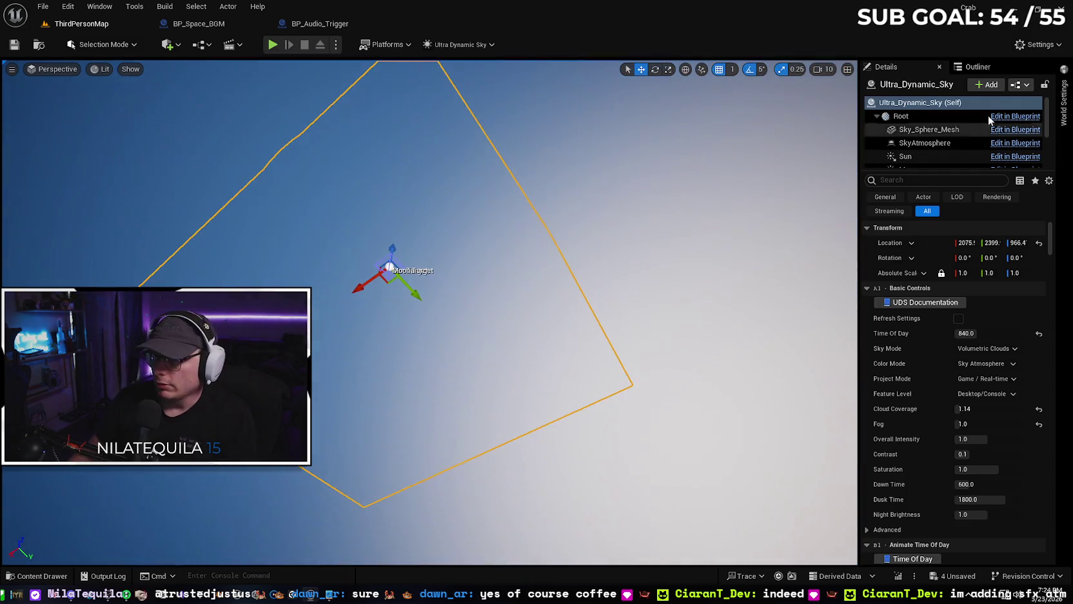
- Fly to Trip_Platforms16 from the Outliner and select the BP_Audio_Trigger_Win on the deck
left_click(979, 68)
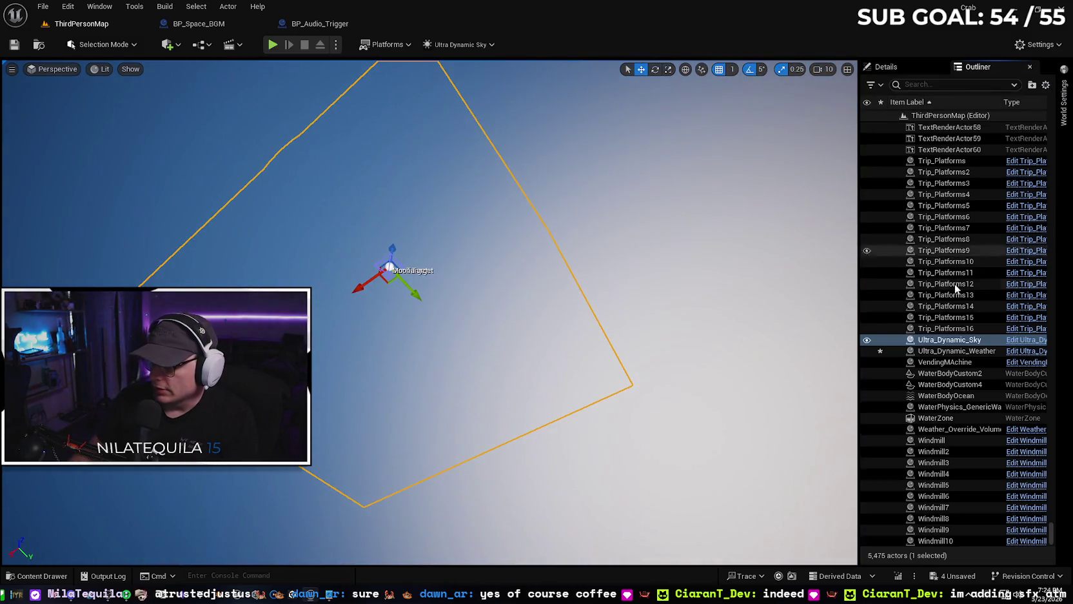
left_click(937, 330)
double_click(937, 330)
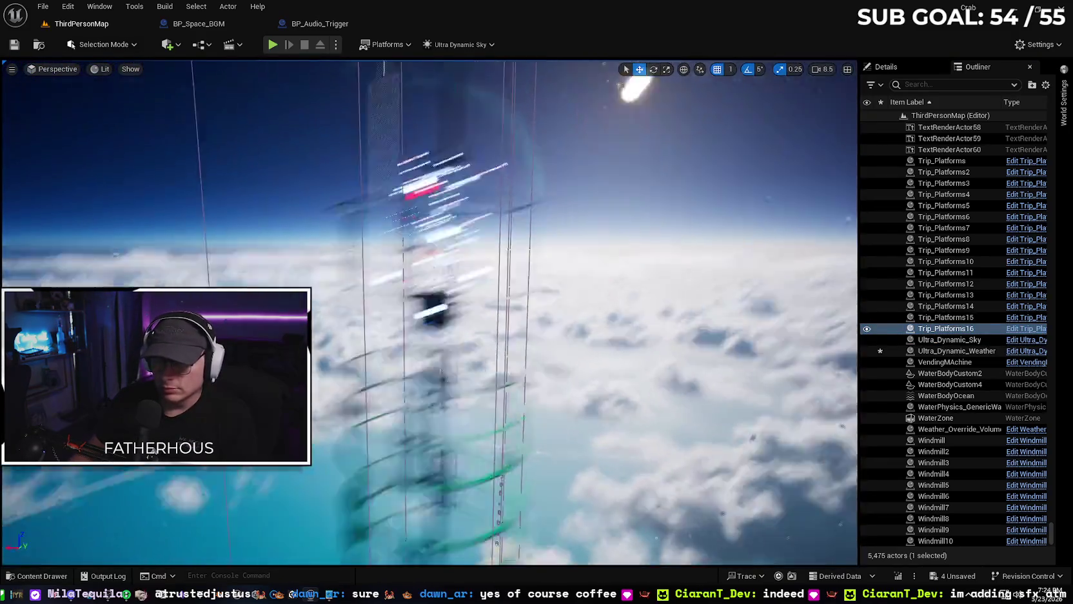
scroll(429, 311, "down", 1)
scroll(429, 311, "down", 2)
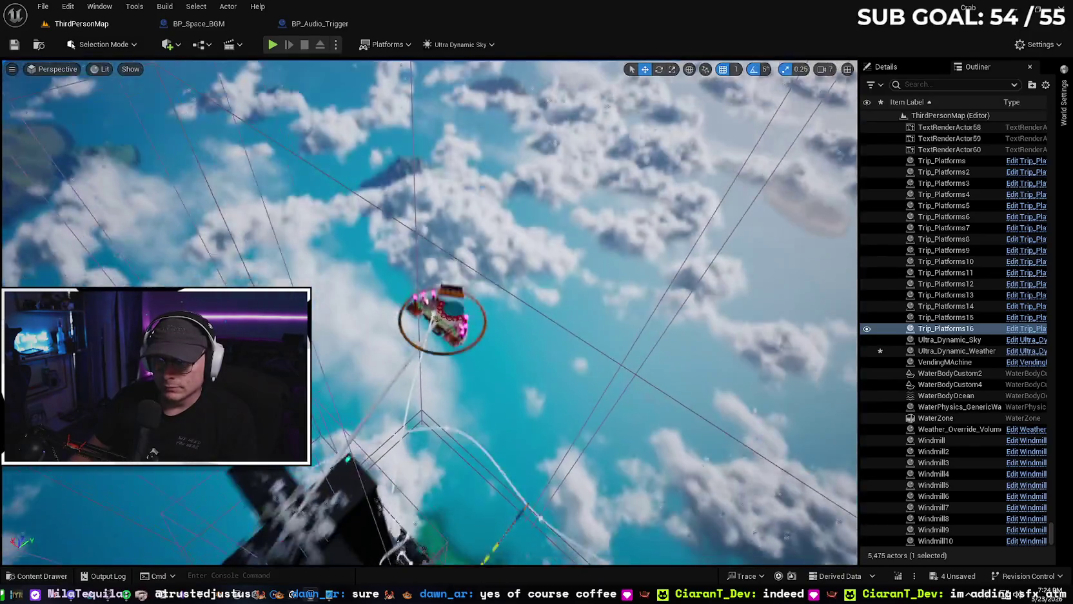
scroll(448, 392, "down", 1)
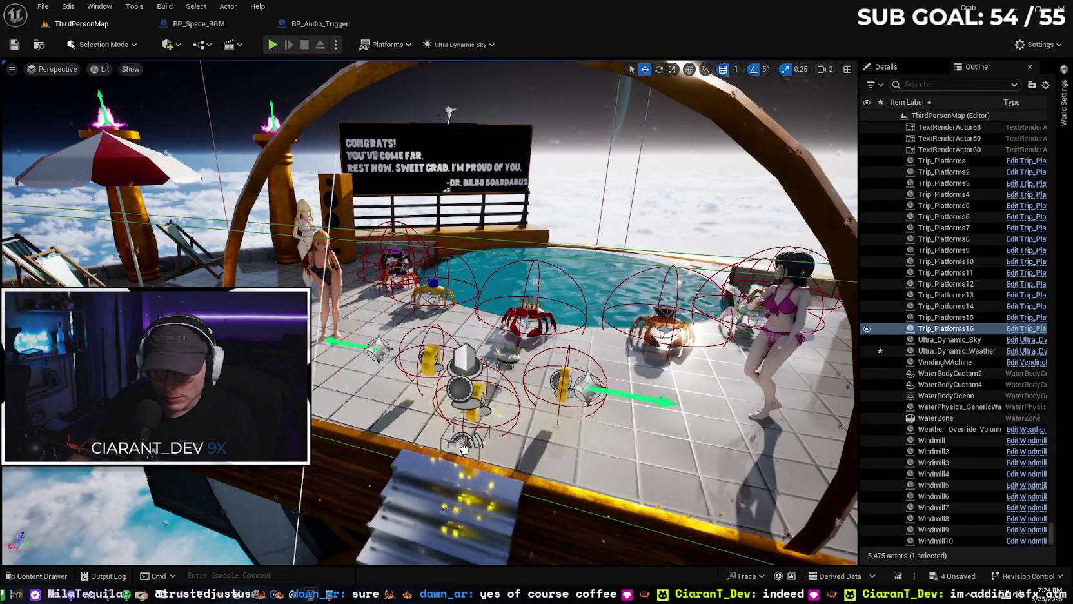
left_click(462, 451)
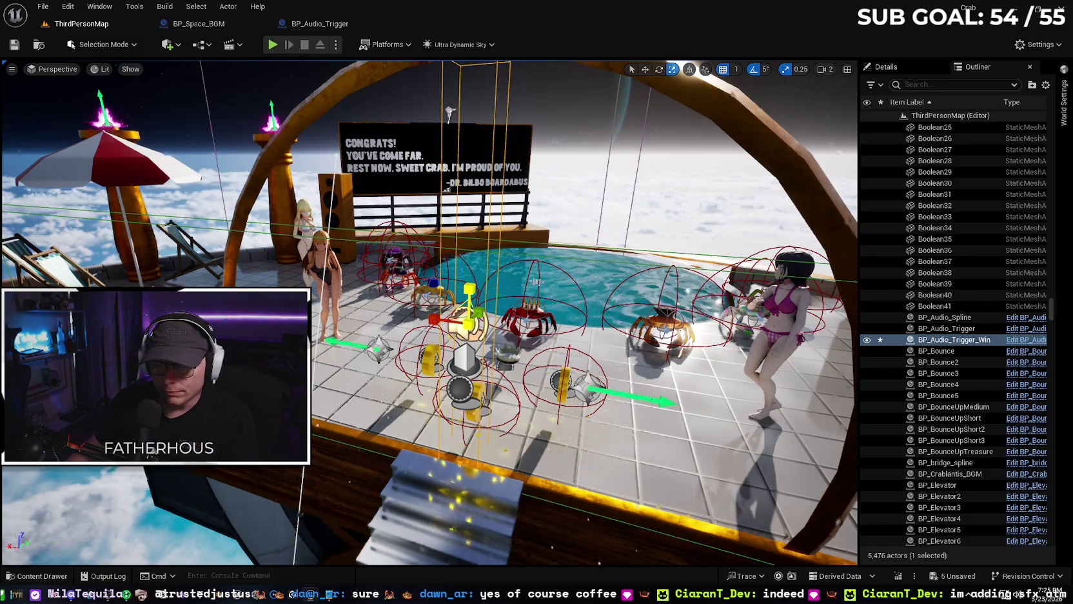
- Widen the win trigger box along X to span the pool deck, then open the Content Drawer
scroll(429, 313, "down", 5)
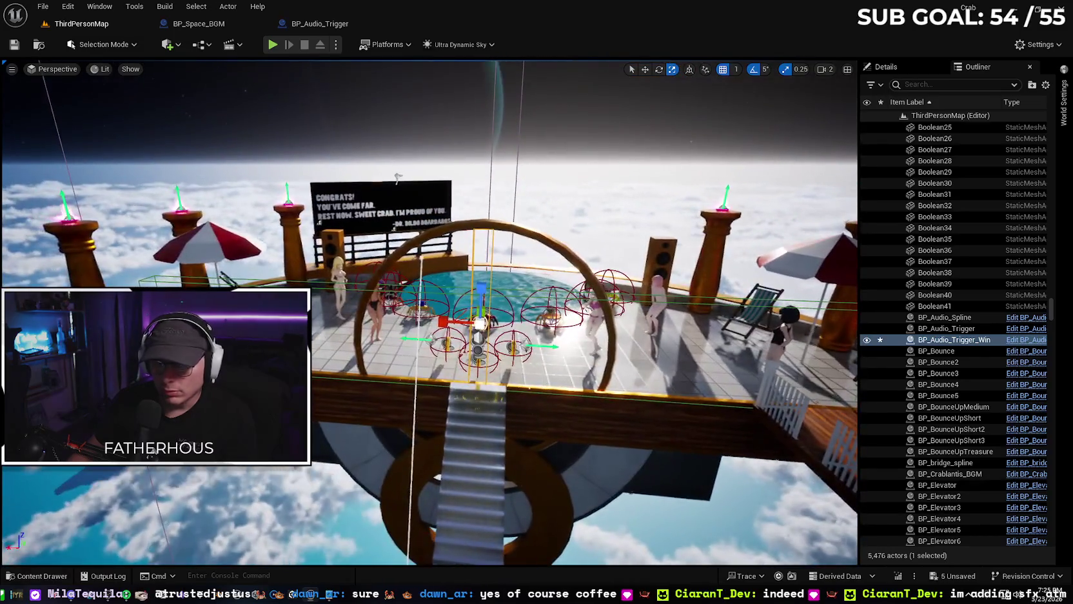
left_click_drag(442, 322, 419, 323)
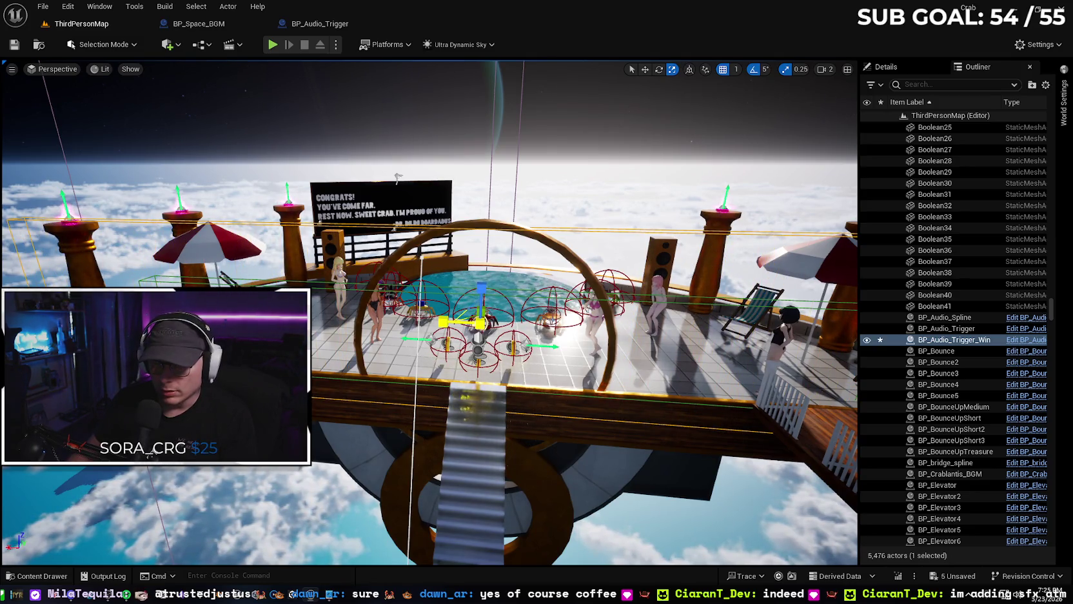
mouse_move(398, 175)
left_mouse_down()
mouse_move(758, 228)
mouse_move(733, 245)
left_mouse_up()
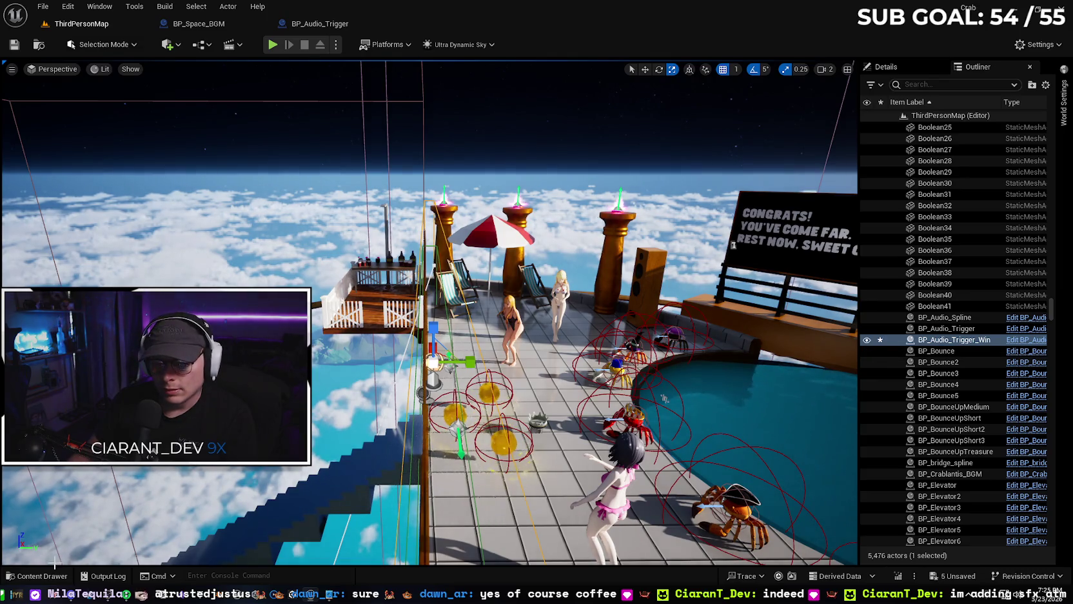
left_click(40, 575)
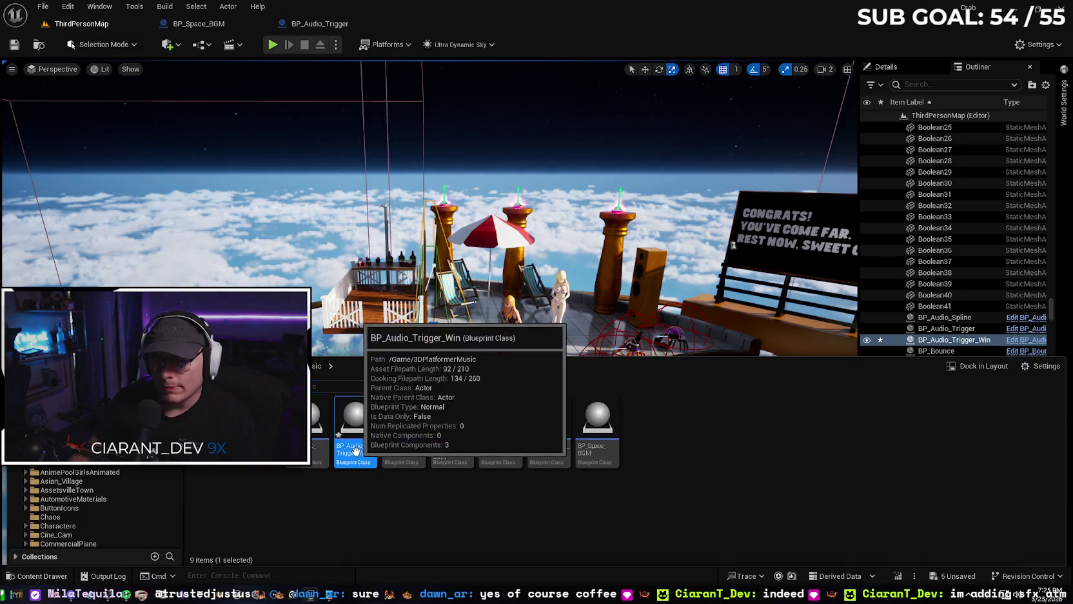
- Open BP_Audio_Trigger_Win from the Content Drawer and pan its Event Graph to center the nodes
double_click(356, 454)
mouse_move(536, 373)
left_mouse_down()
mouse_move(346, 341)
mouse_move(443, 338)
mouse_move(530, 317)
mouse_move(513, 329)
left_mouse_up()
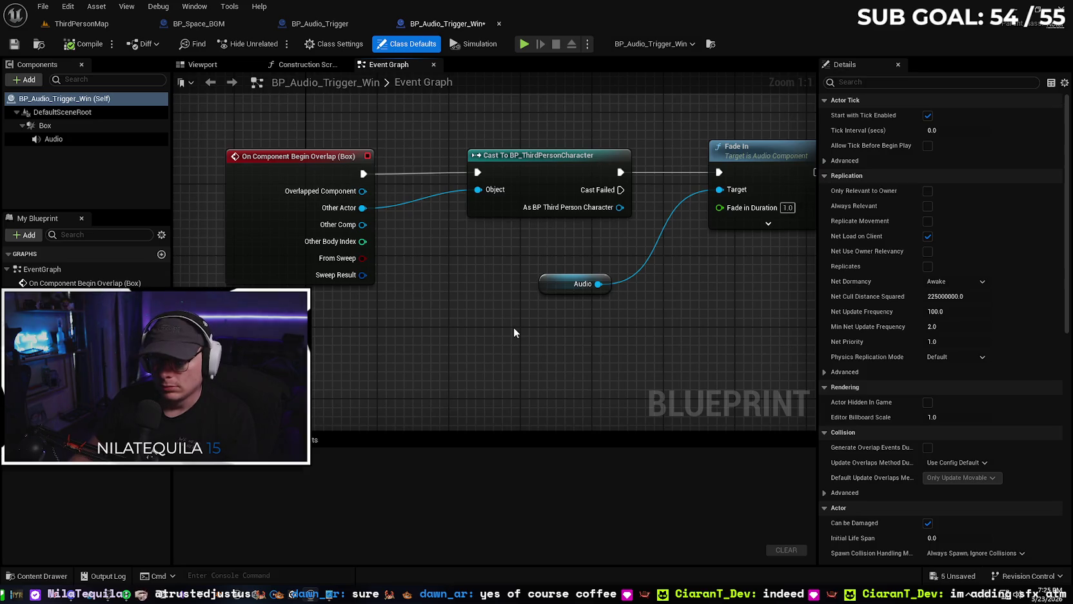
scroll(409, 322, "down", 1)
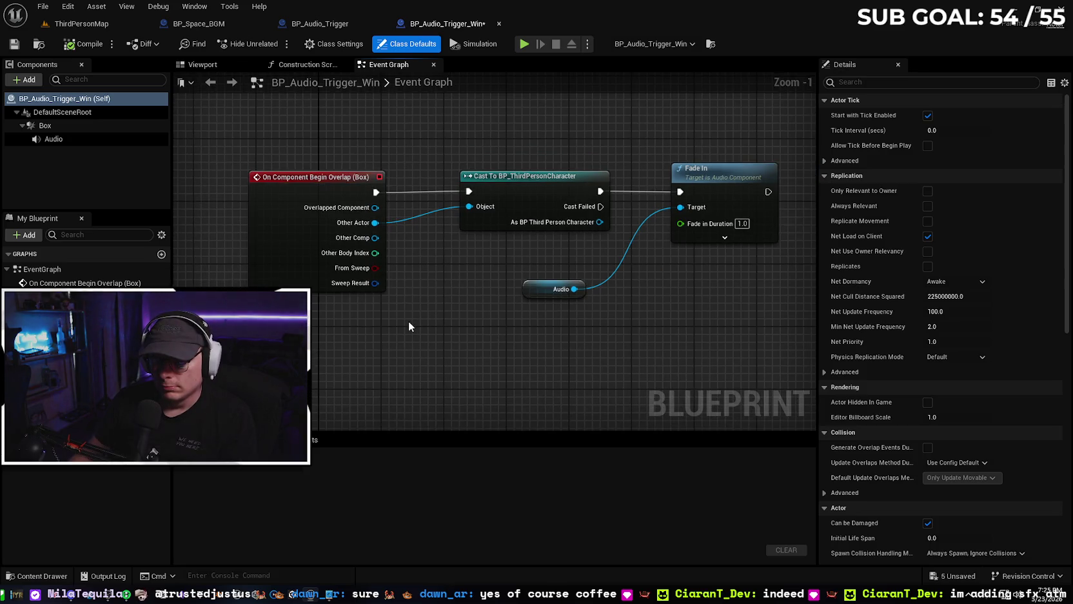
- Insert a Do Once node after the overlap event and compile the blueprint
left_click_drag(437, 322, 546, 330)
left_click_drag(401, 183, 265, 185)
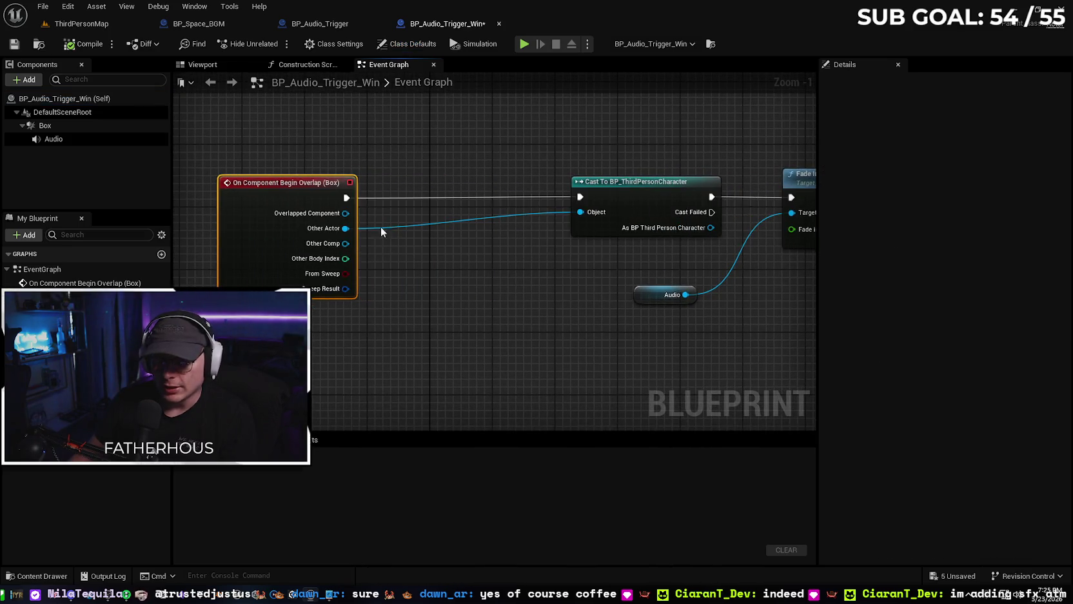
left_click_drag(345, 198, 409, 195)
type("do once")
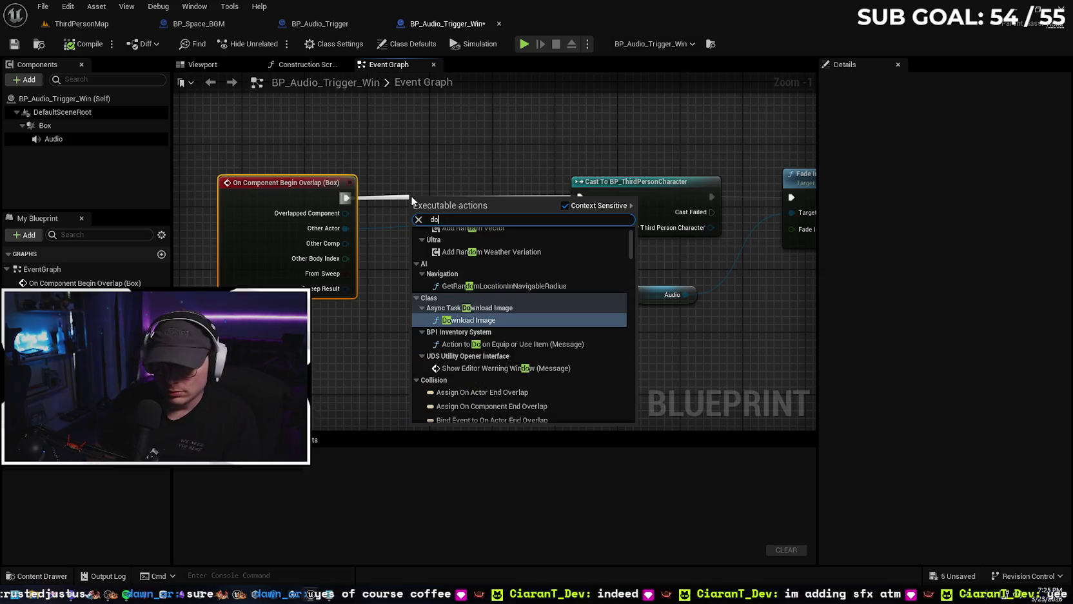
key("Return")
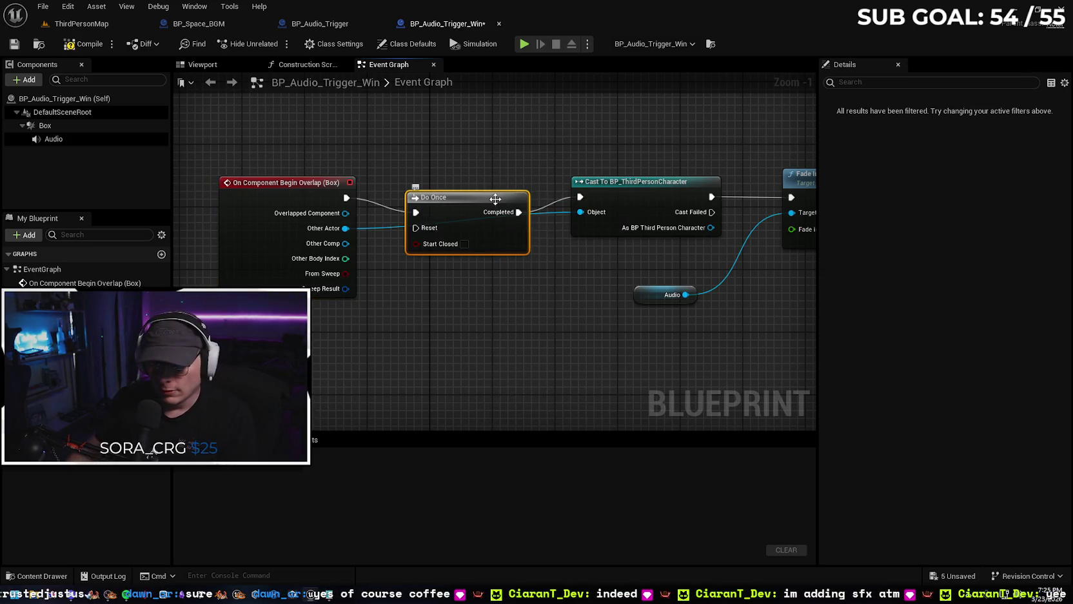
left_click_drag(478, 199, 462, 183)
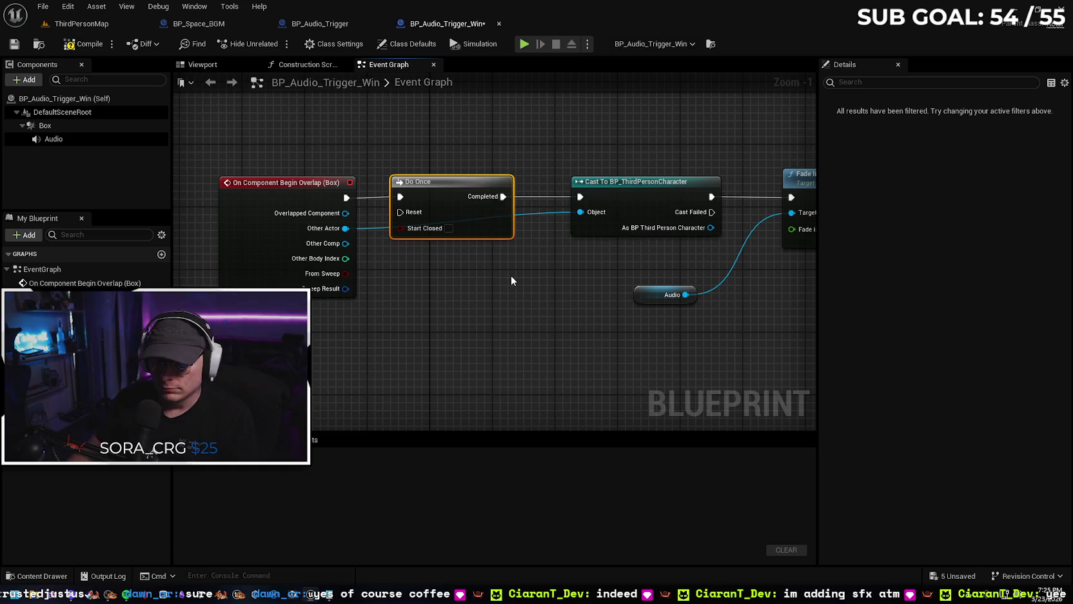
left_click(77, 48)
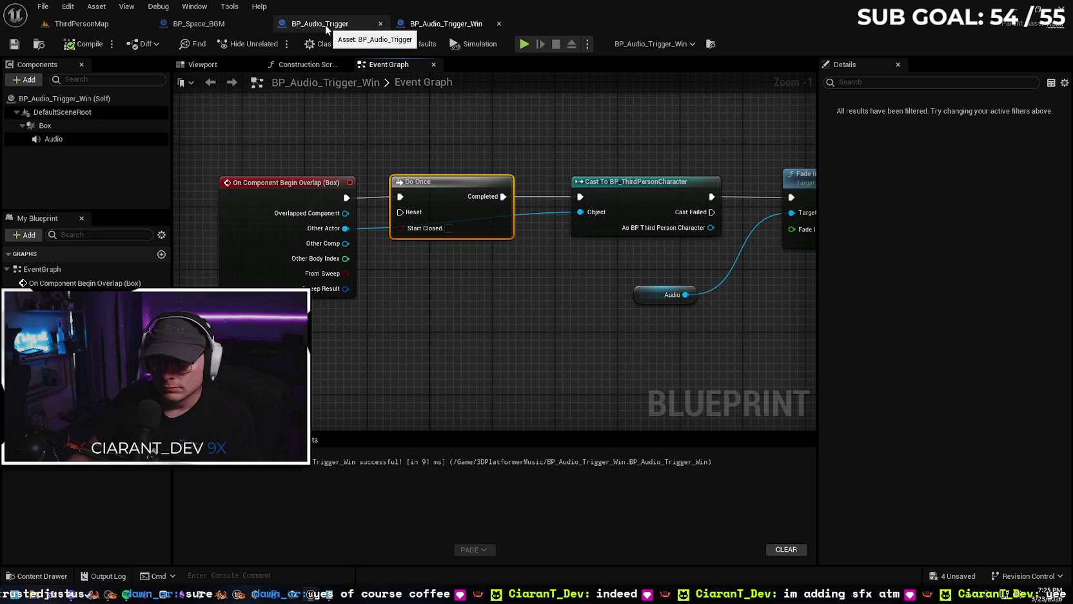
- Set the Audio component's Sound to Victory_ and recompile the blueprint
left_click(117, 26)
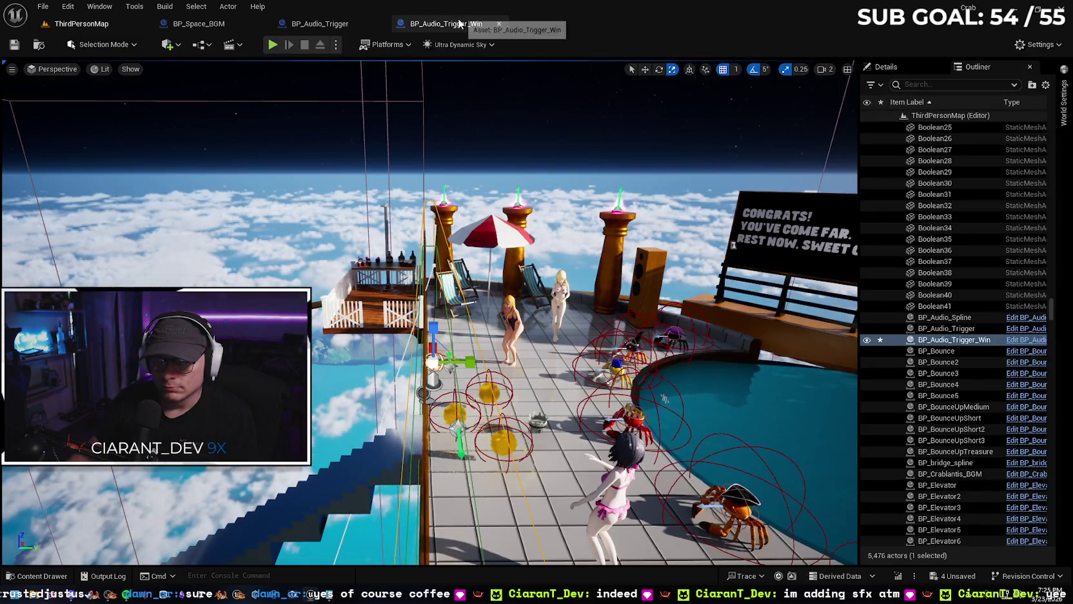
left_click(459, 23)
left_click(40, 575)
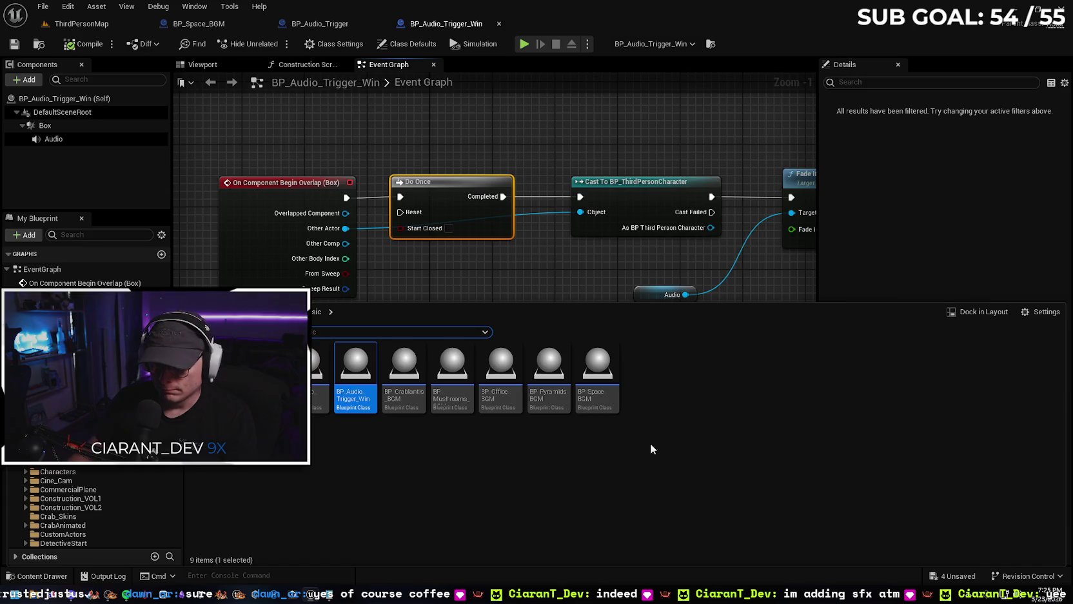
double_click(211, 370)
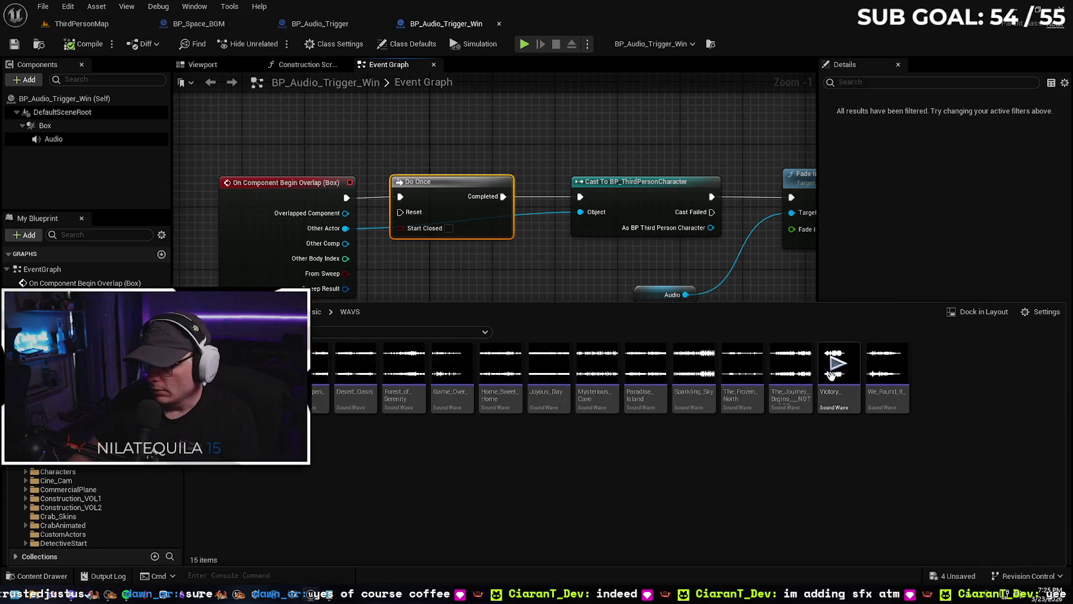
left_click(83, 140)
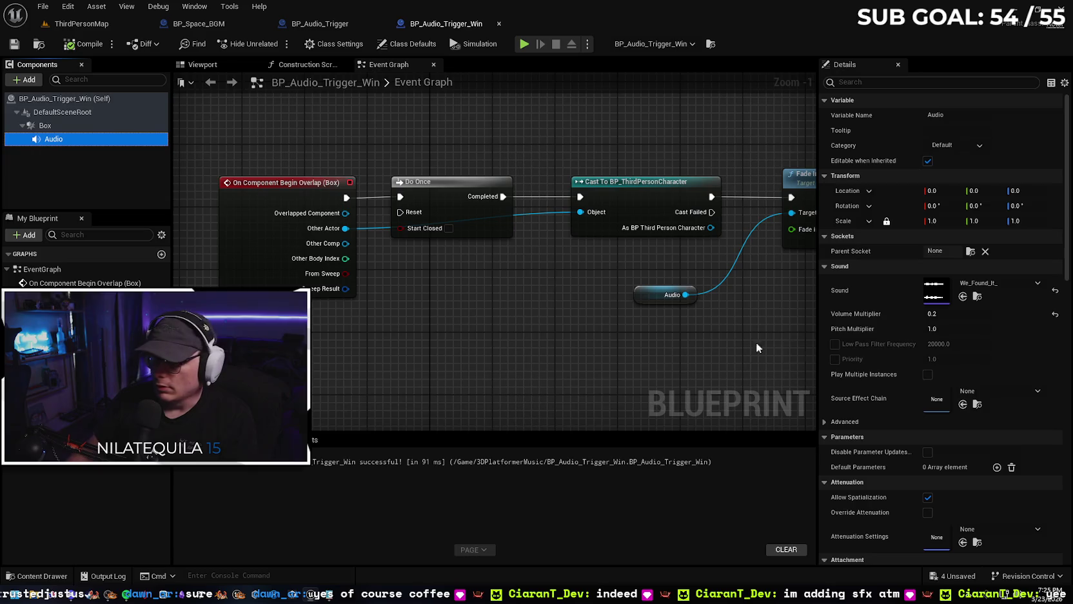
left_click(986, 286)
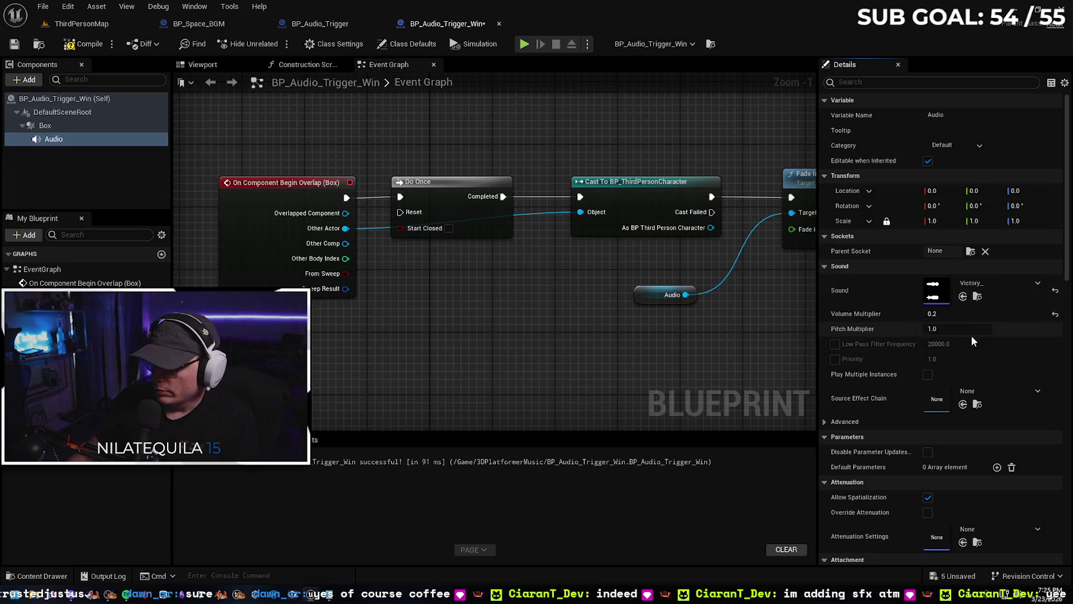
left_click(93, 50)
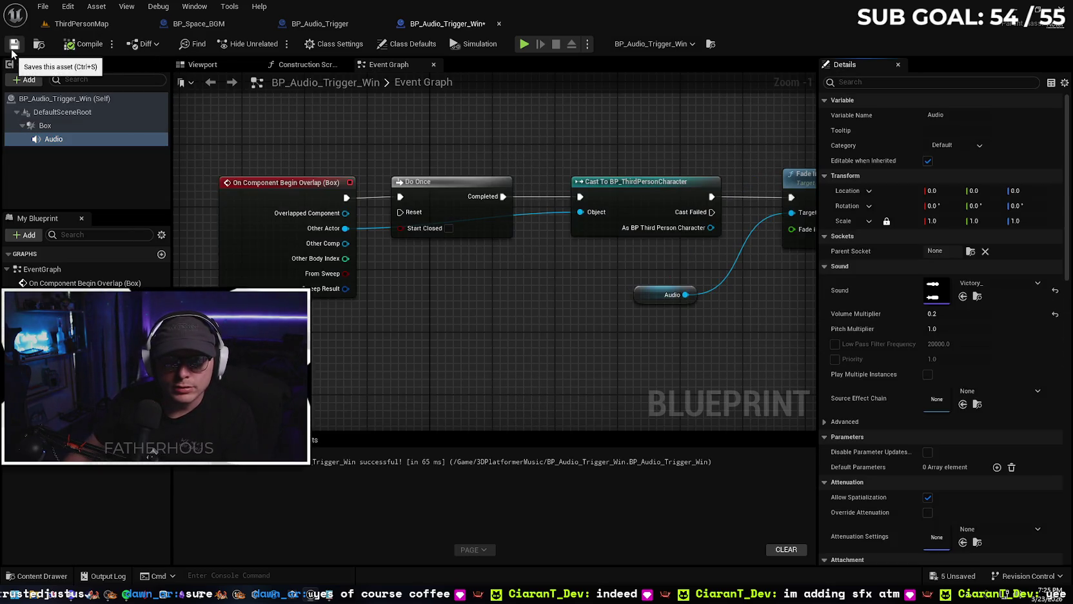
left_click(80, 26)
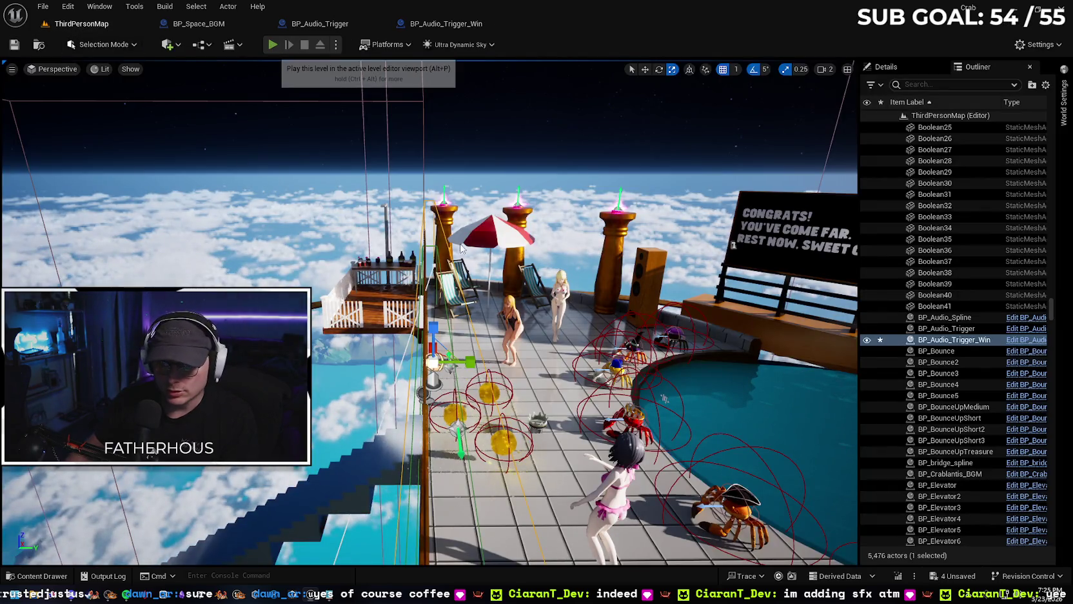
key("alt+p")
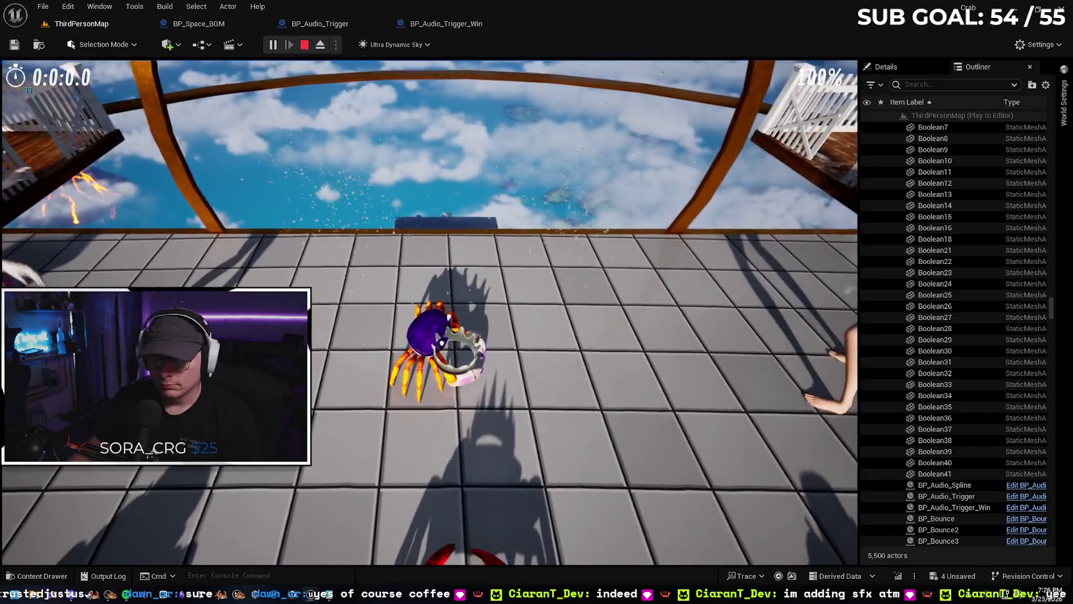
key("Escape")
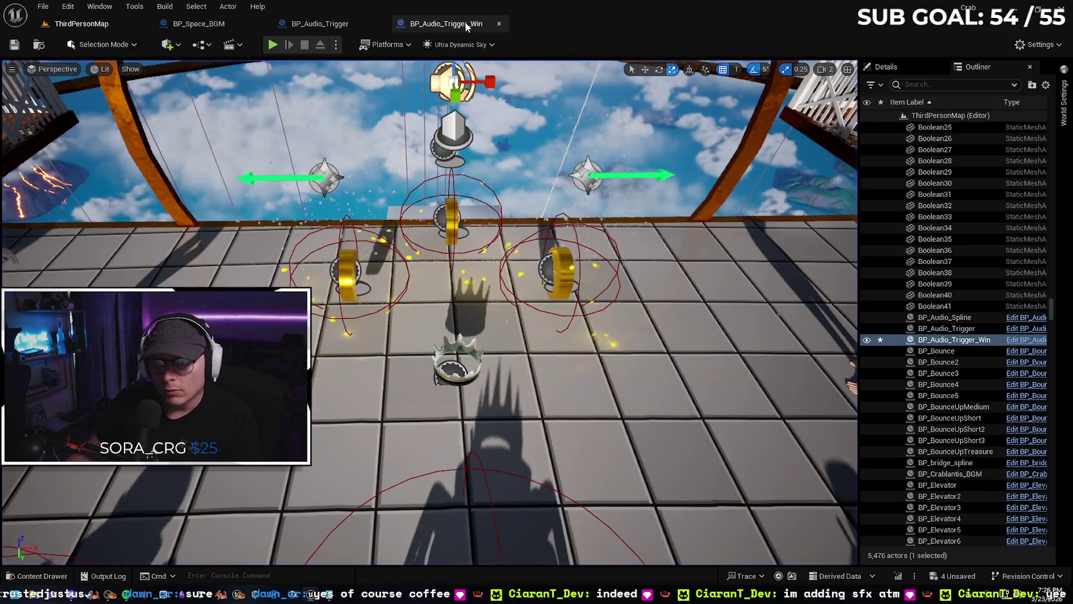
- Delete the Fade In and Audio variable nodes from the event graph
left_click(445, 24)
left_click(977, 296)
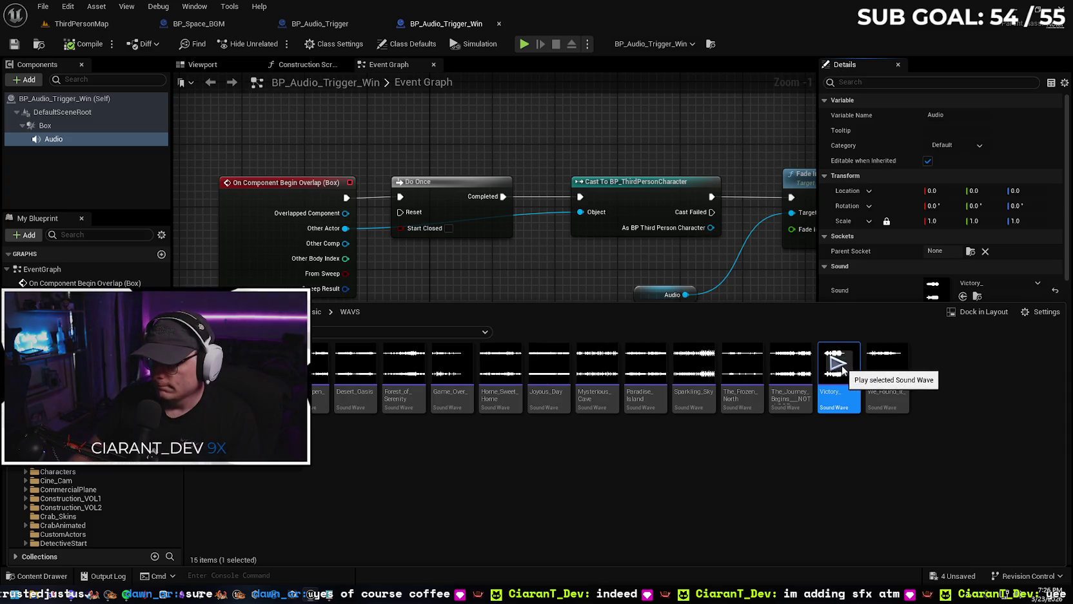
left_click_drag(545, 278, 378, 269)
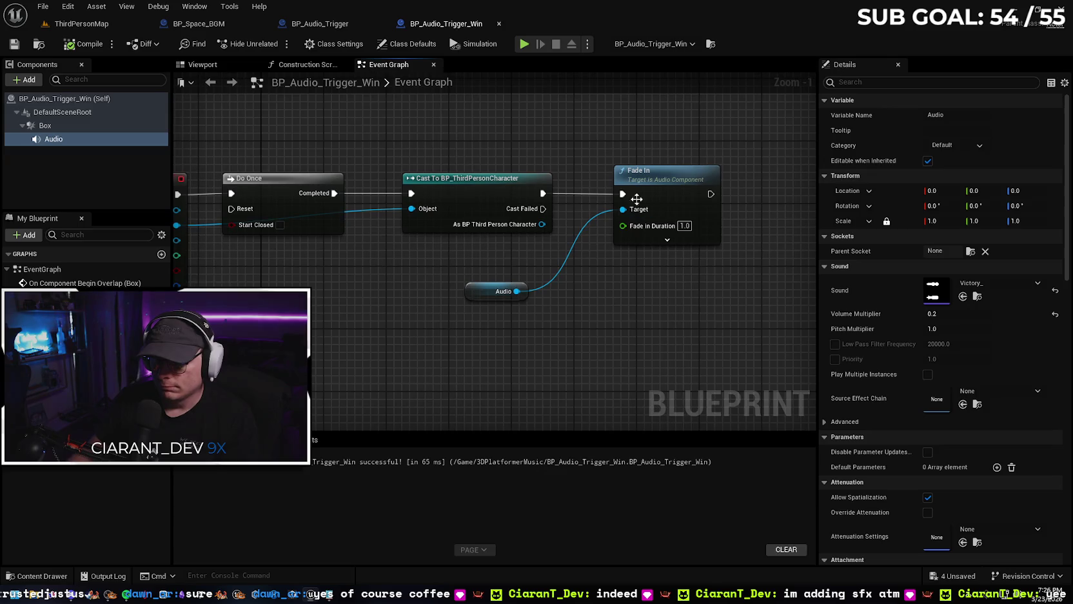
left_click(635, 200)
key("Delete")
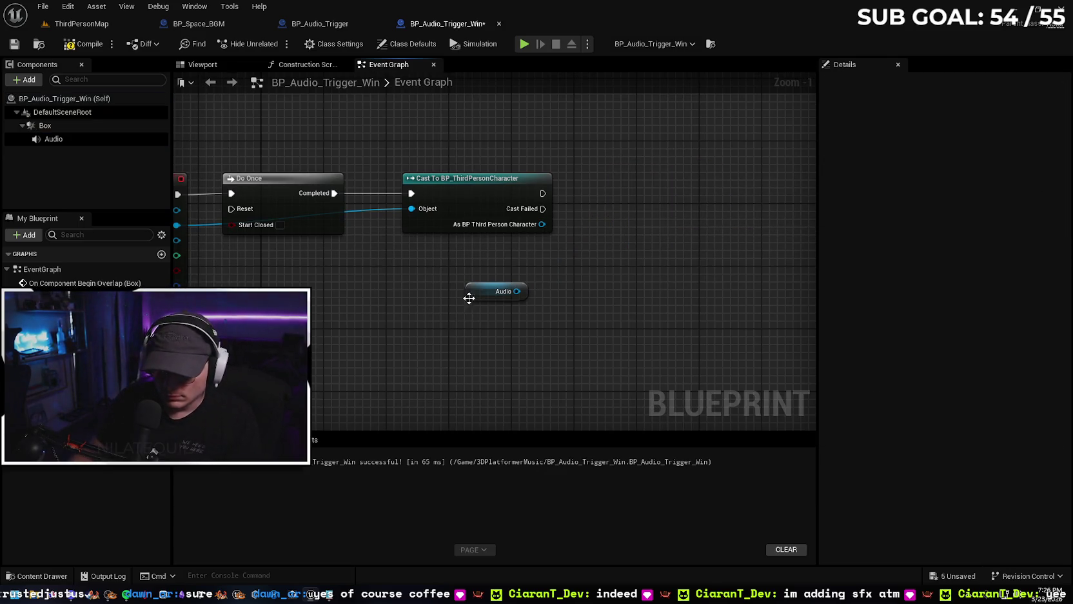
left_click(475, 294)
key("Delete")
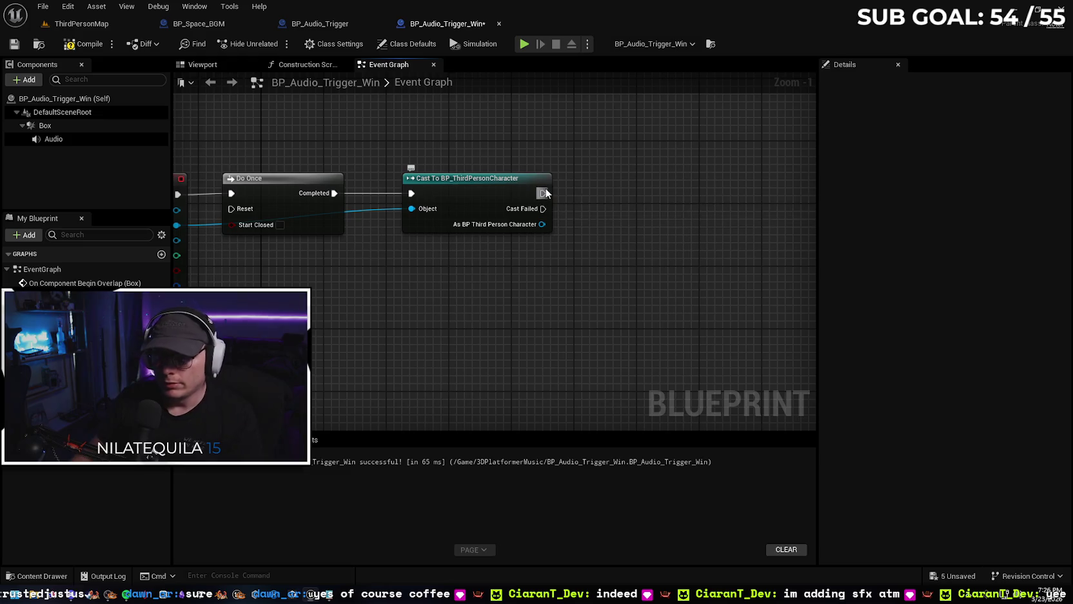
- Add a Play Sound at Location node after the Cast with volume multiplier 0.2
left_click_drag(594, 195, 595, 195)
type("play so")
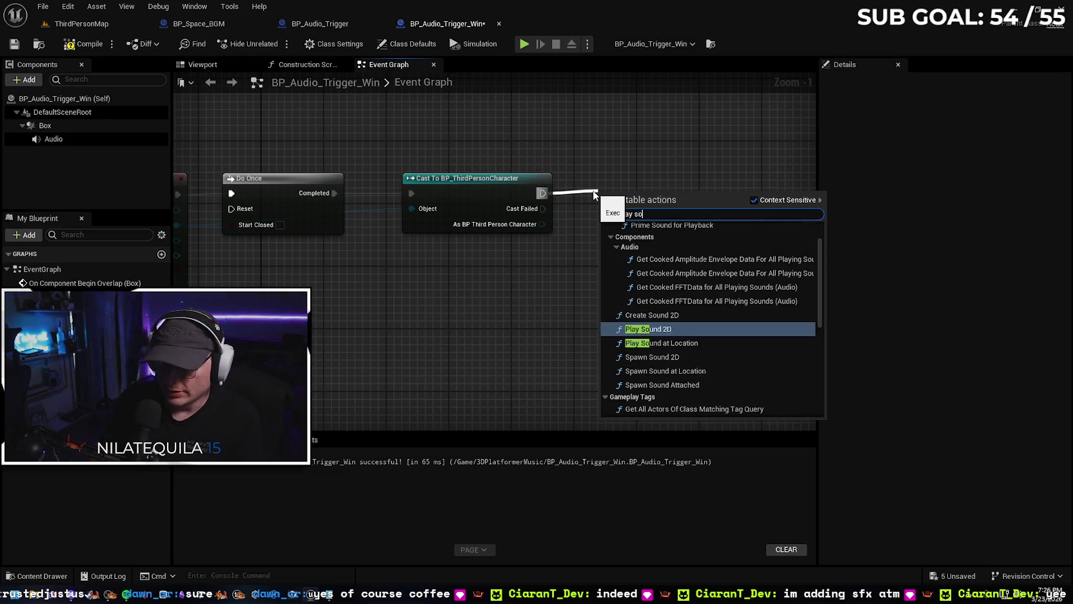
key("Down")
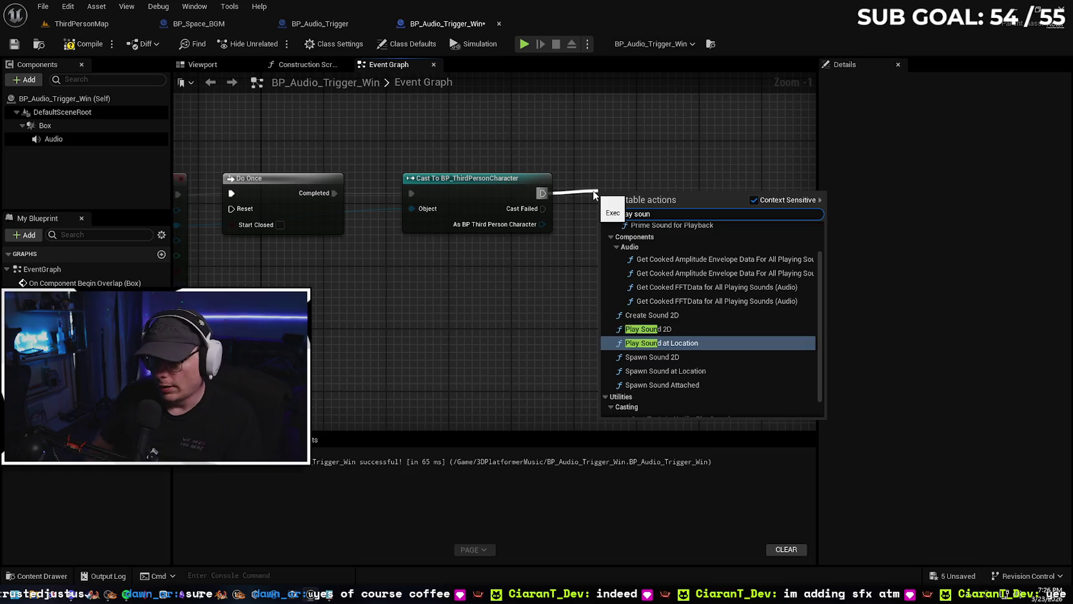
key("Return")
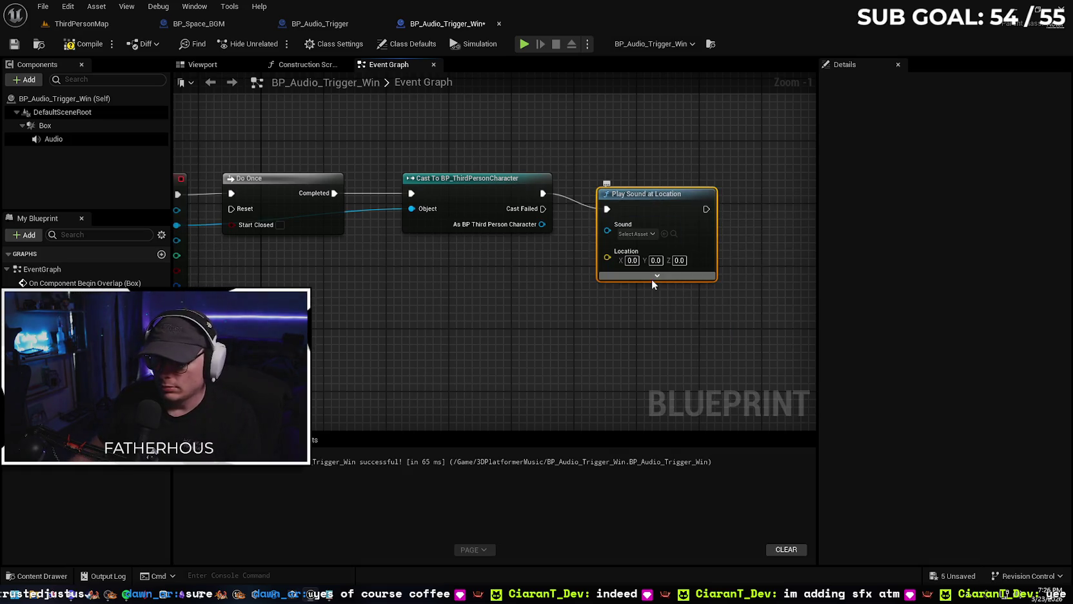
left_click(656, 276)
left_click_drag(672, 194, 672, 170)
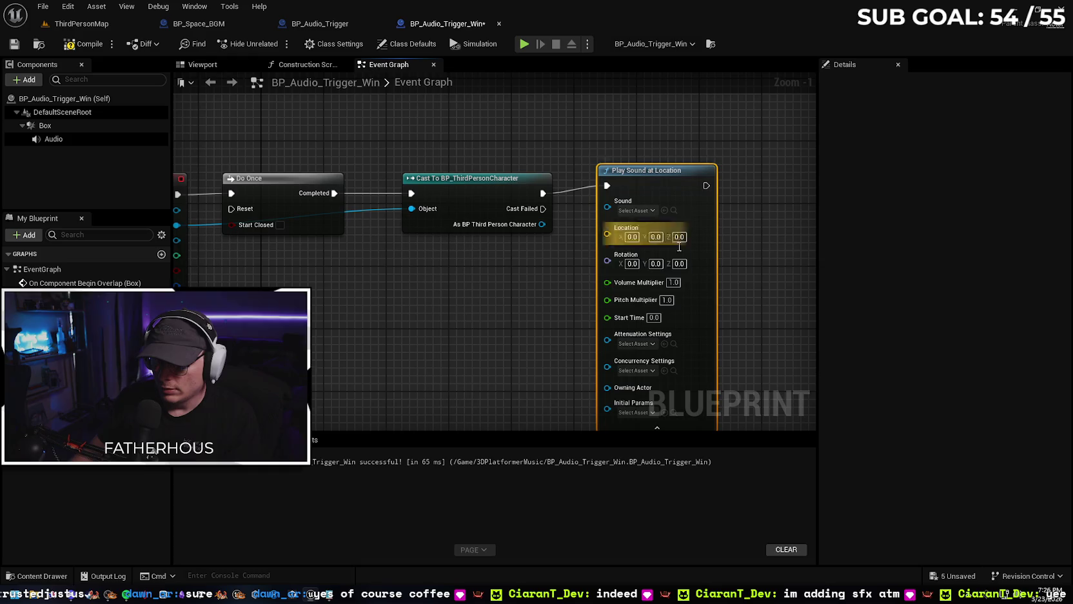
type("2")
key("Return")
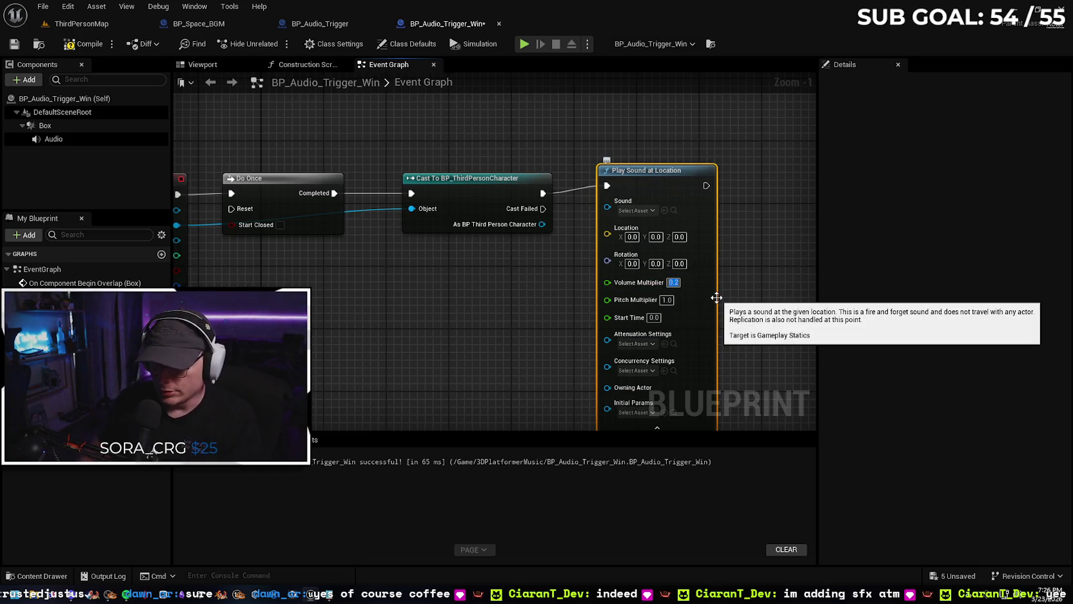
- Set the Play Sound at Location start time to 1.0 and return to ThirdPersonMap
left_click(41, 579)
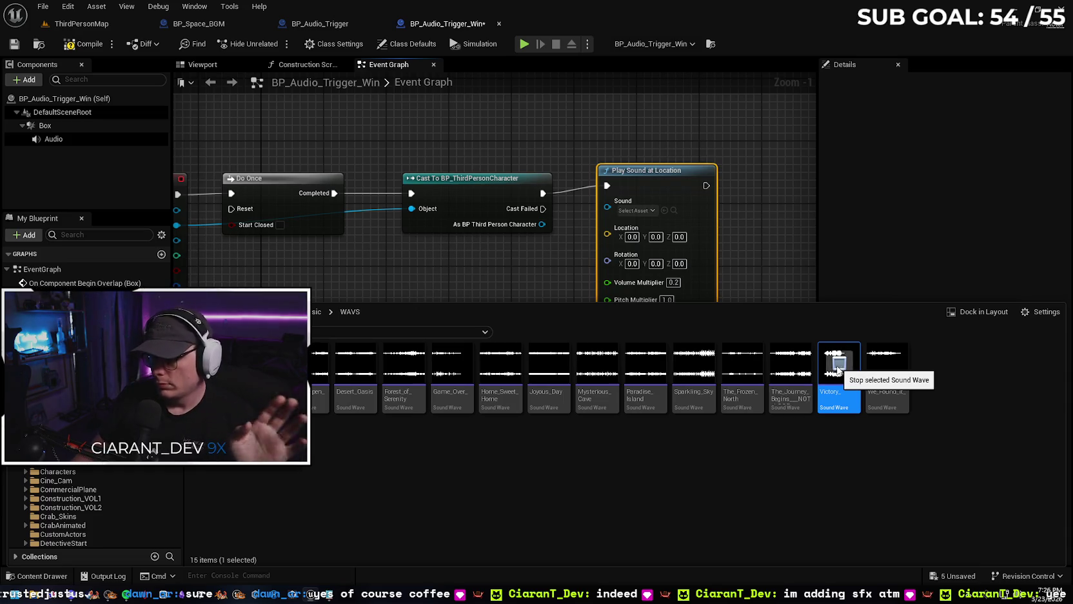
left_click(41, 576)
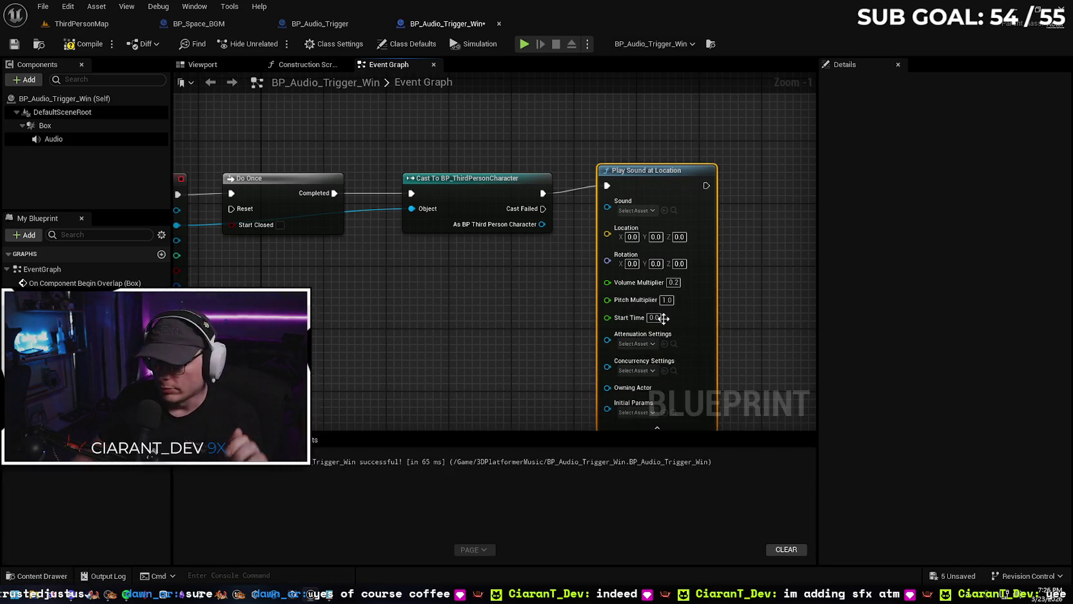
type("1")
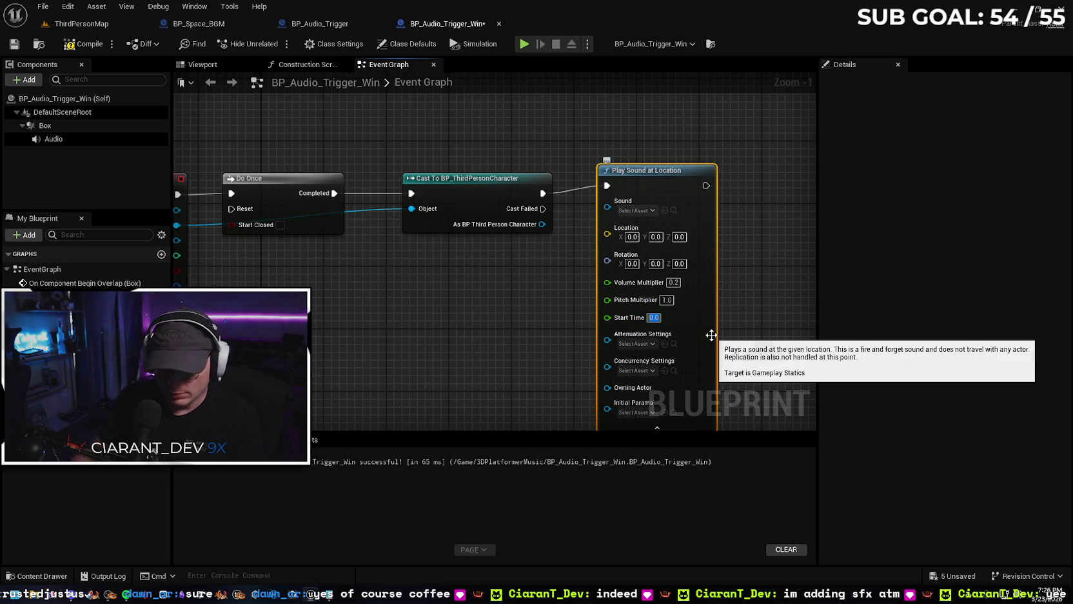
left_click(479, 317)
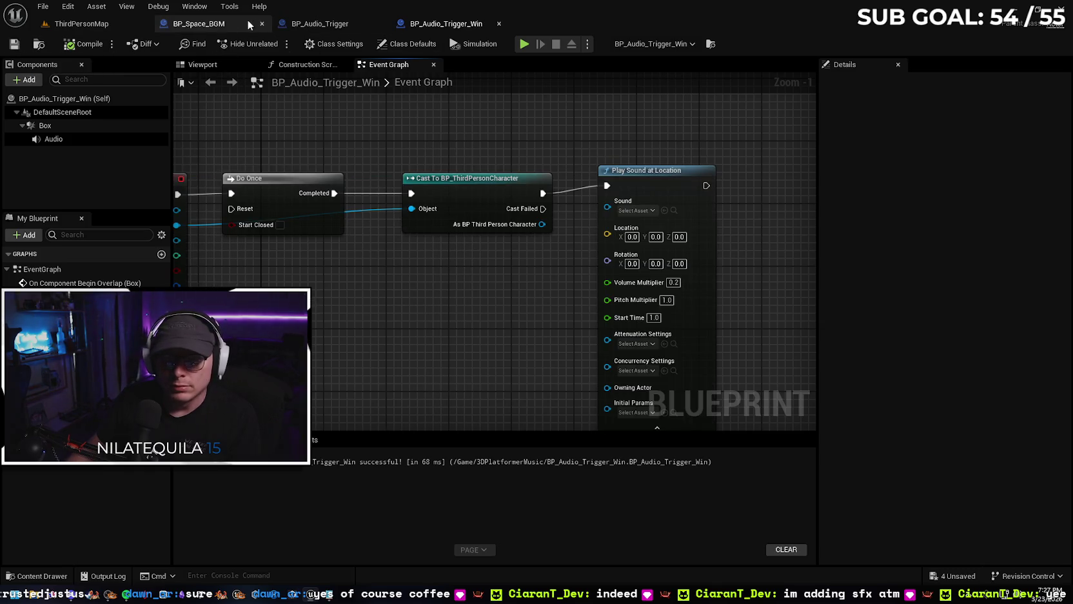
left_click(82, 23)
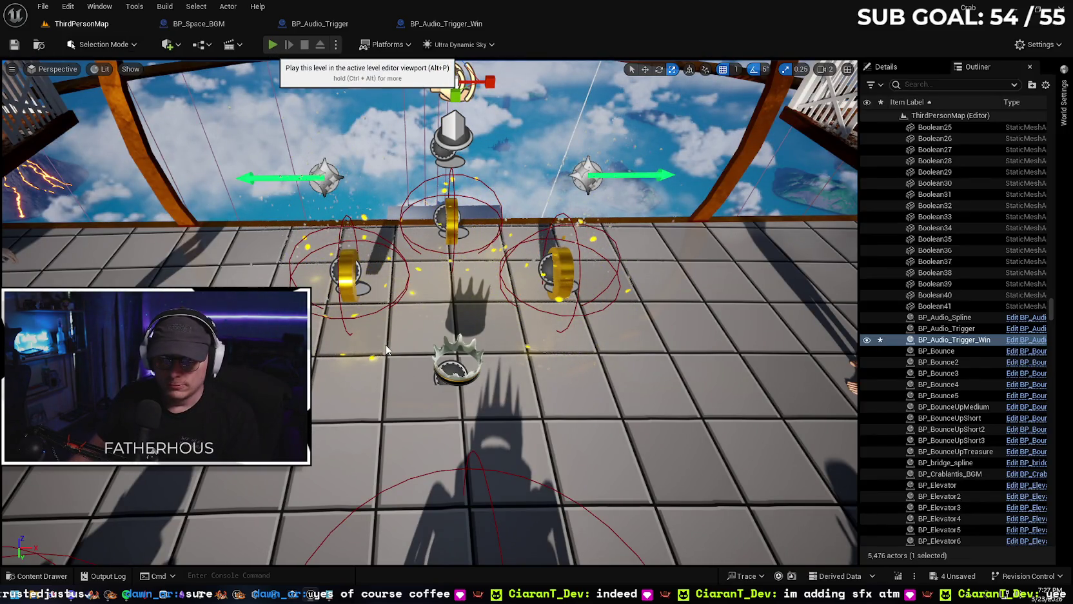
- Playtest the crab's climb to the Congrats win area, then stop and reopen BP_Audio_Trigger_Win
key("alt+p")
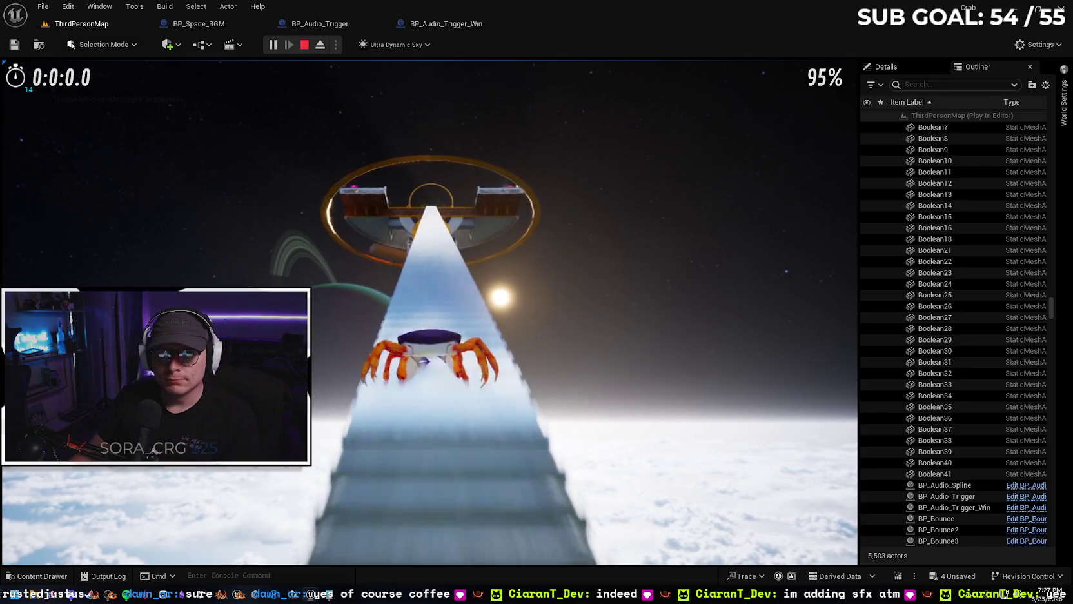
key("w")
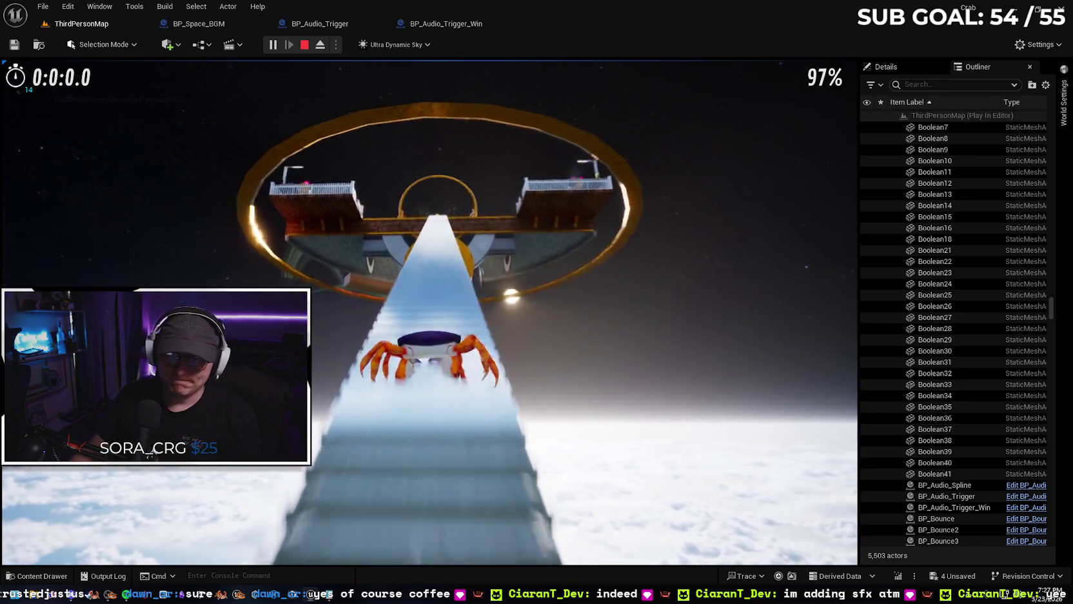
key("w")
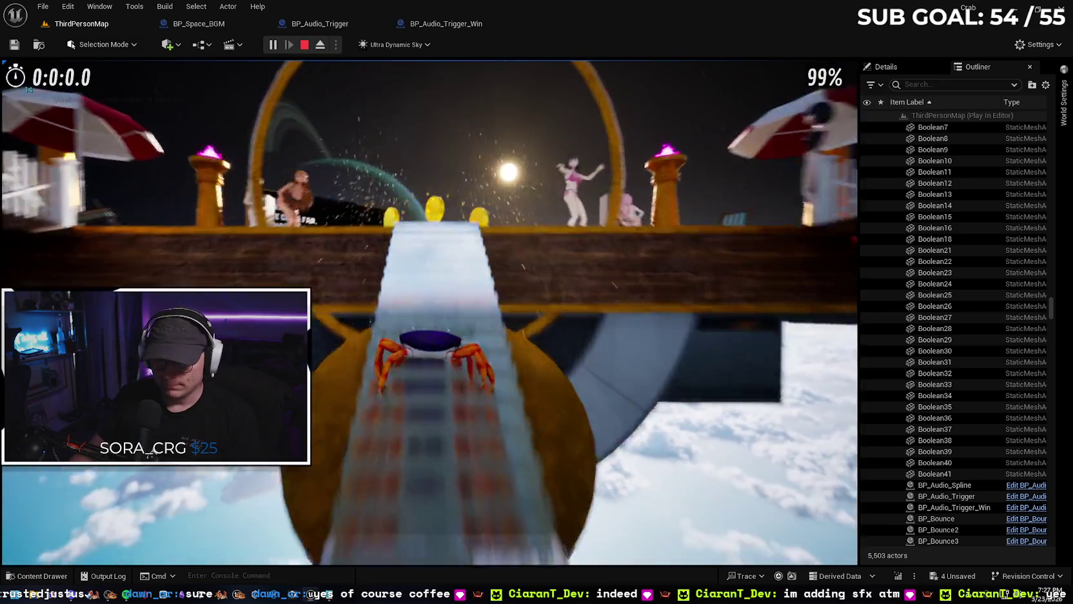
key("w")
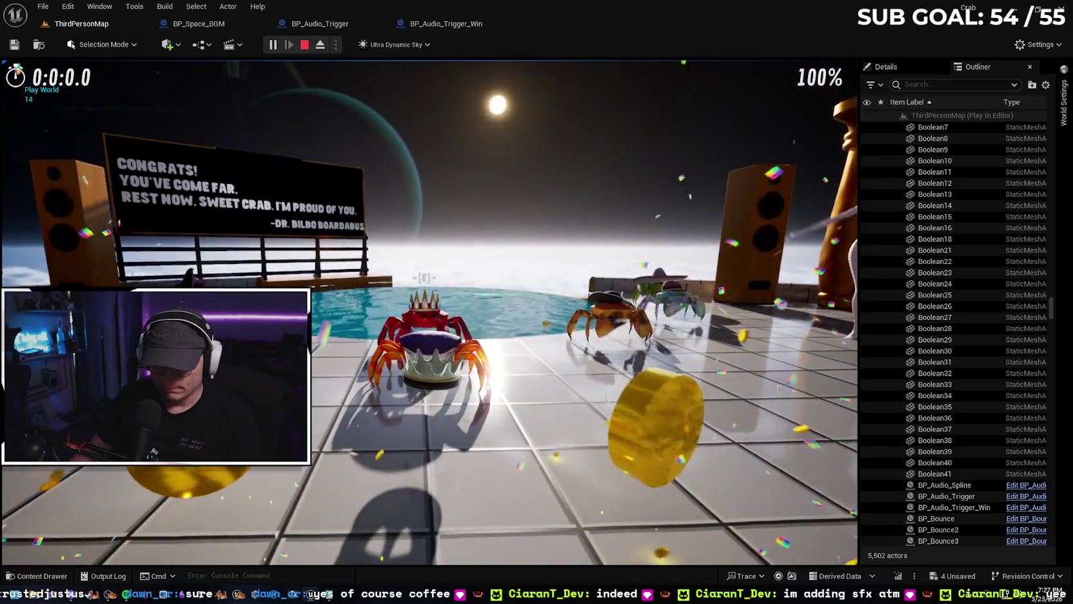
key("w")
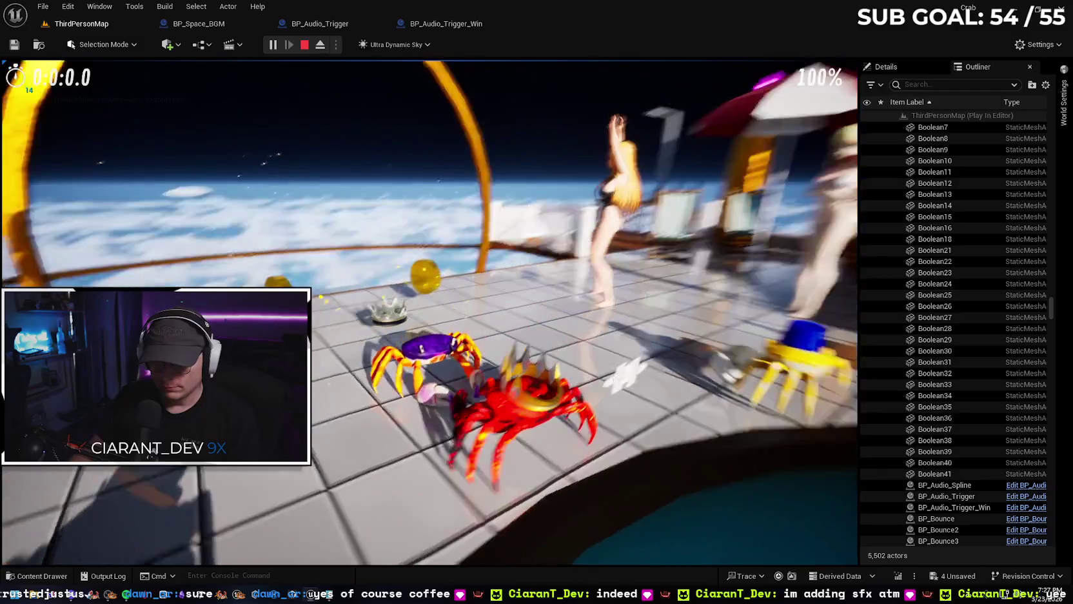
key("w")
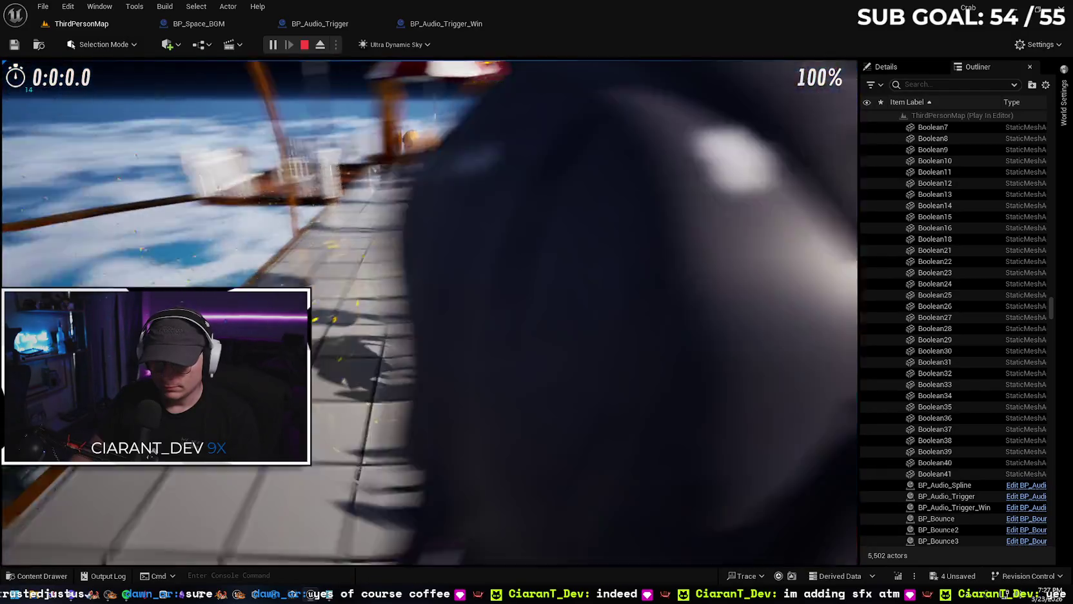
key("Escape")
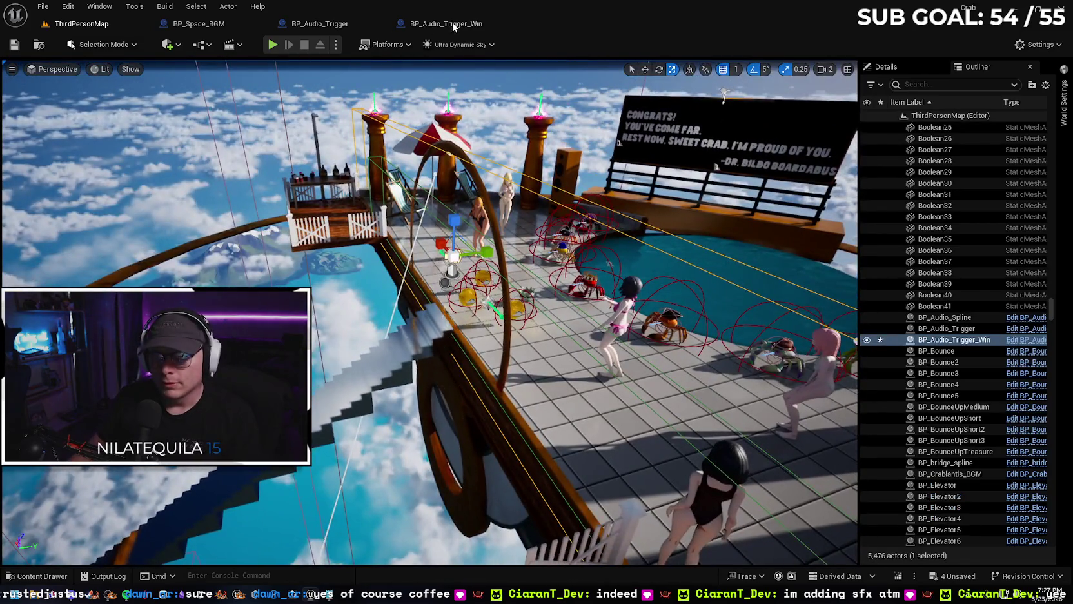
left_click(454, 25)
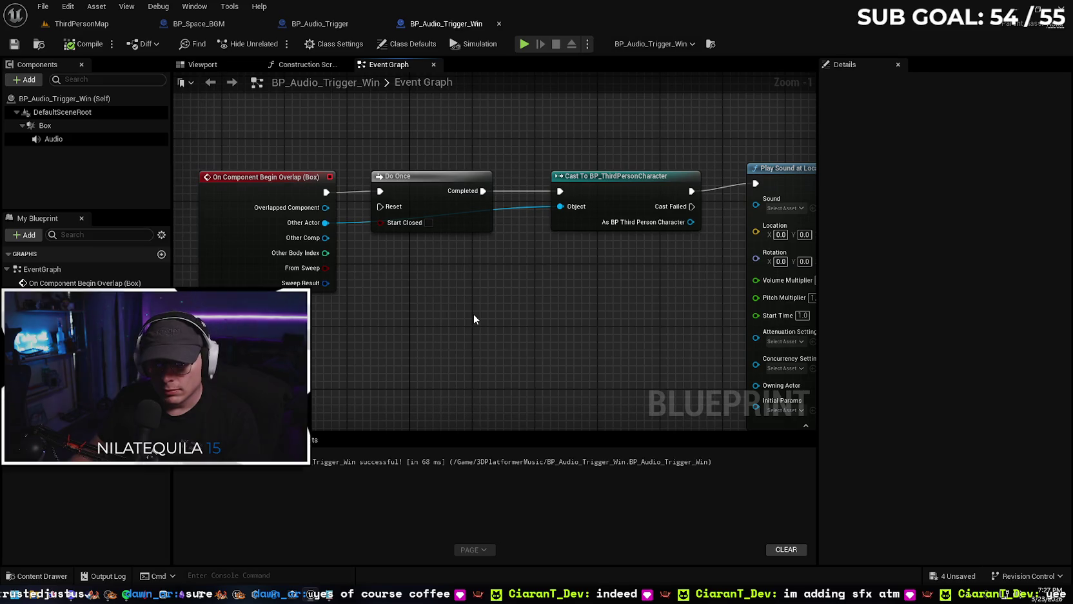
- Rewire the win trigger so the overlap event feeds the character cast, followed by a new Do Once
mouse_move(427, 180)
left_mouse_down()
mouse_move(444, 194)
mouse_move(442, 171)
mouse_move(444, 180)
left_mouse_up()
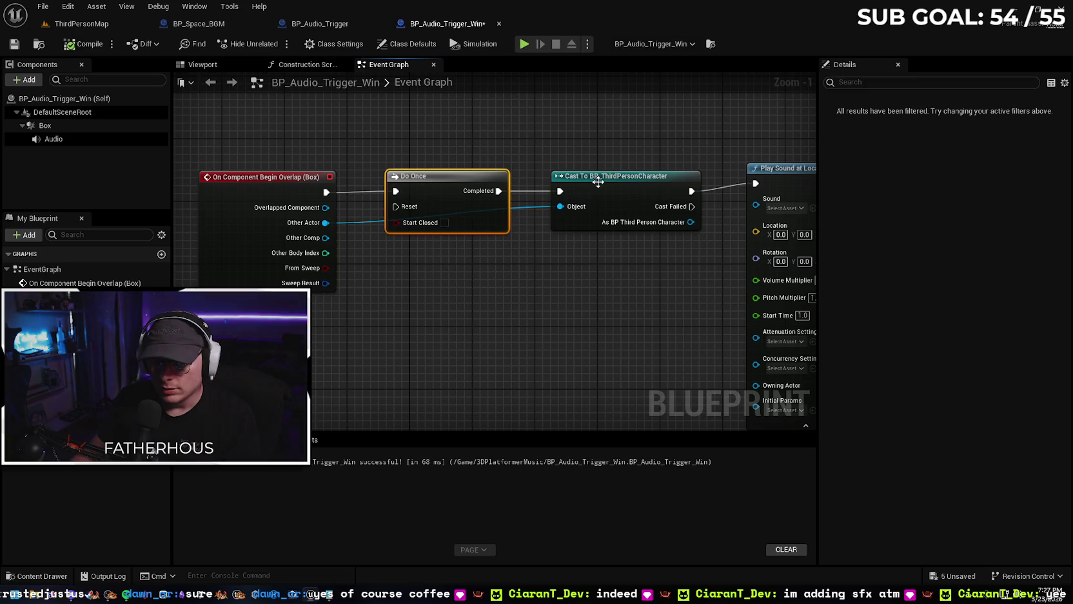
left_click_drag(559, 181, 544, 181)
left_click(413, 175)
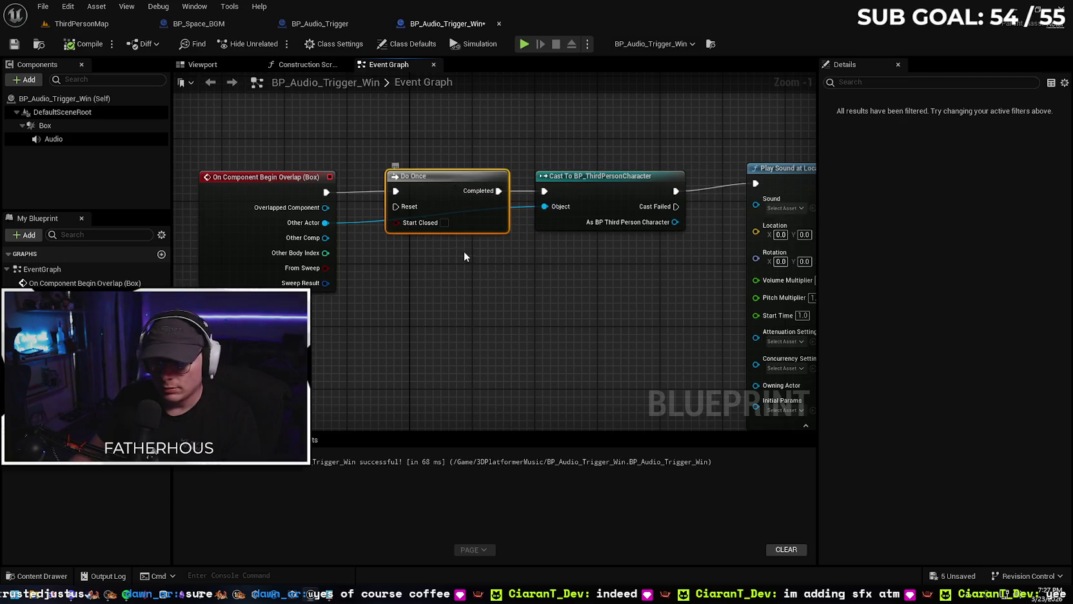
key("Delete")
left_click_drag(324, 193, 474, 195)
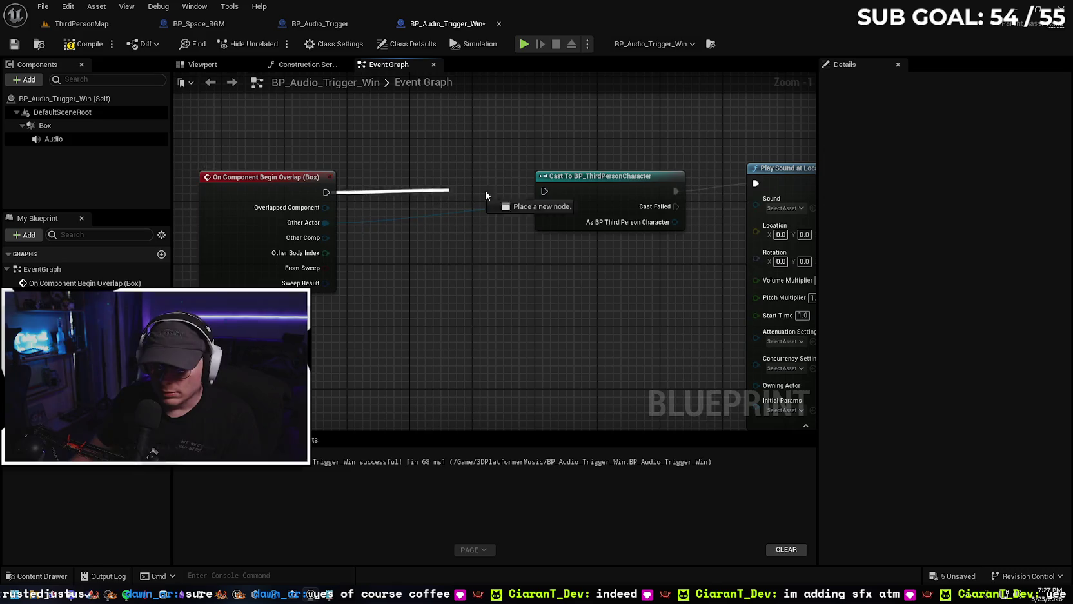
left_click_drag(596, 184, 446, 185)
left_click_drag(564, 196, 574, 197)
type("do once")
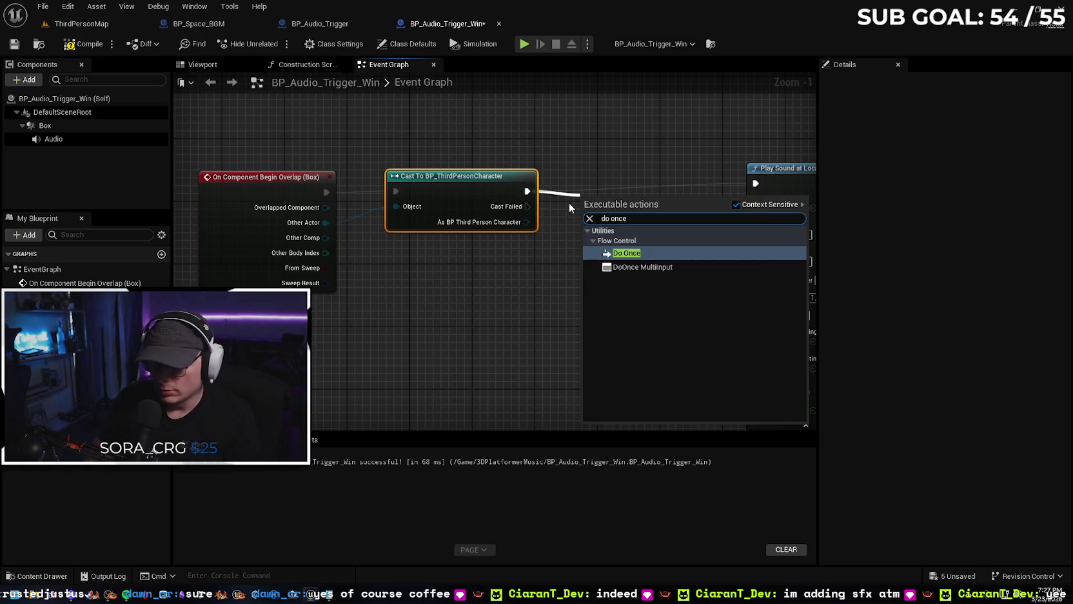
key("Return")
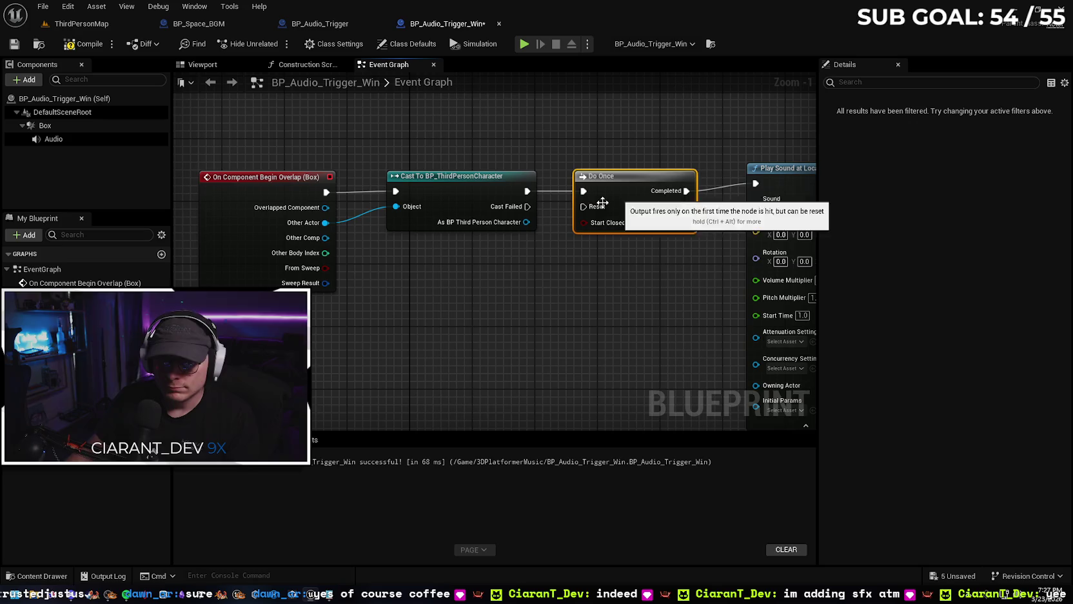
- Compile and save BP_Audio_Trigger_Win, then return to ThirdPersonMap
left_click(83, 44)
left_click(14, 43)
left_click(80, 23)
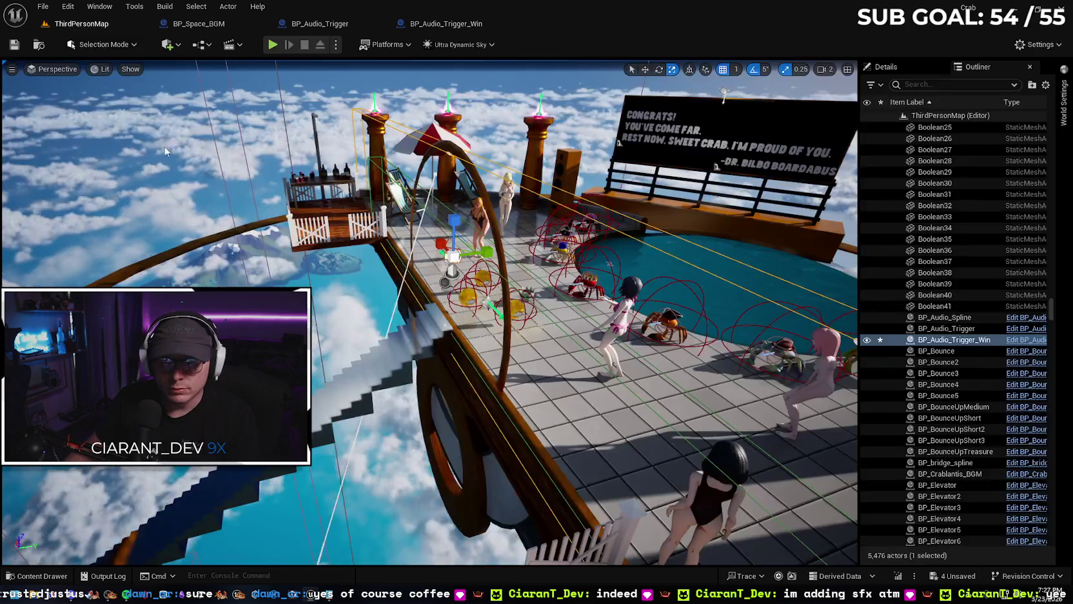
- Play from a stair near the top, climb onto the win platform, then check BP_Audio_Trigger_Win
right_click(232, 483)
left_click(277, 452)
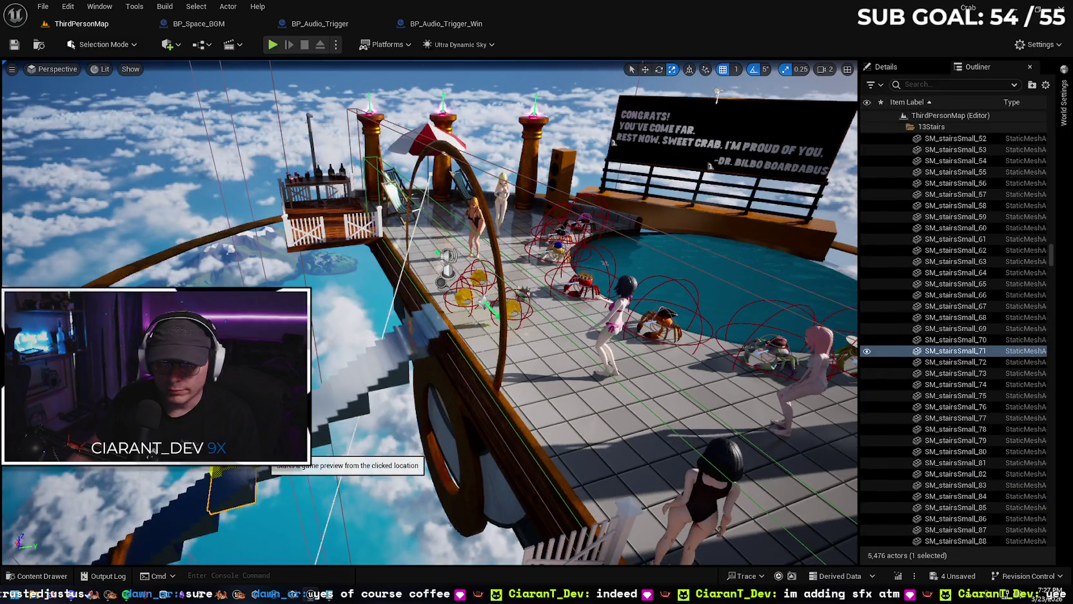
left_click(277, 454)
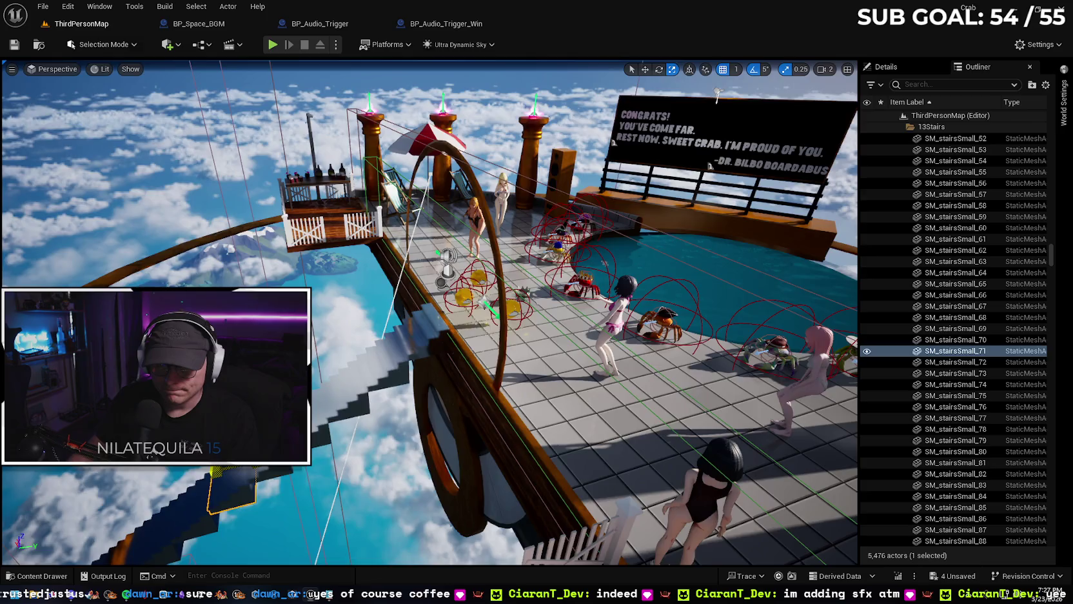
key("w")
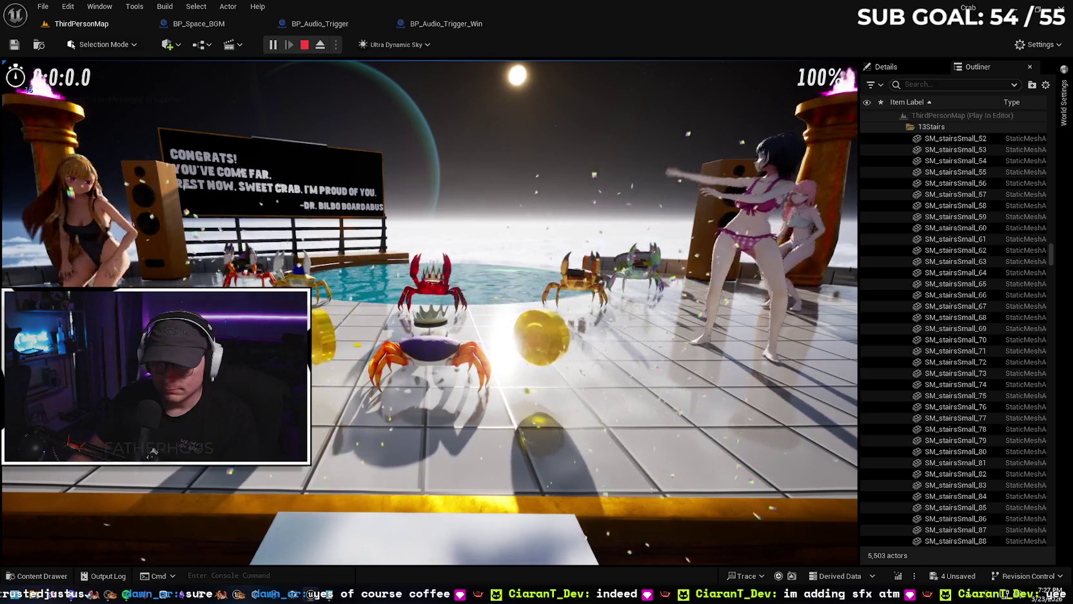
key("Escape")
left_click(435, 24)
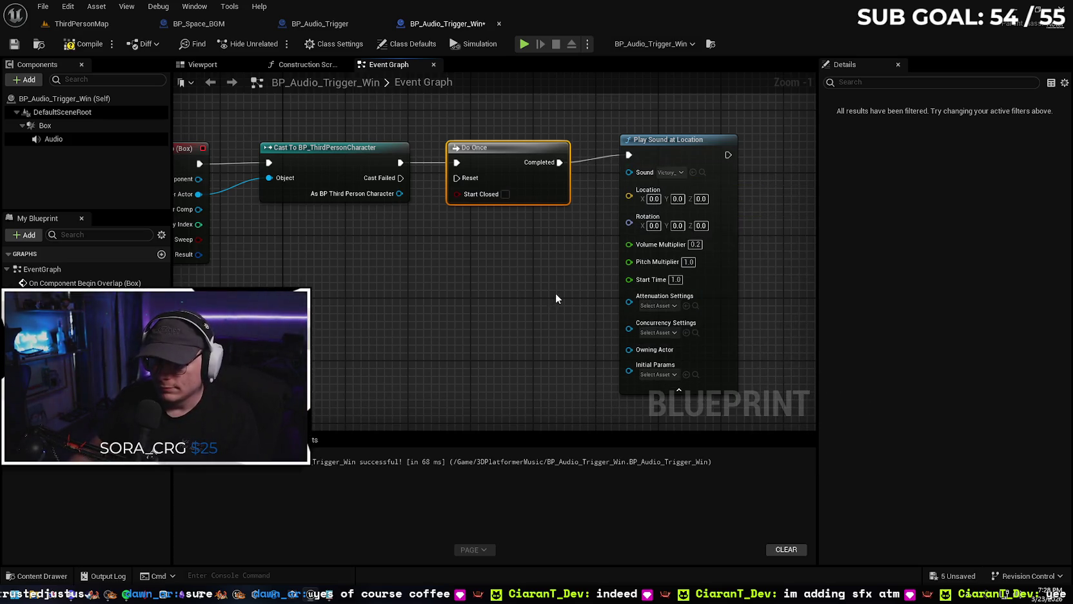
- Playtest again from stair SM_stairsSmall_71 to the top platform, then return to BP_Audio_Trigger_Win
left_click(81, 23)
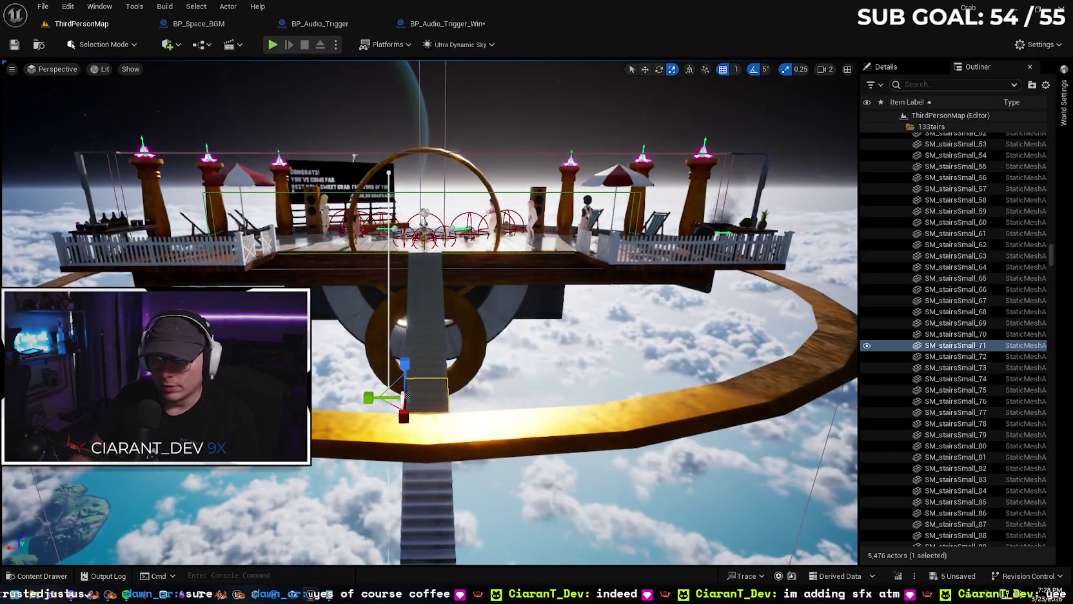
right_click(437, 390)
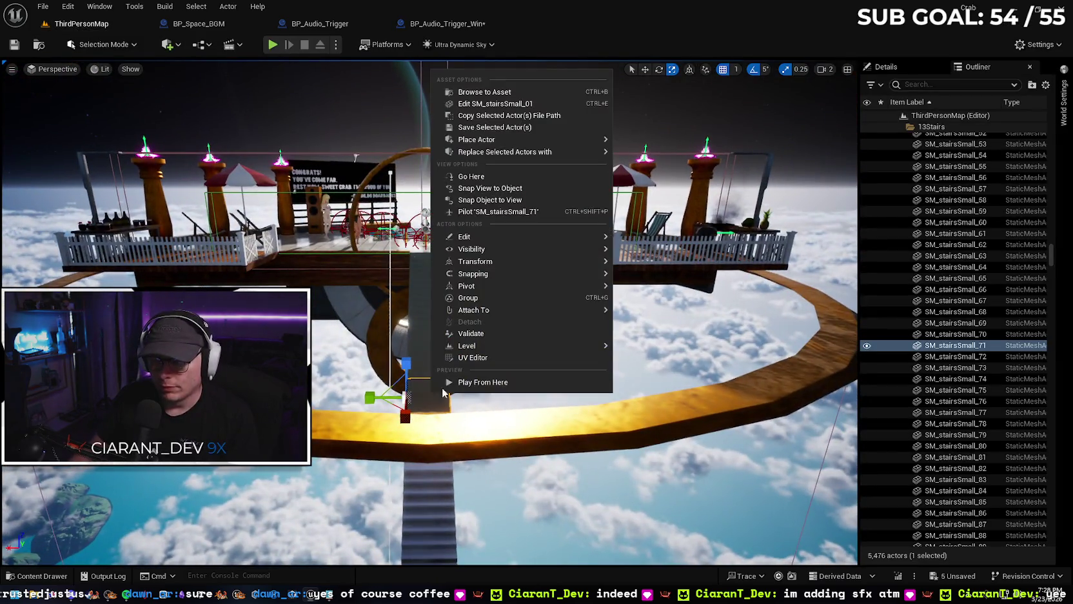
left_click(462, 382)
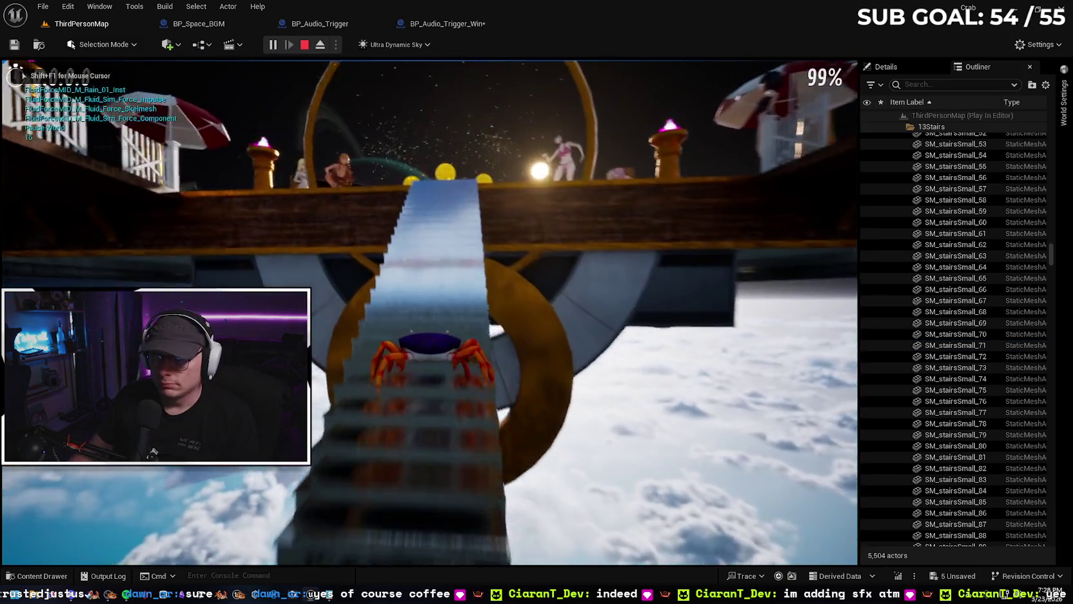
key("w")
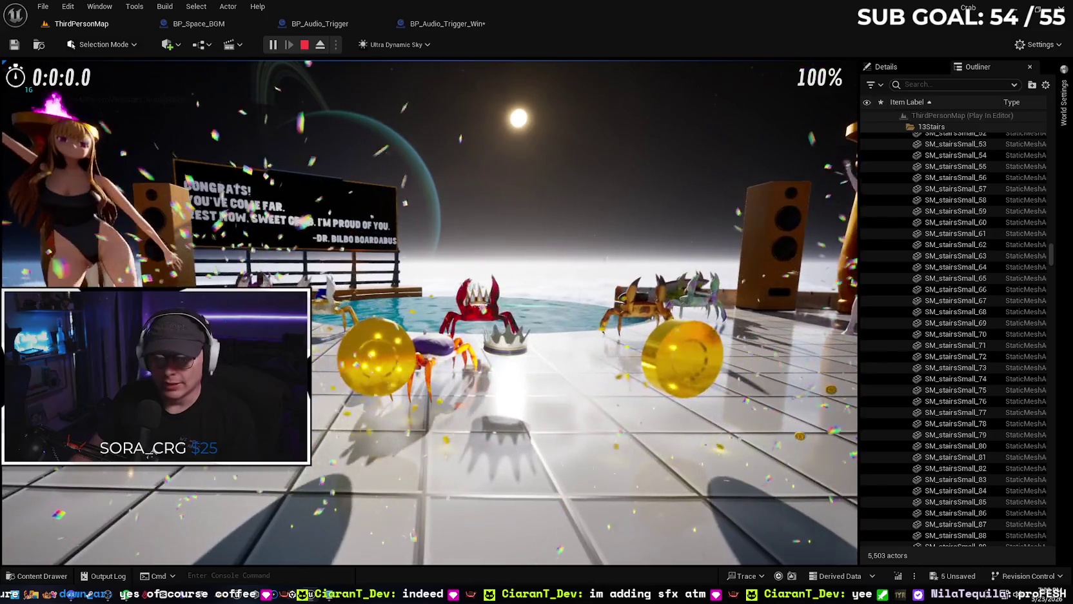
key("Escape")
left_click(436, 25)
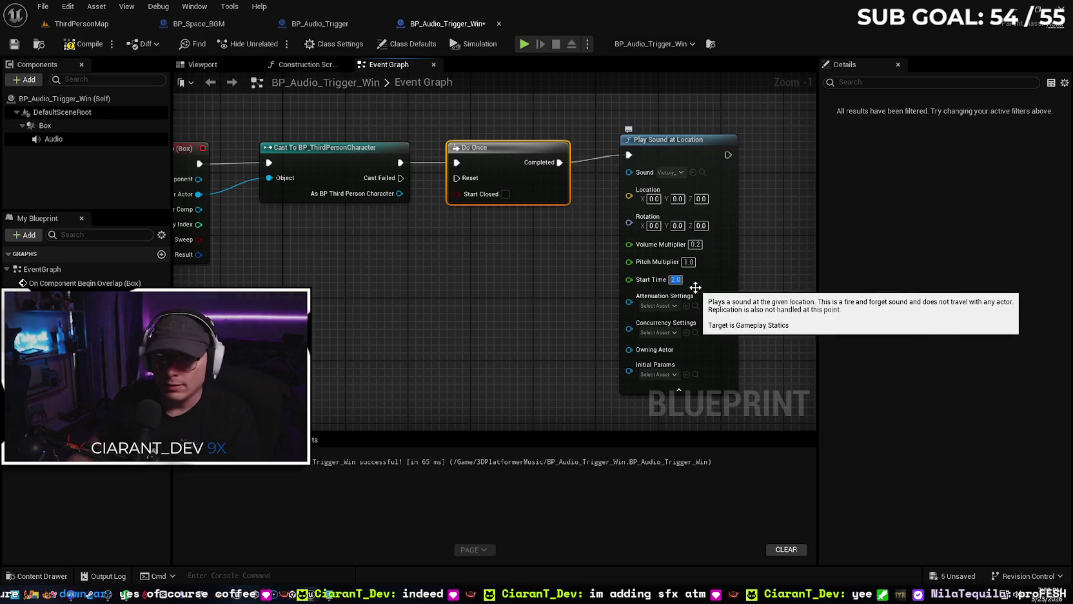
- Compile and save BP_Audio_Trigger_Win with the 2.0 start time, then return to ThirdPersonMap
left_click(83, 44)
left_click(14, 44)
left_click(82, 23)
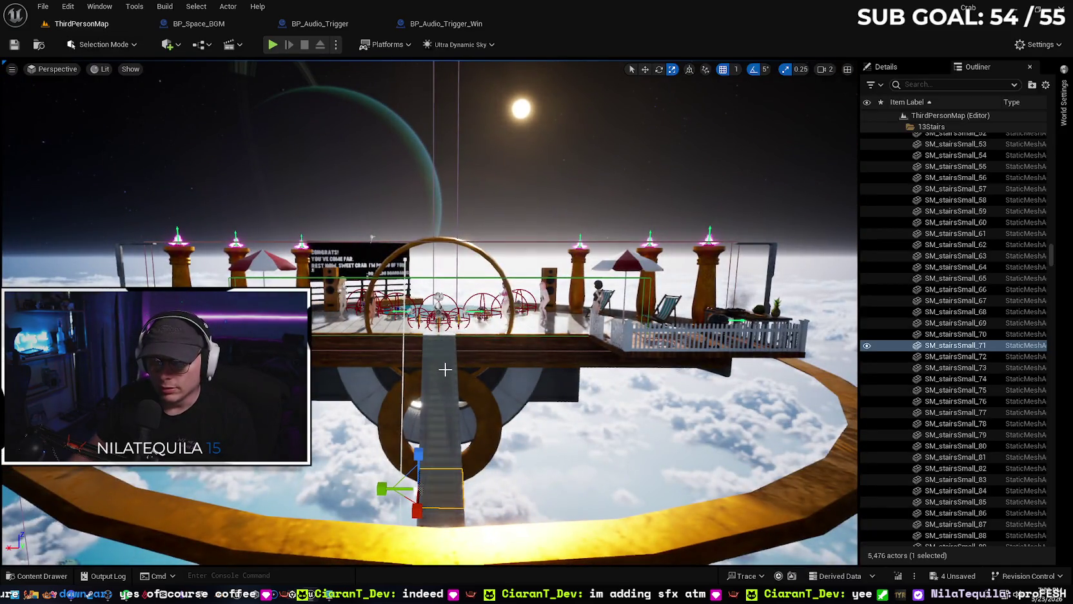
- Playtest from stair SM_stairsSmall_75 to the pool deck, advancing the victory dialogue with E, then stop
right_click(437, 404)
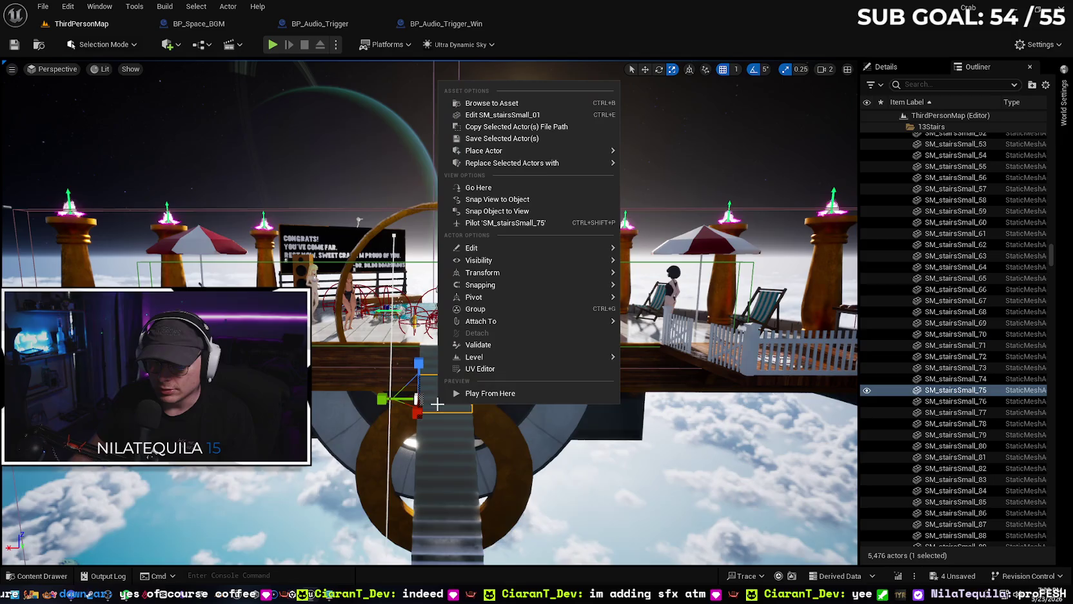
left_click(458, 394)
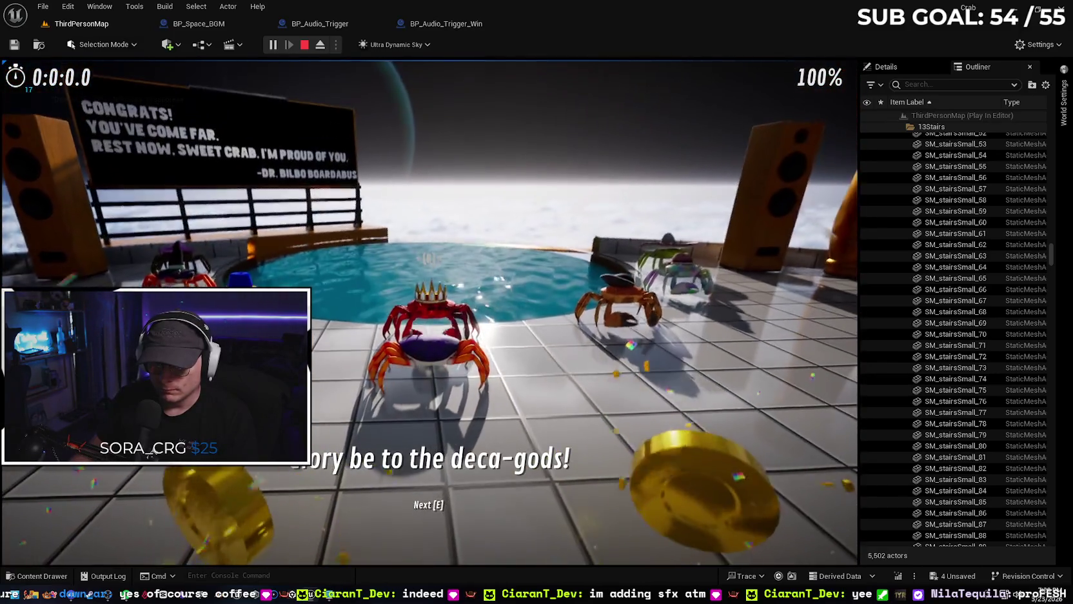
key("e")
key("e")
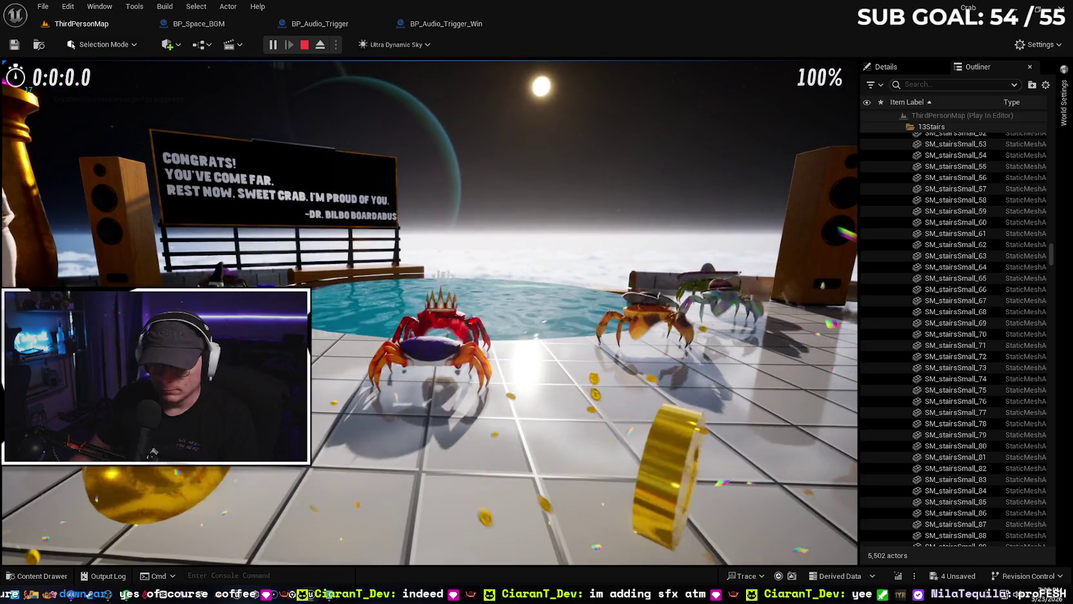
key("Escape")
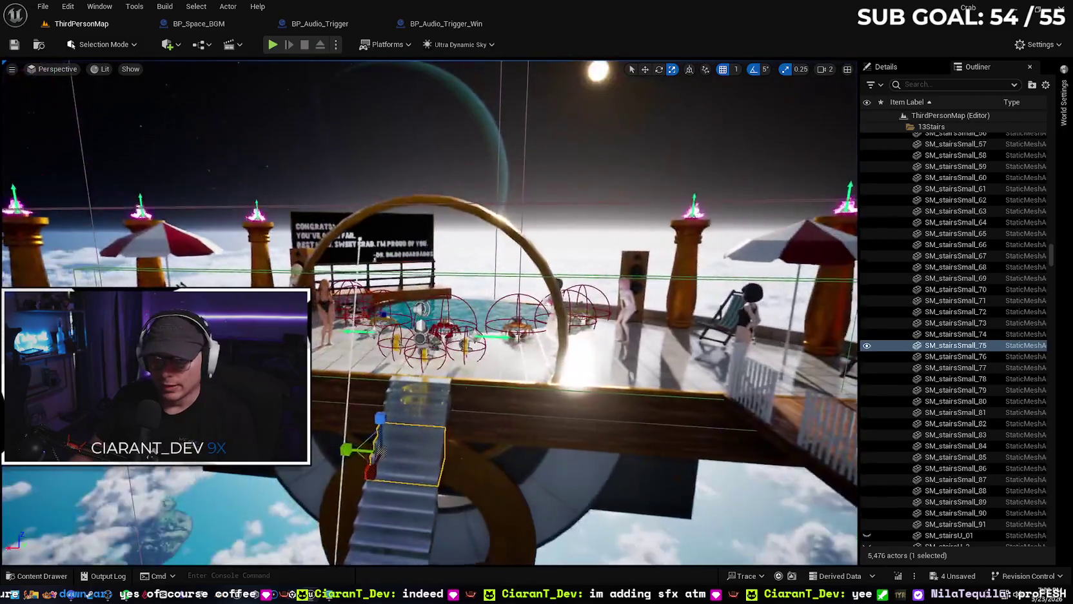
- Duplicate BP_Space_BGM in the Content Drawer and rename the copy BP_Party_BGM
left_click(421, 309)
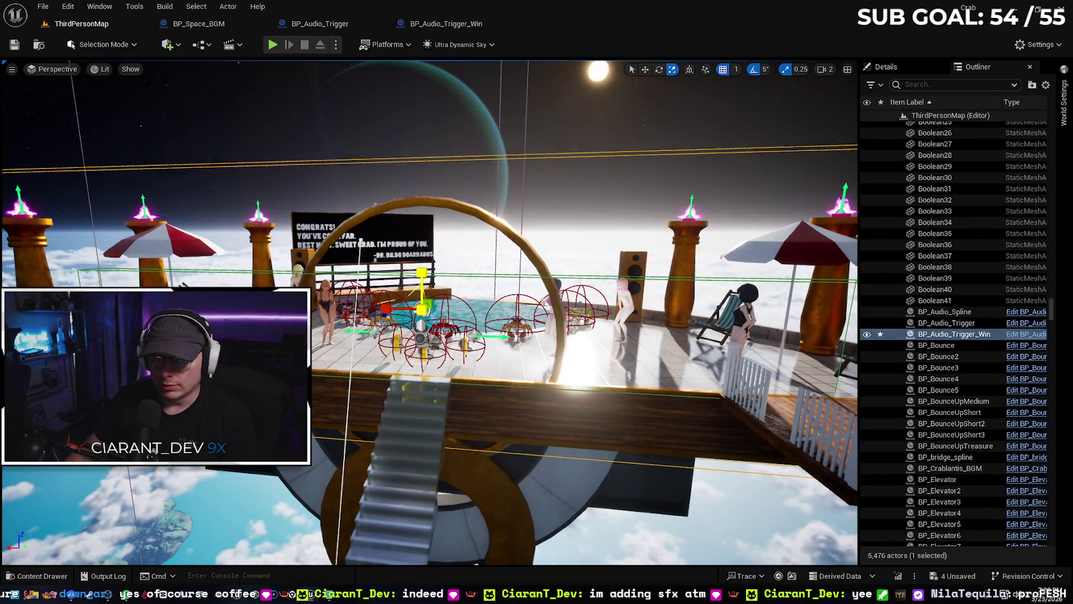
left_click_drag(502, 459, 553, 78)
left_click(48, 576)
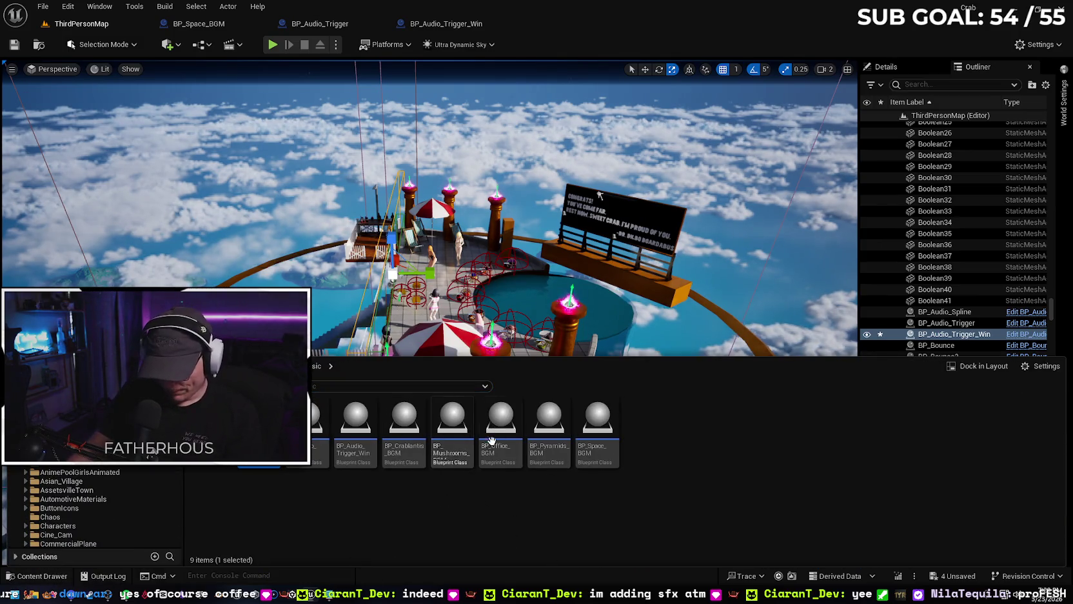
right_click(597, 424)
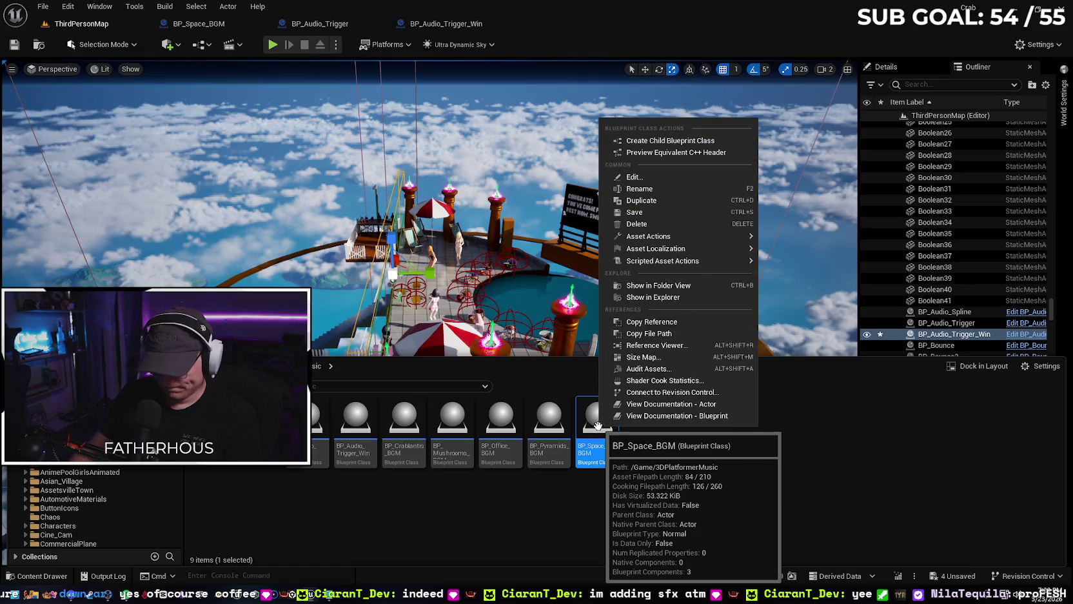
left_click(629, 200)
key("Right")
key("BackSpace")
key("BackSpace")
key("BackSpace")
key("BackSpace")
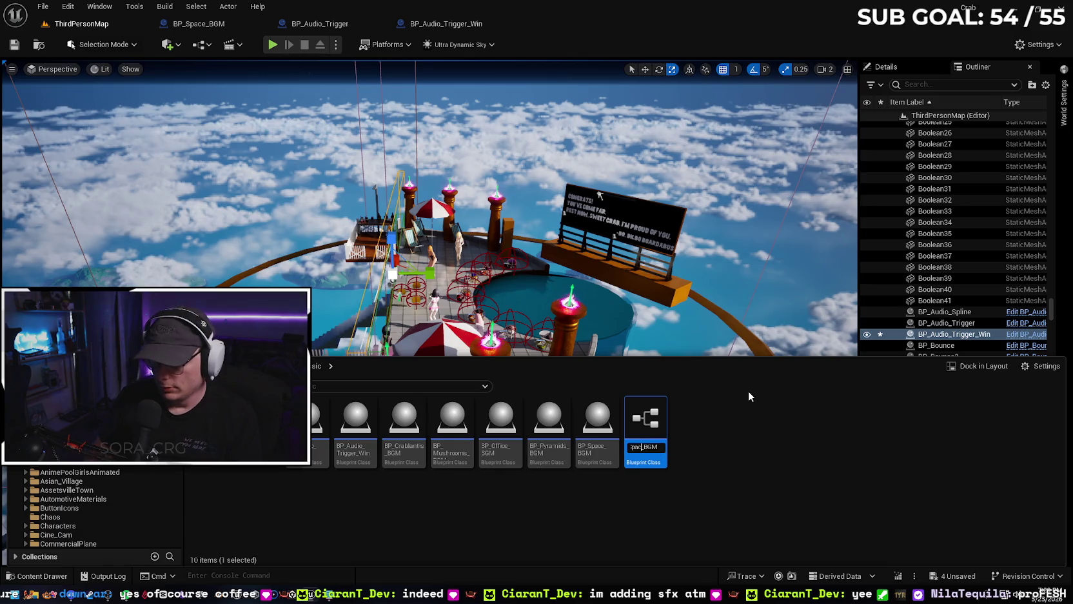
type("Party")
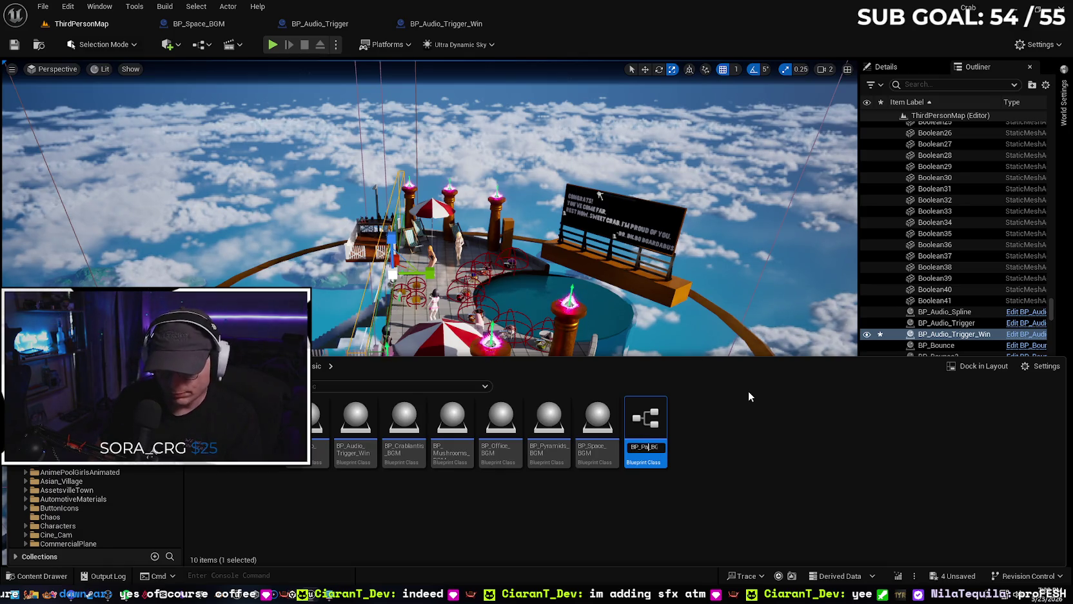
key("Return")
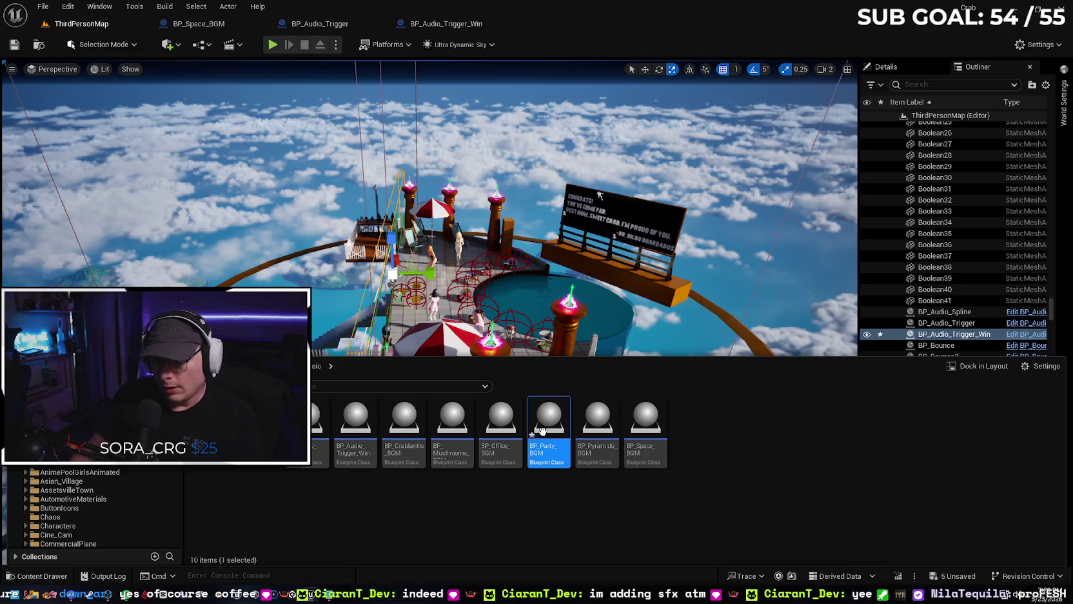
- Bring up BP_Party_BGM in the Blueprint editor
double_click(549, 422)
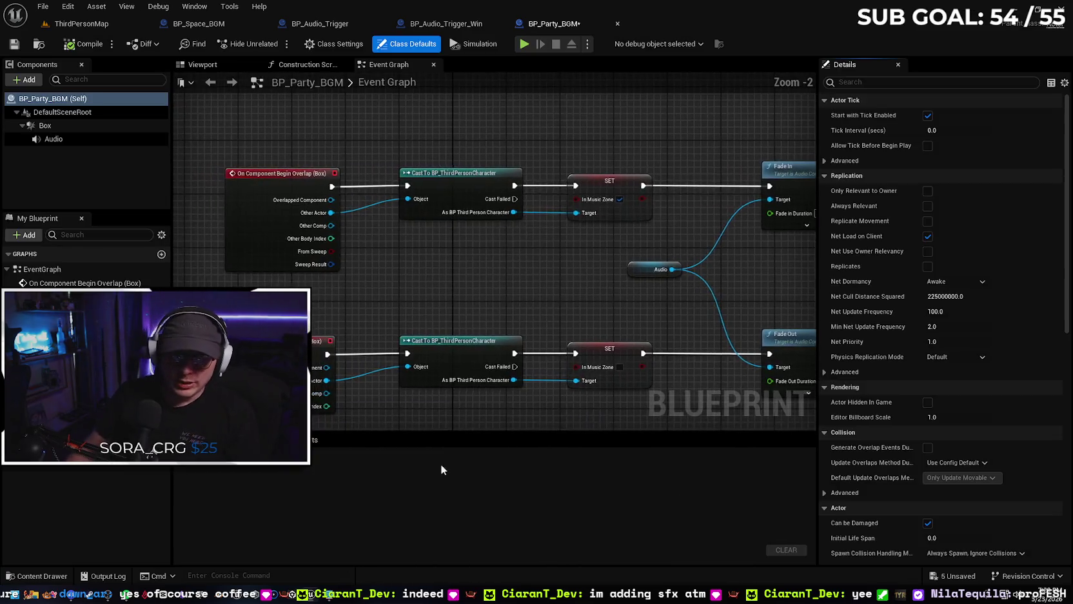
left_click(65, 572)
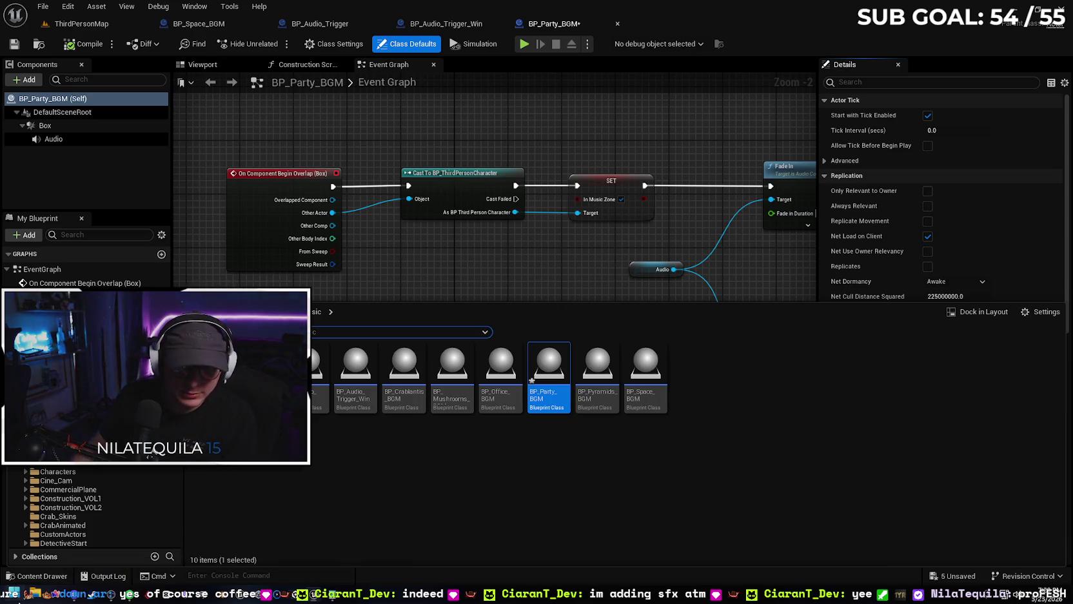
key("super")
type("steel")
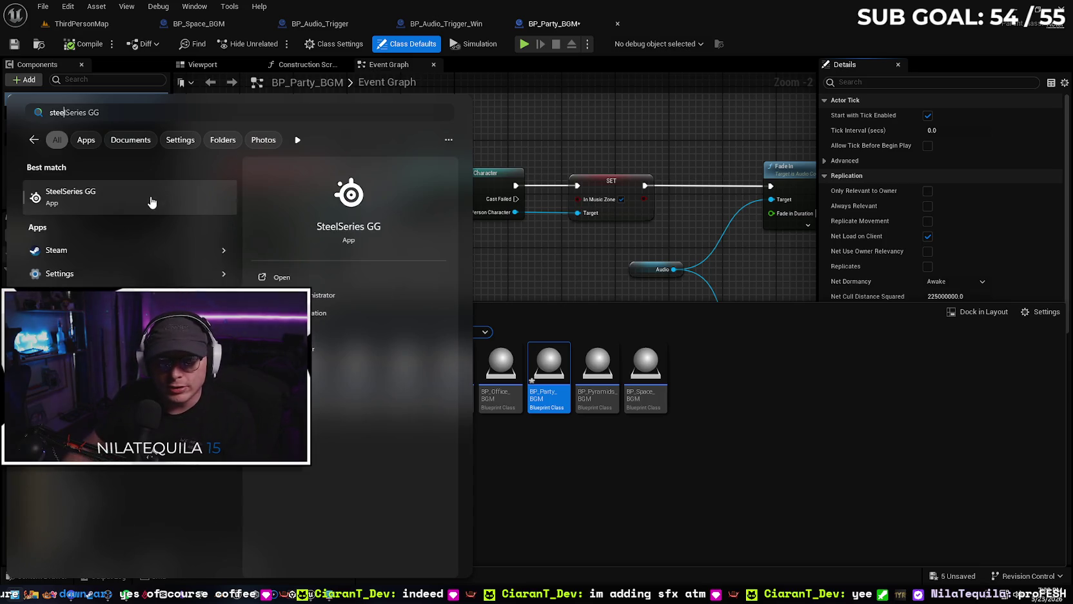
left_click(151, 200)
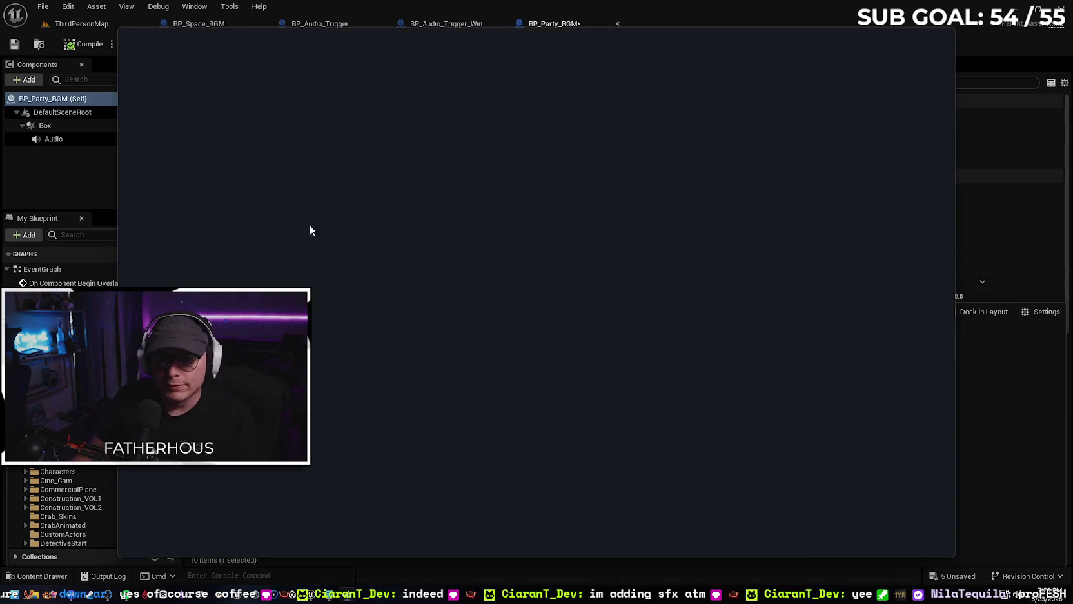
left_click_drag(660, 33, 680, 34)
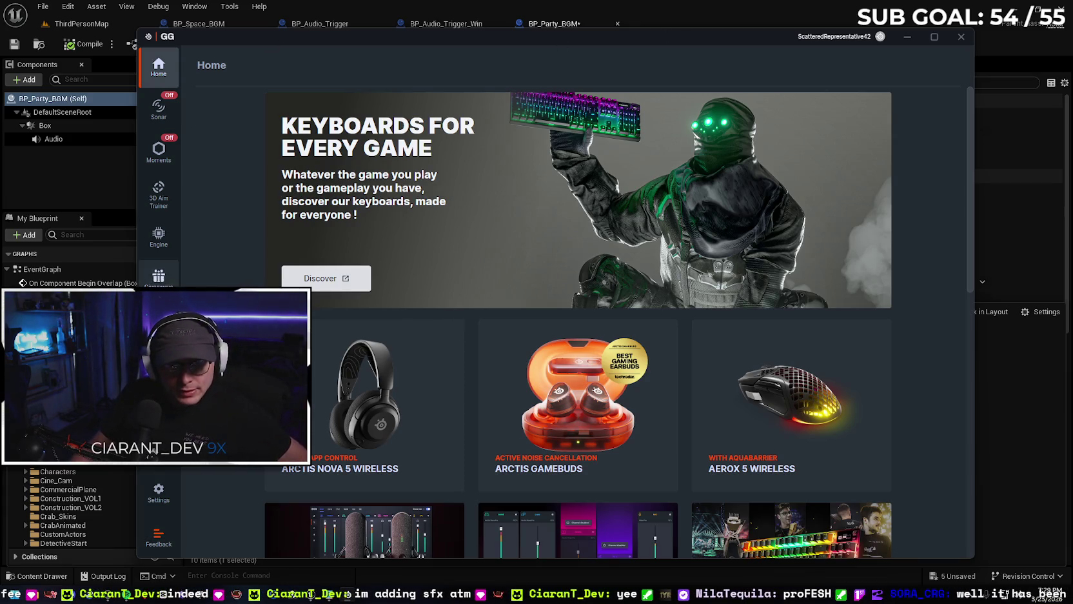
left_click(159, 236)
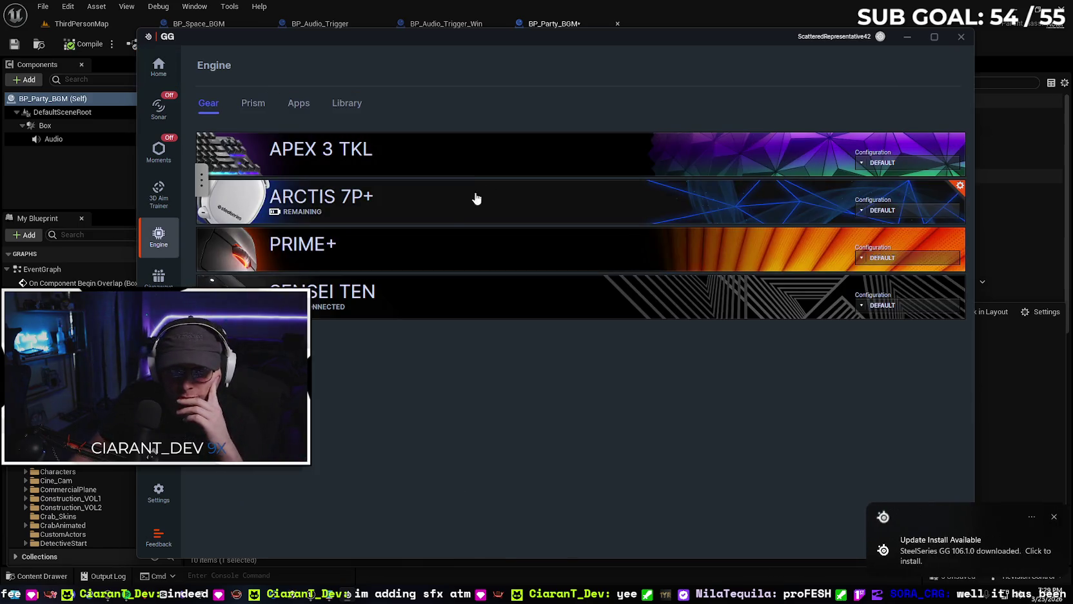
left_click(484, 195)
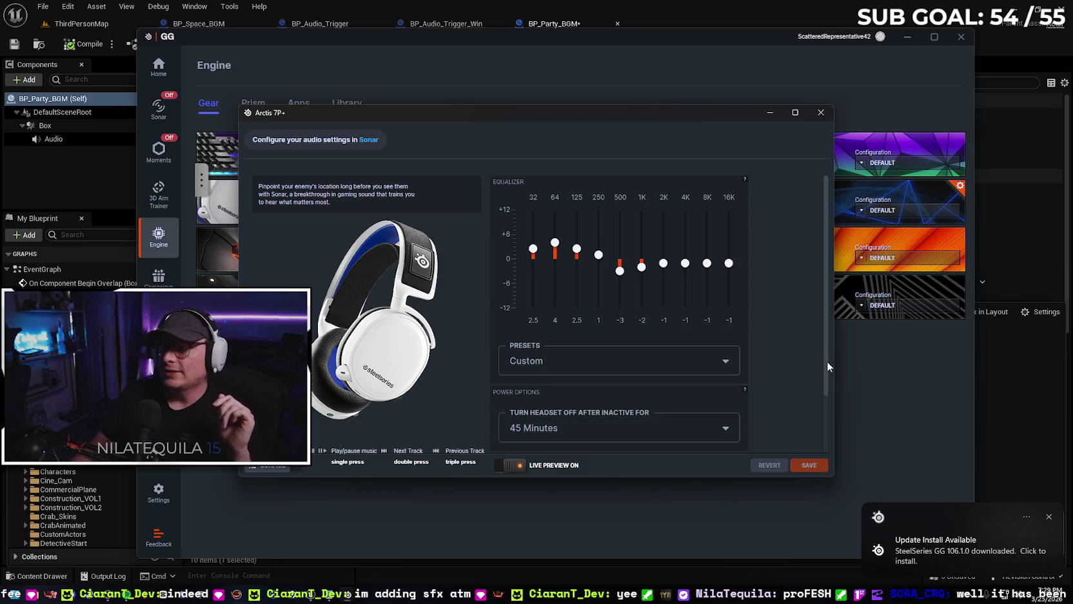
left_click_drag(825, 363, 796, 413)
left_click(622, 358)
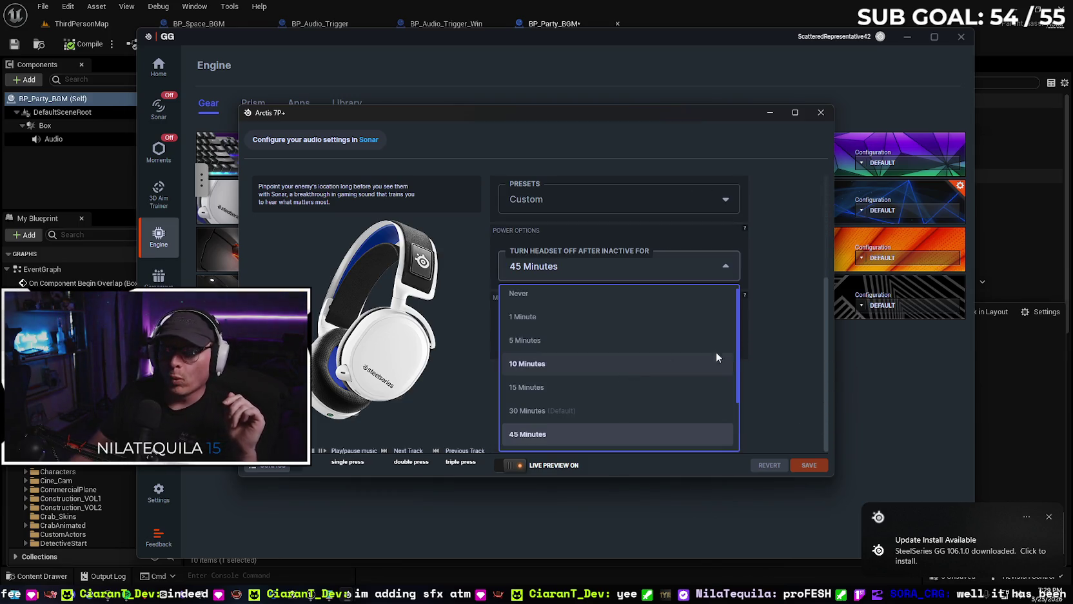
scroll(801, 368, "up", 2)
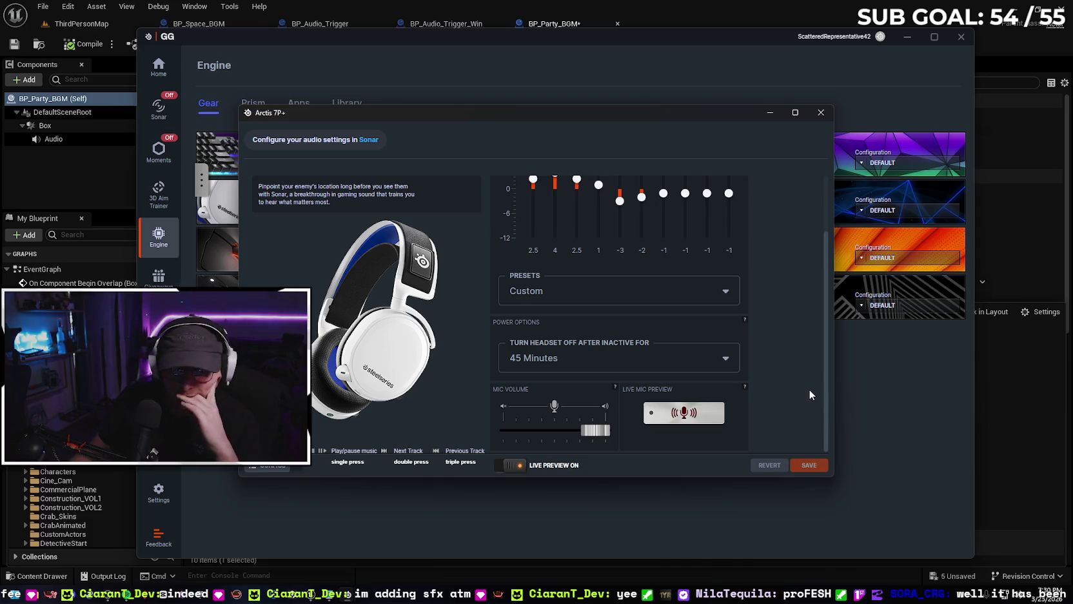
left_click(822, 114)
left_click(960, 37)
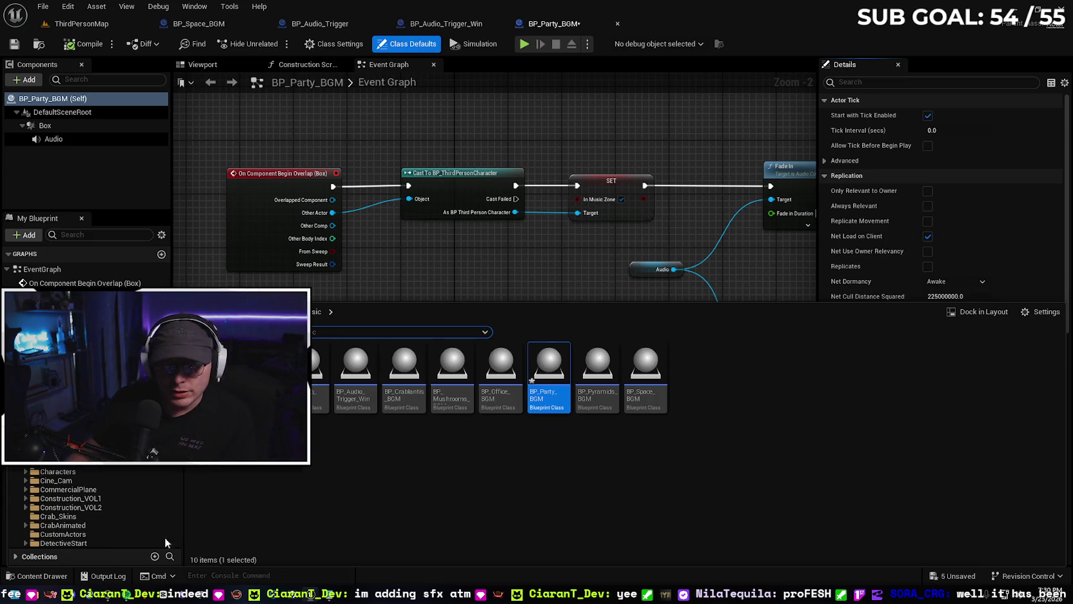
- Confirm the Audio component uses Bright_Open_World at volume 0.2, compile and save BP_Party_BGM, and return to ThirdPersonMap
double_click(210, 368)
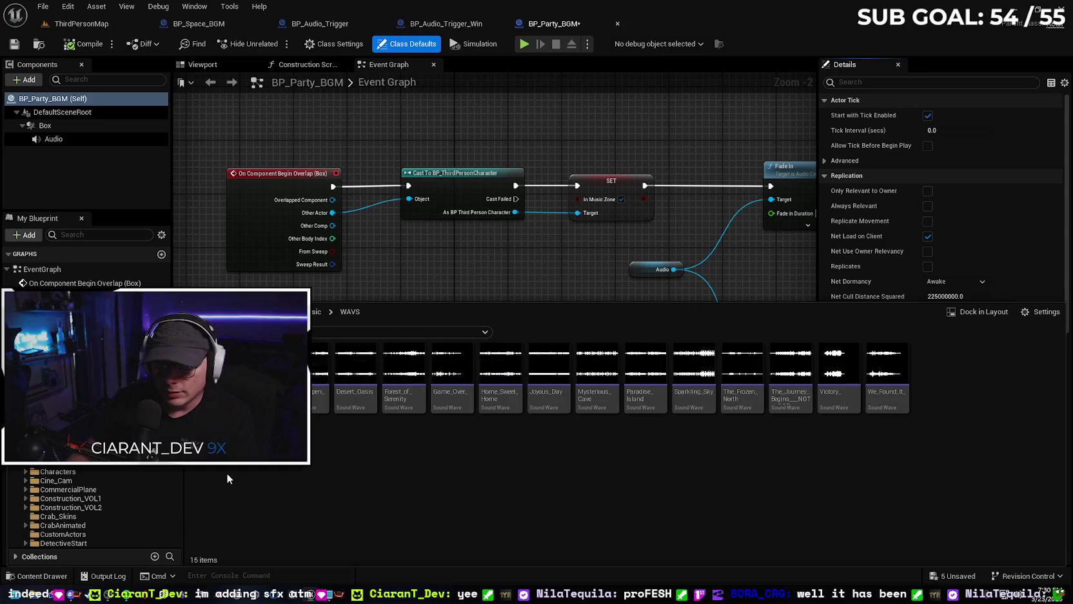
left_click(71, 139)
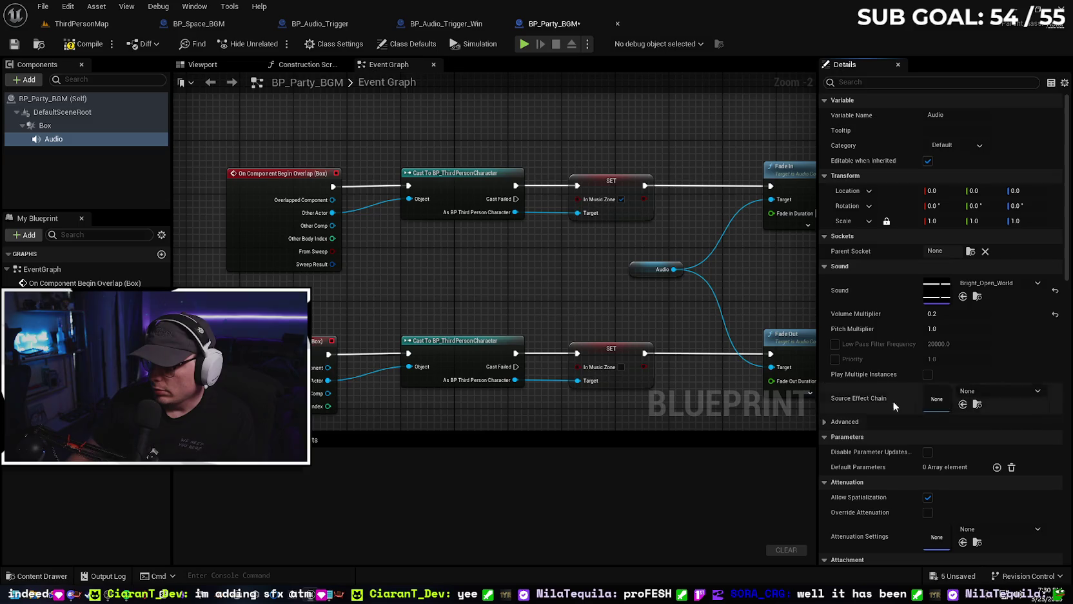
left_click(70, 45)
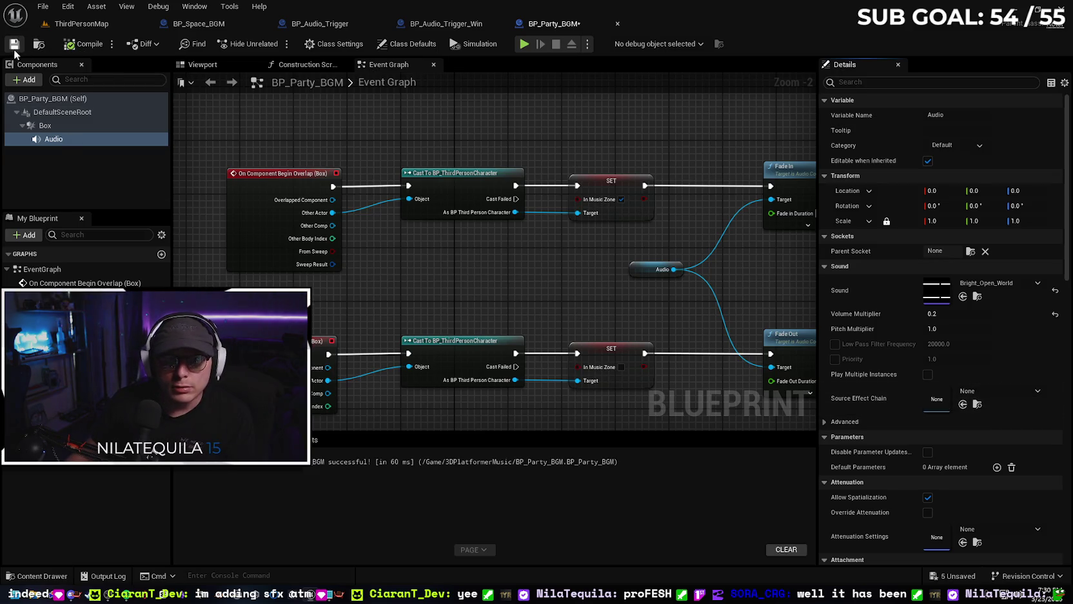
left_click(107, 25)
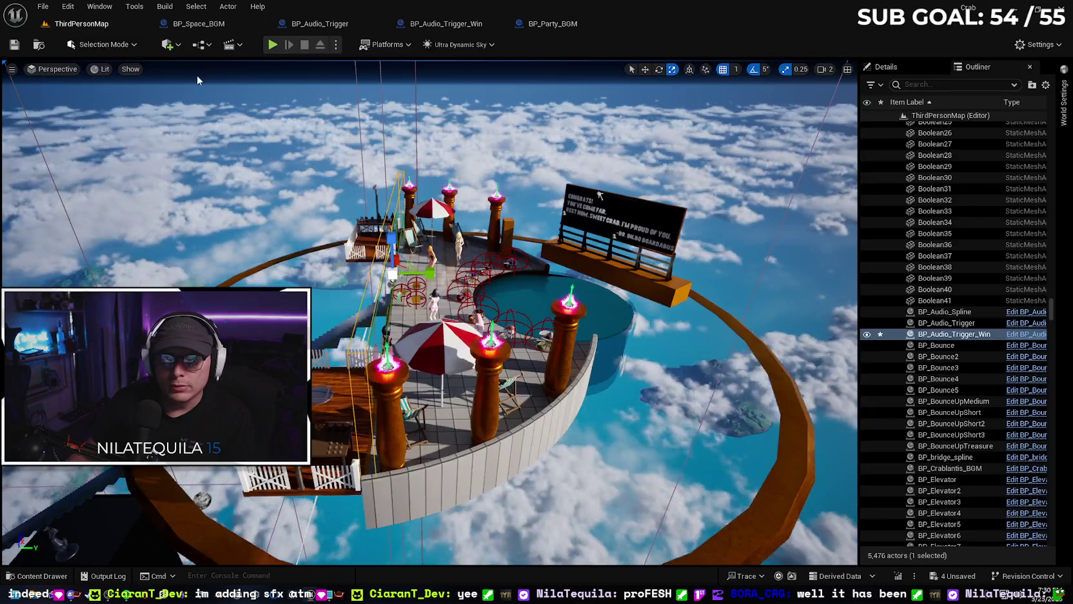
- Play the level, walk the crab up the staircase to the 100% party area, then stop
left_click(272, 45)
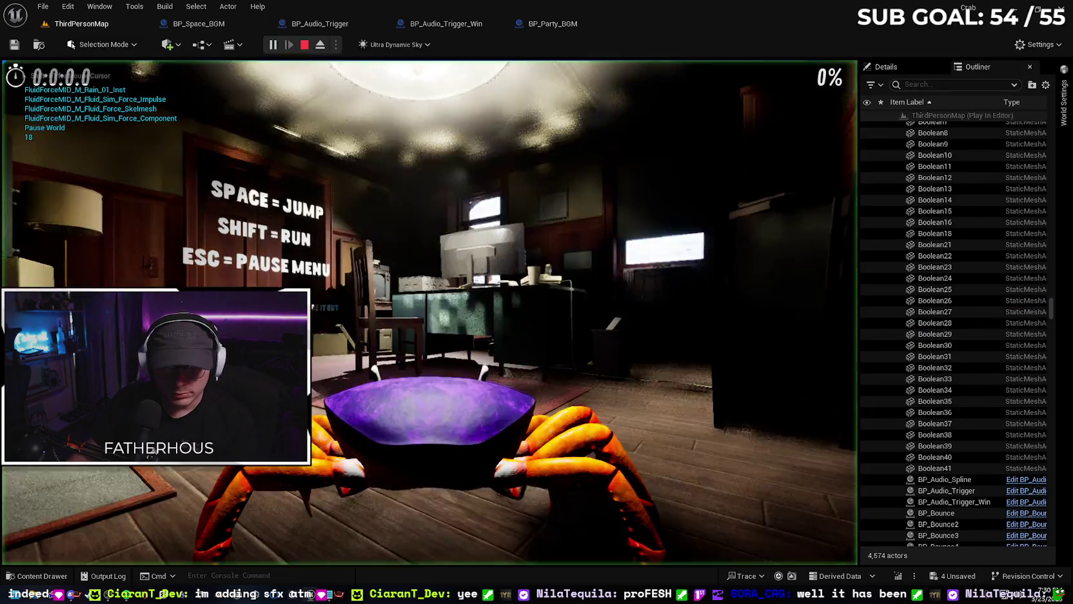
key("w")
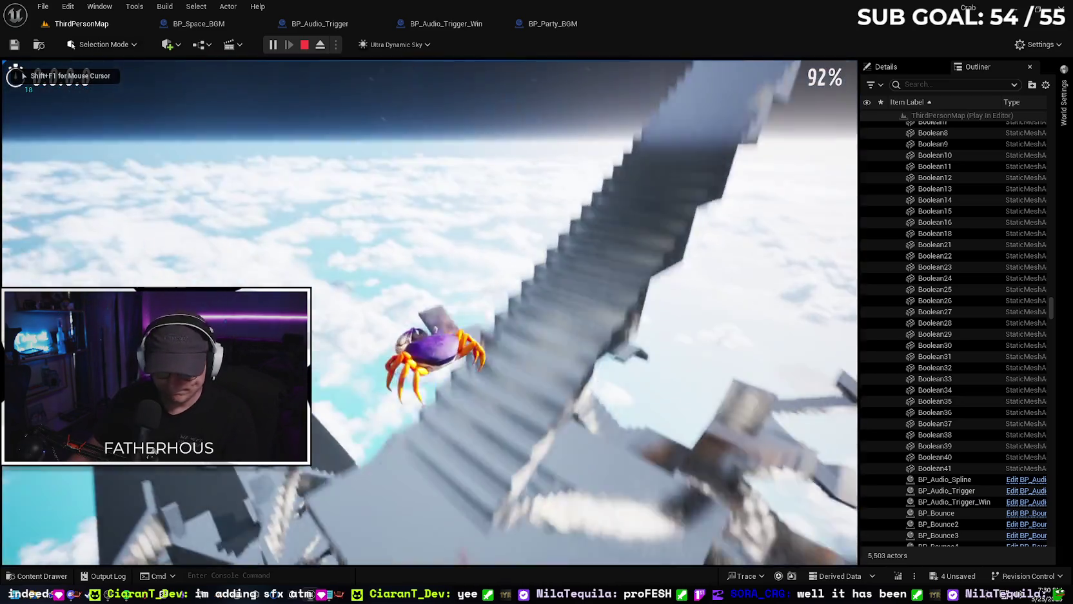
key("w")
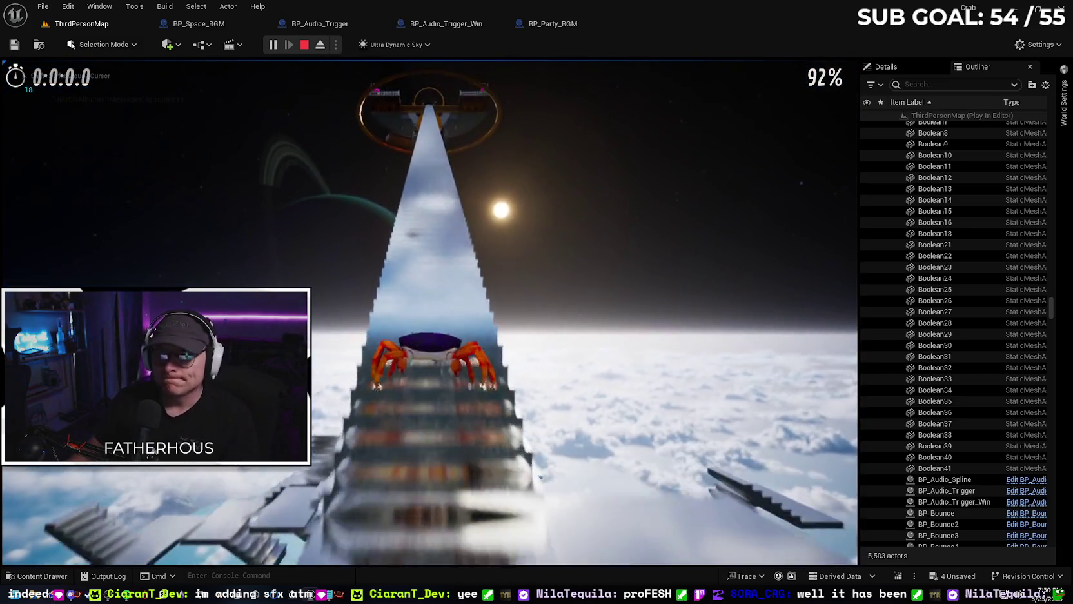
key("w")
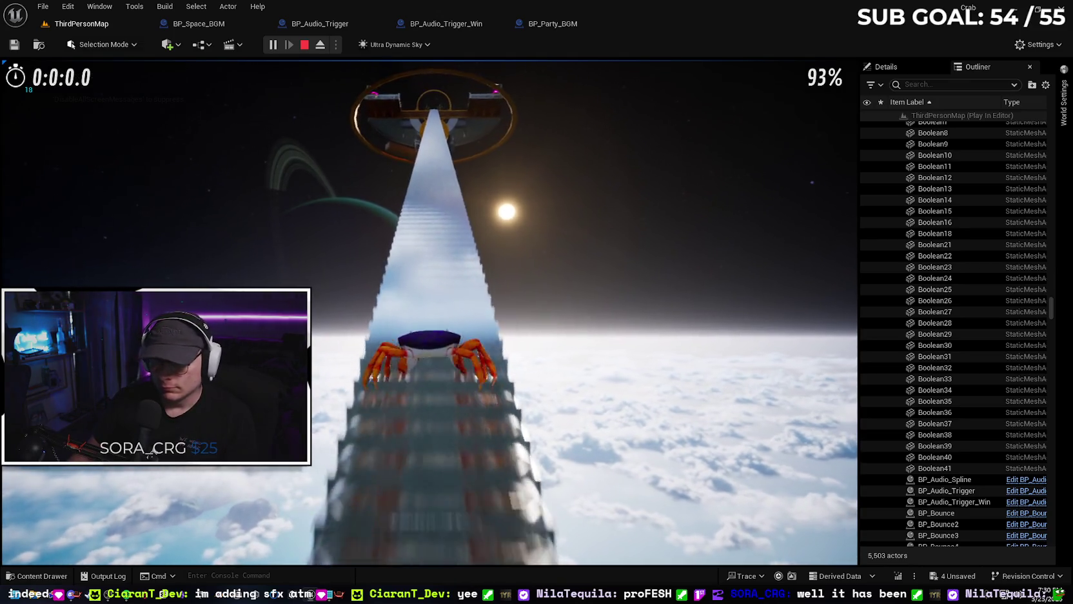
key("w")
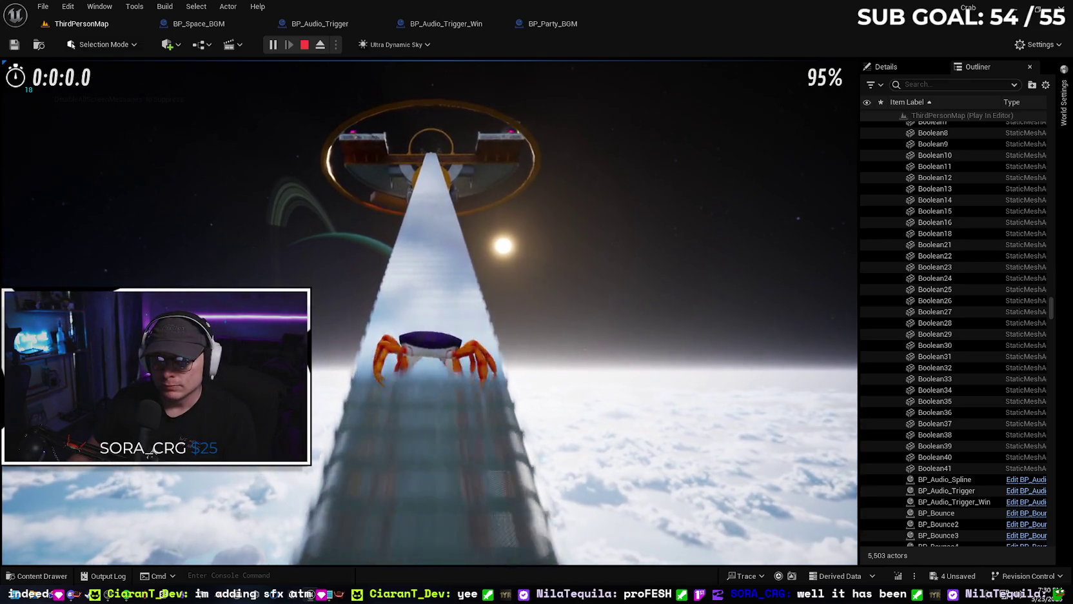
key("w")
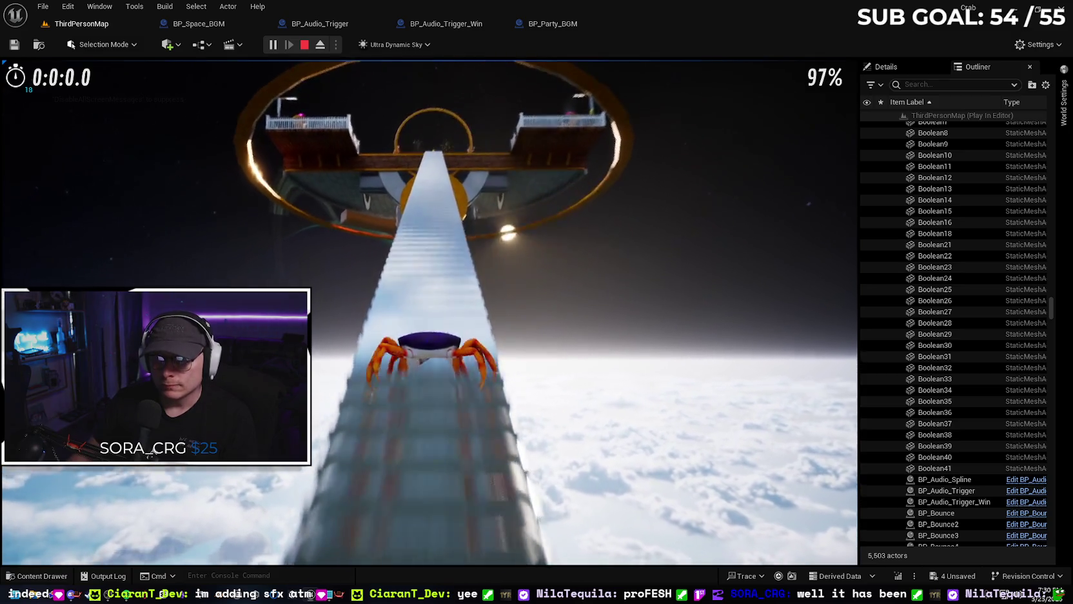
key("w")
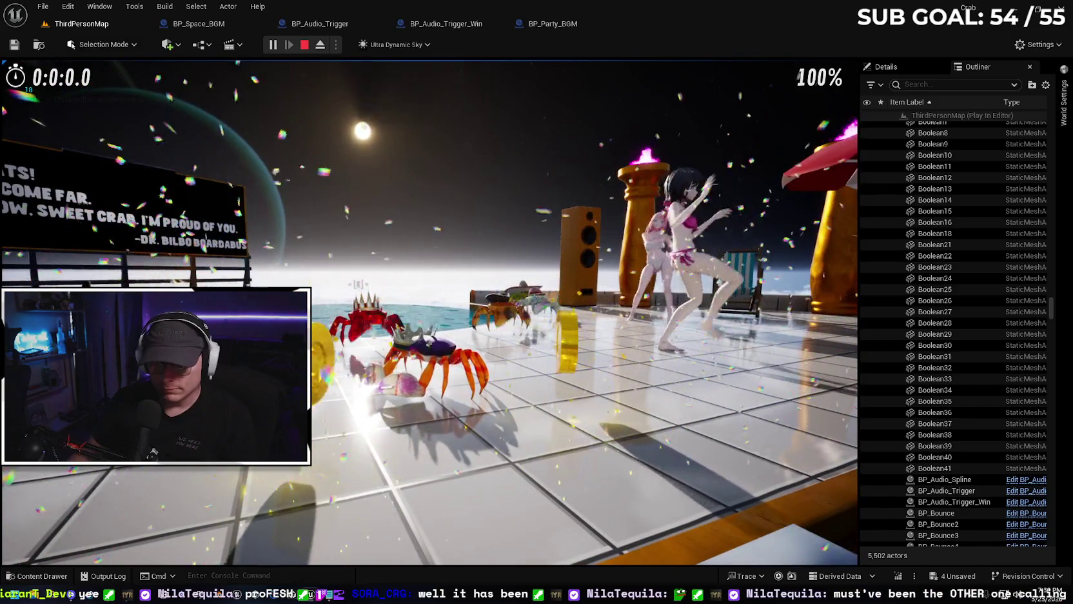
key("Escape")
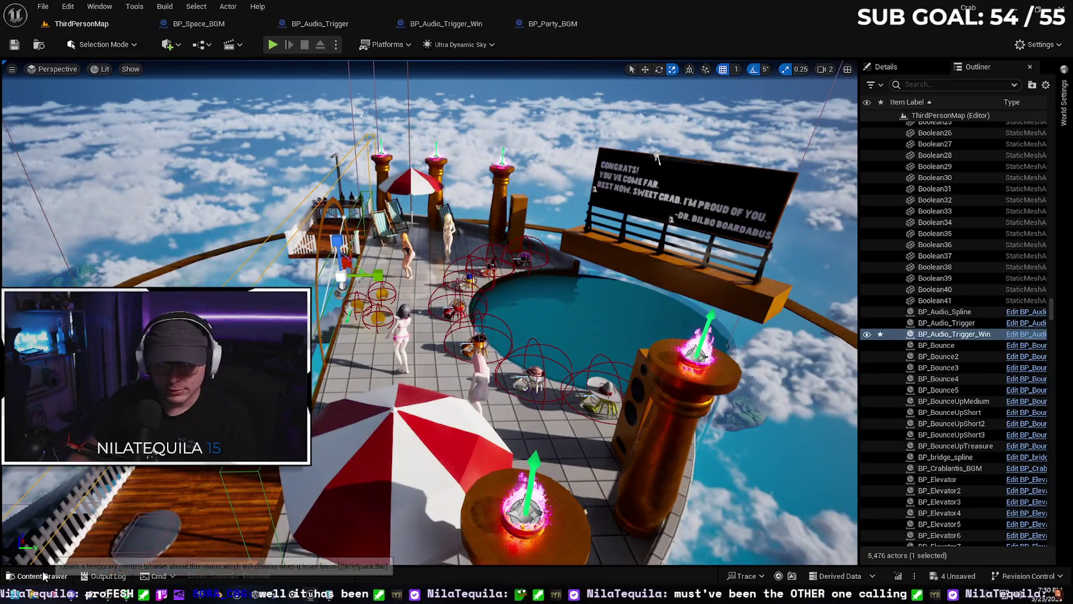
- Drag BP_Party_BGM from the Music folder onto the top pool deck
left_click(45, 576)
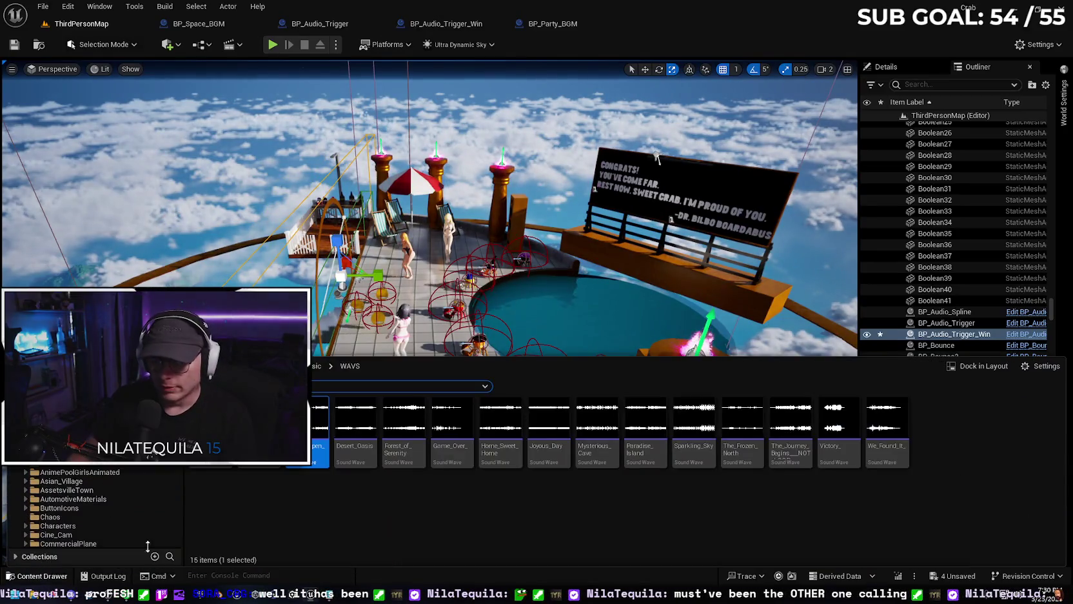
key("alt+Left")
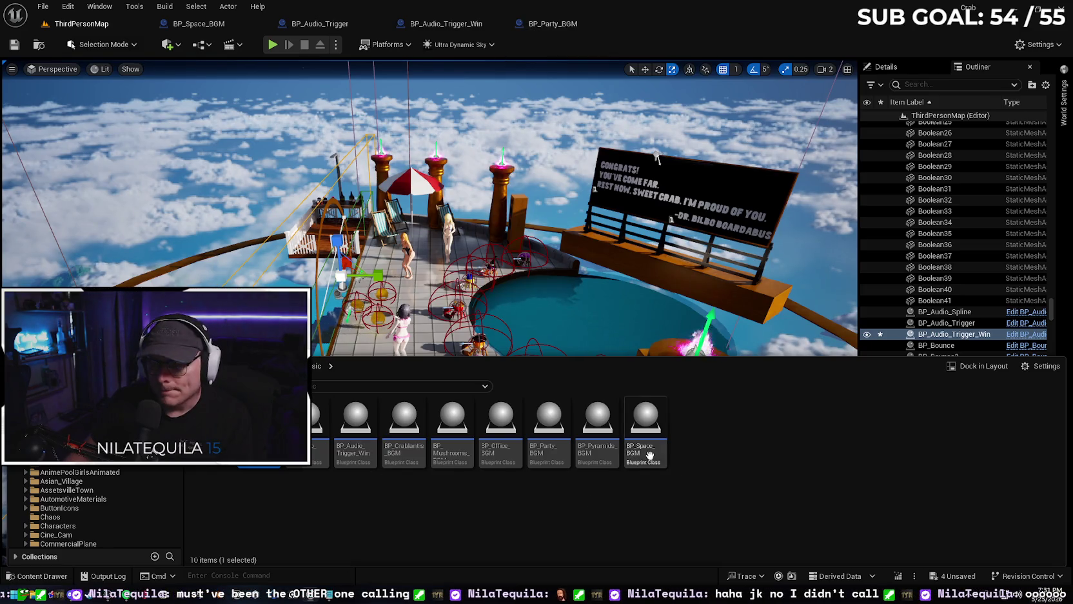
key("ctrl+space")
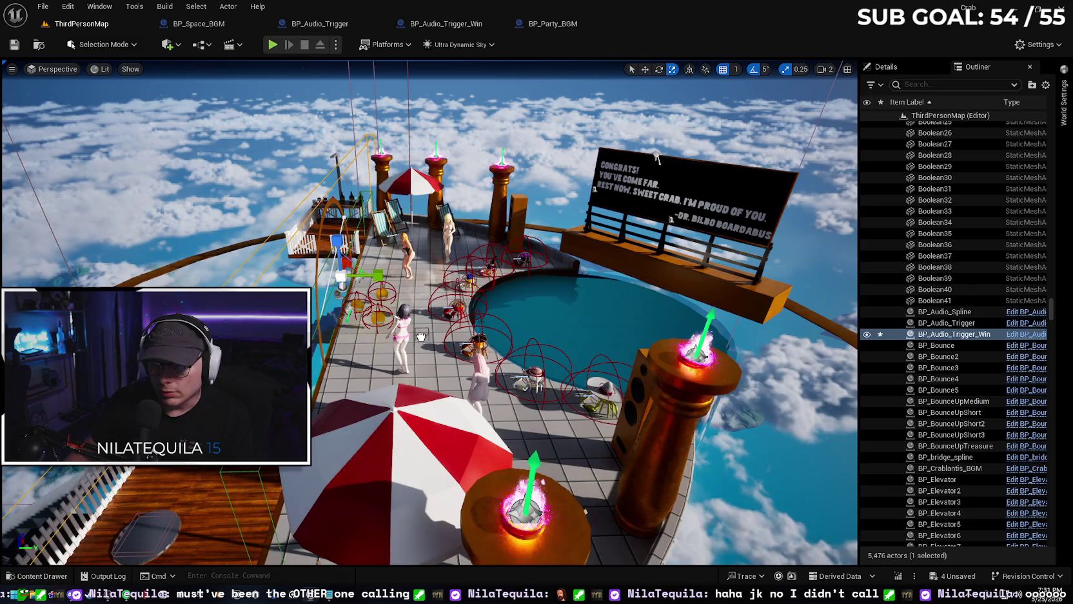
left_click_drag(421, 320, 421, 321)
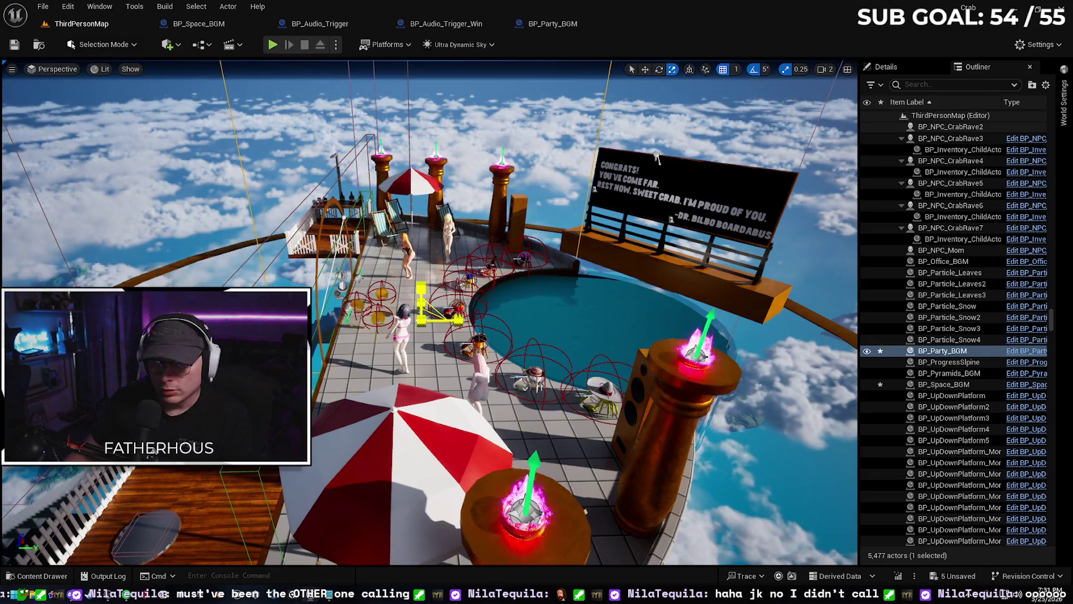
- Scale the BP_Party_BGM box to cover the whole top pool deck, checking from several angles
key("f")
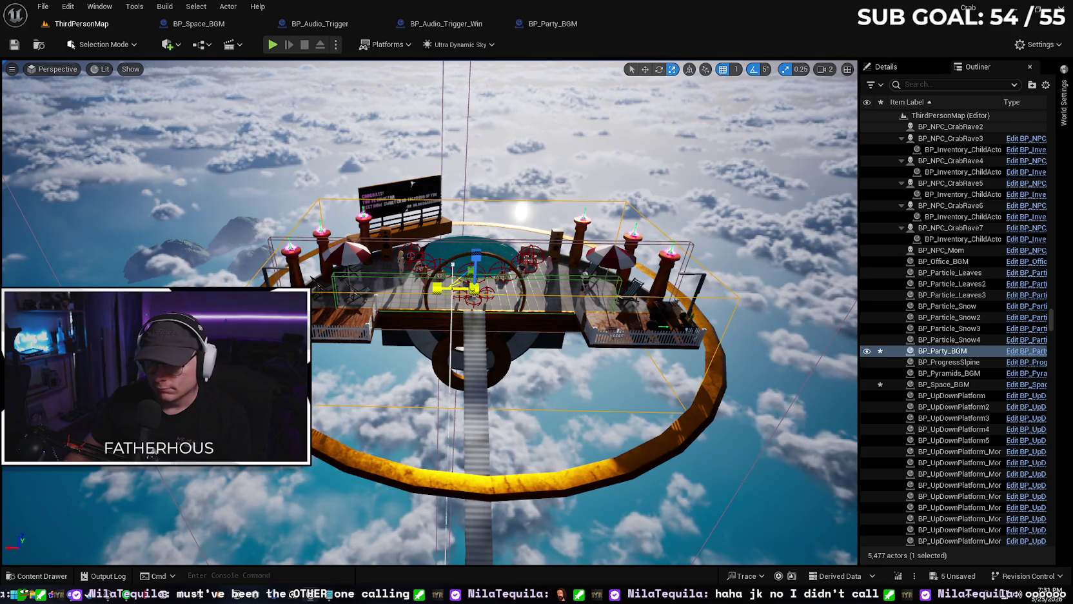
mouse_move(412, 184)
left_mouse_down()
mouse_move(523, 168)
mouse_move(459, 246)
mouse_move(610, 312)
mouse_move(754, 265)
mouse_move(748, 247)
mouse_move(751, 264)
mouse_move(725, 264)
mouse_move(751, 264)
left_mouse_up()
scroll(609, 312, "down", 6)
mouse_move(638, 337)
left_mouse_down()
mouse_move(629, 300)
mouse_move(638, 337)
left_mouse_up()
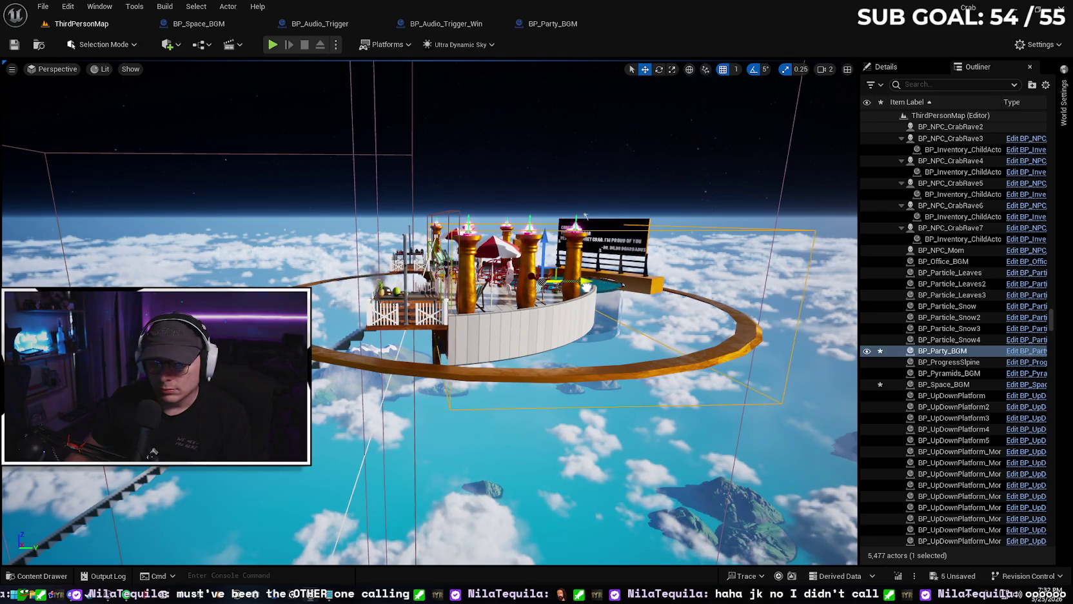
left_click_drag(586, 214, 384, 206)
key("f")
key("r")
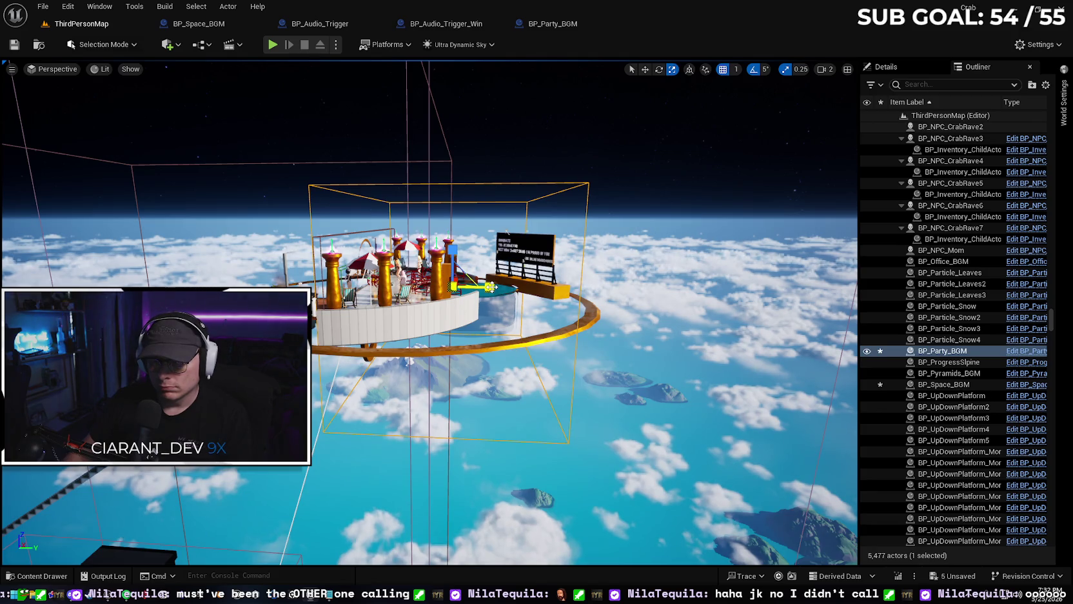
scroll(494, 318, "up", 5)
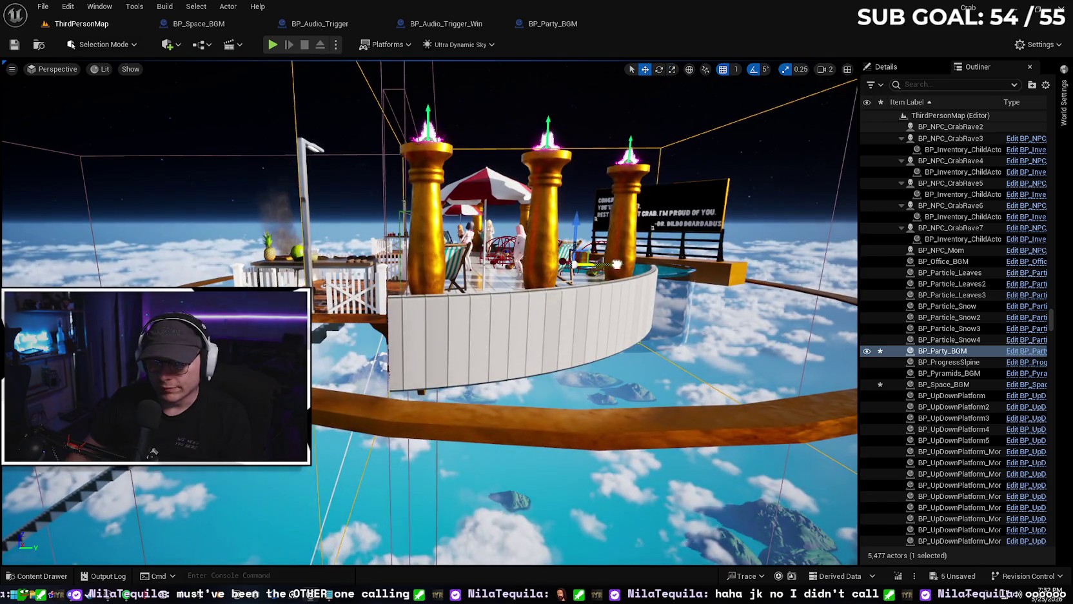
mouse_move(600, 272)
left_mouse_down()
mouse_move(595, 219)
mouse_move(594, 233)
mouse_move(602, 221)
mouse_move(675, 241)
left_mouse_up()
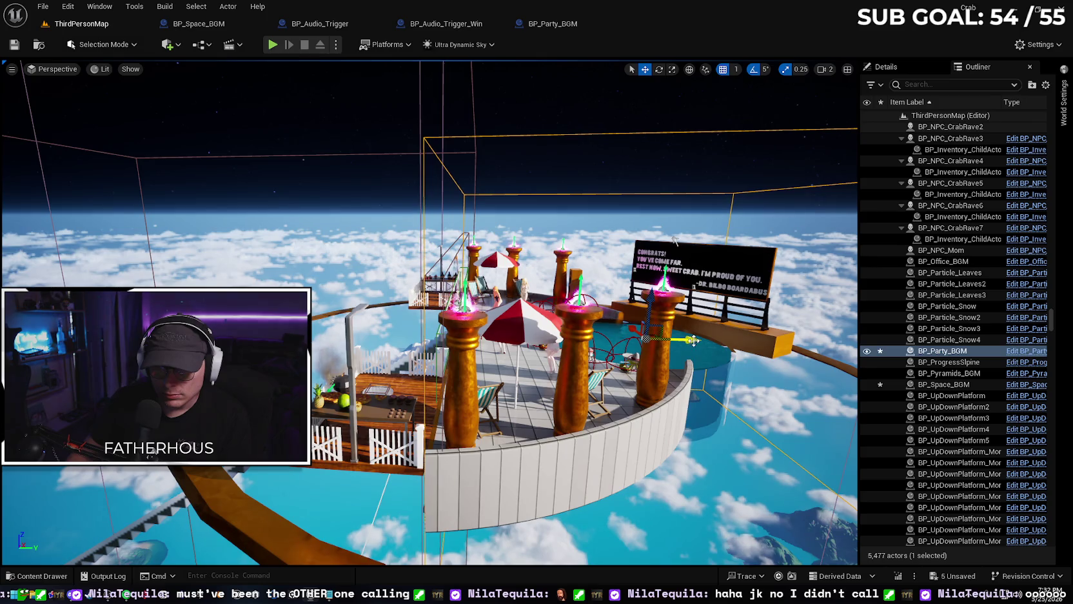
mouse_move(675, 240)
left_mouse_down()
mouse_move(706, 217)
mouse_move(403, 286)
left_mouse_up()
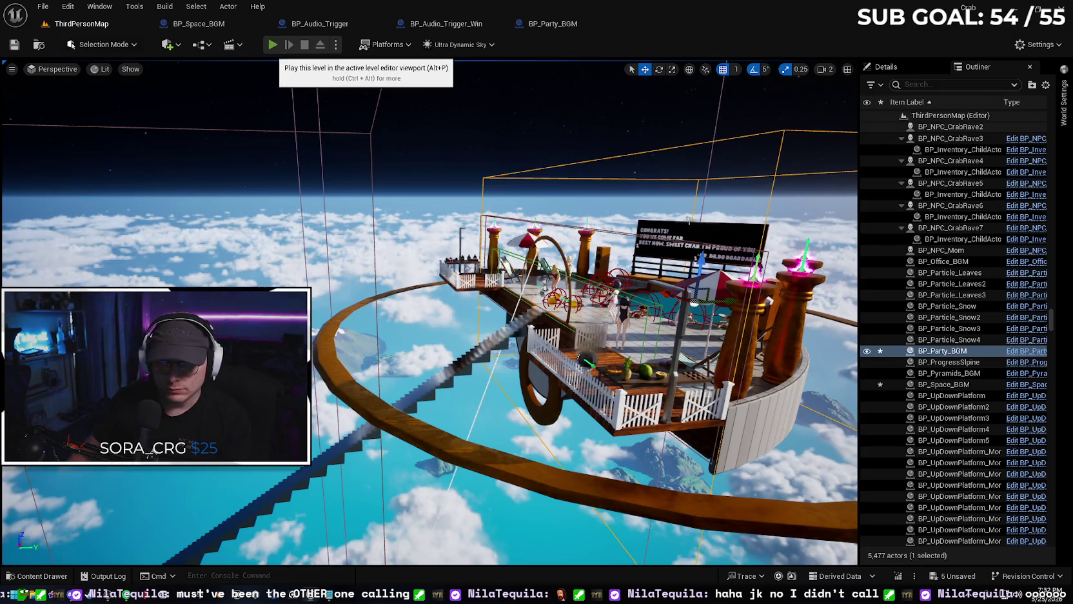
- Play the level, move the crab into the party area, and open and close the hat inventory twice
left_click(273, 44)
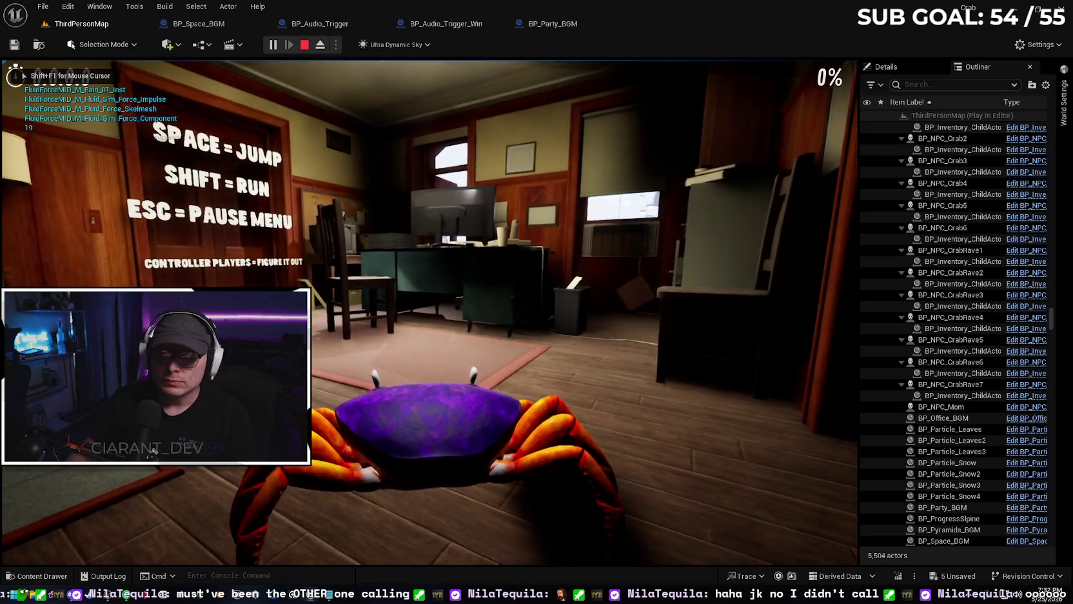
key("d")
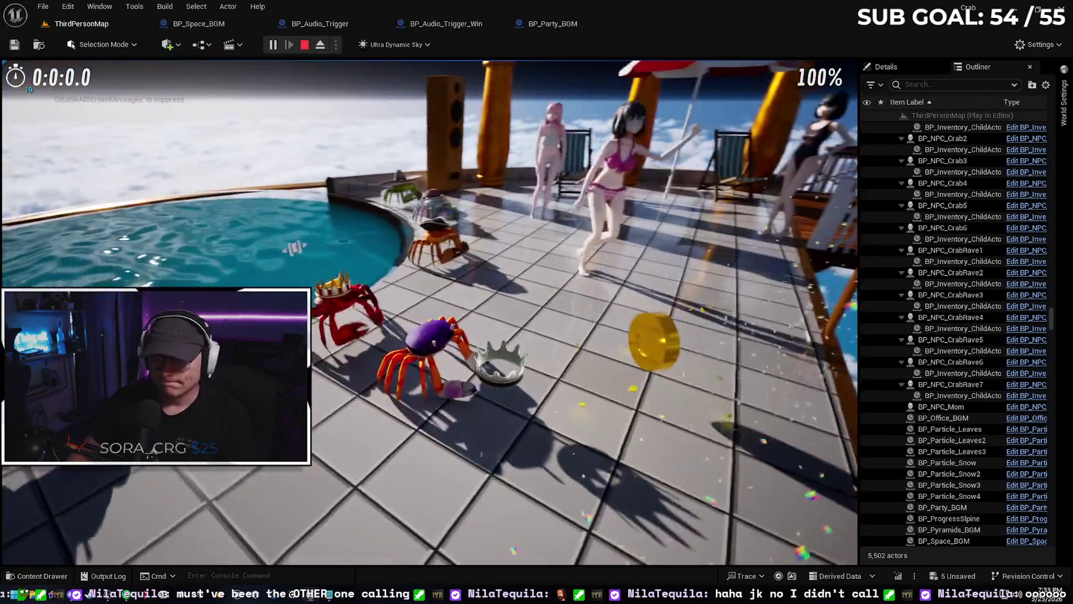
key("i")
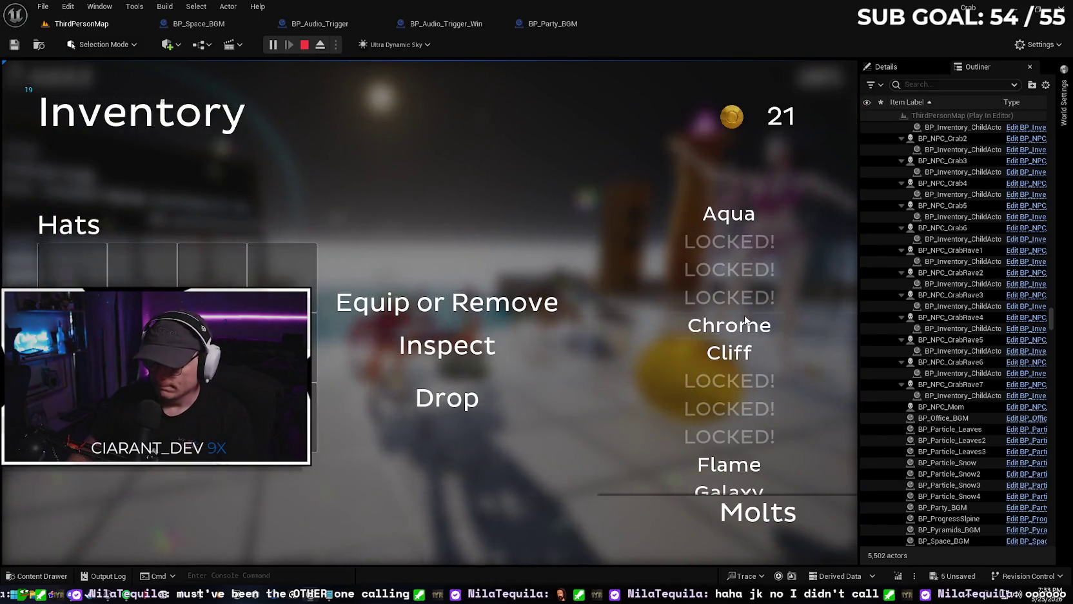
key("i")
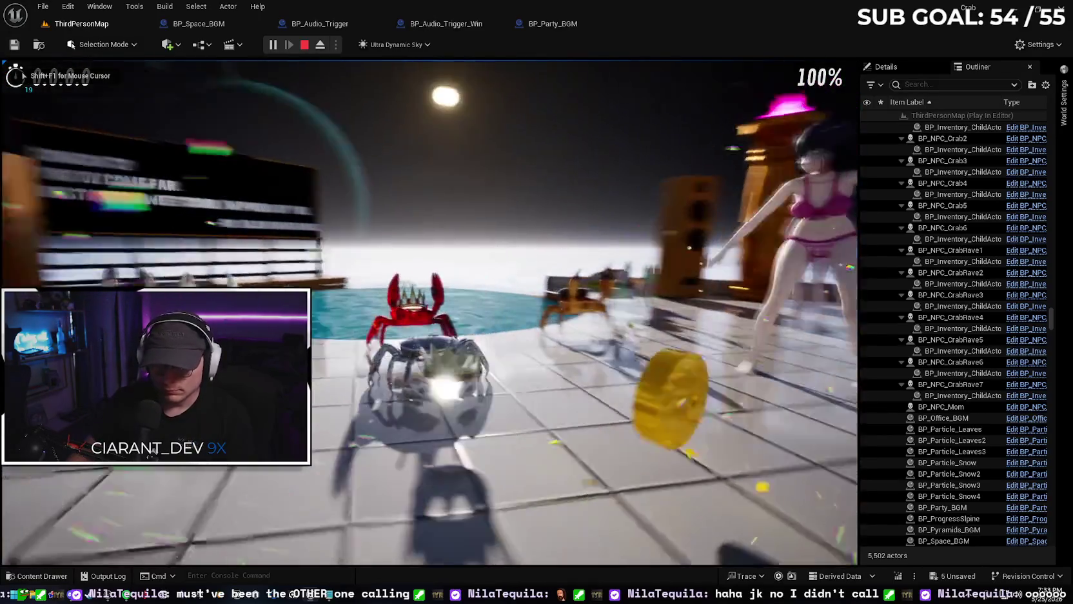
key("i")
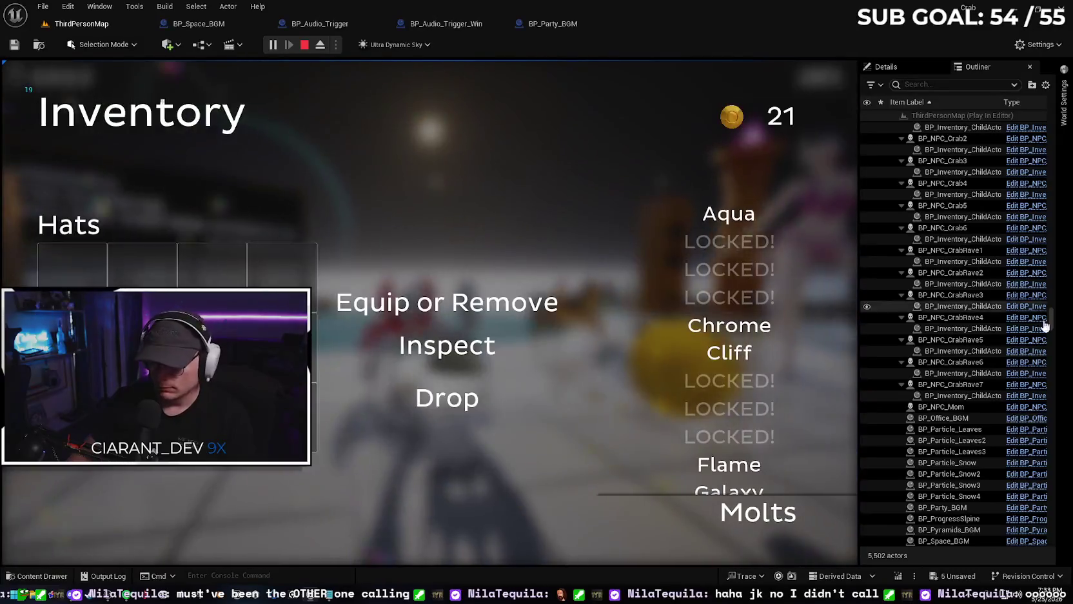
scroll(754, 422, "down", 1)
key("i")
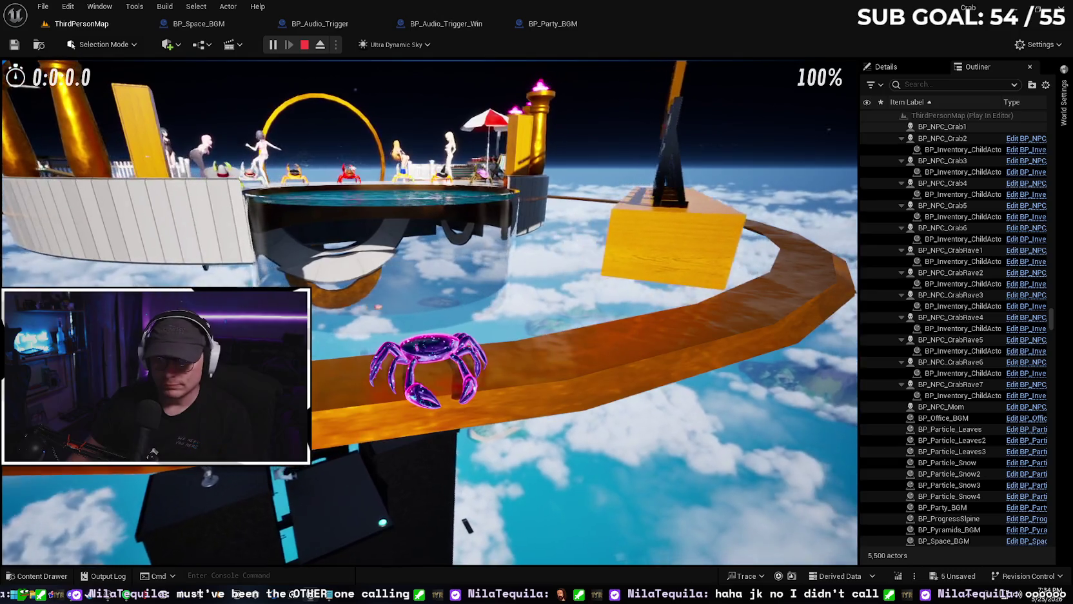
- End the playtest after walking the crab onto the ring walkway
key("Escape")
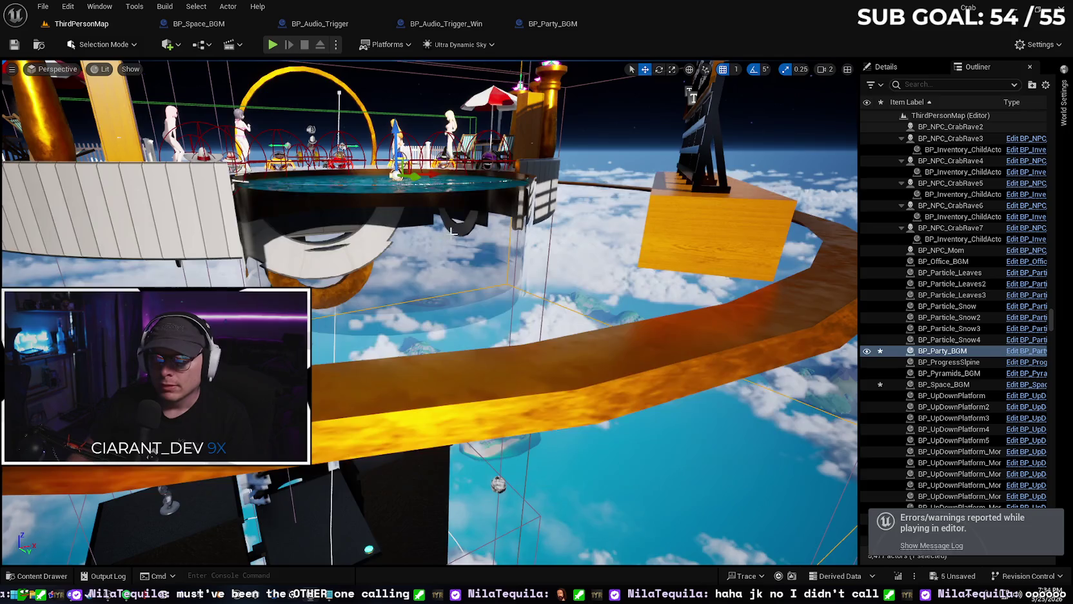
- Inspect BP_Space_BGM's properties, then shift BP_Party_BGM along Y to 11300
mouse_move(453, 231)
left_mouse_down()
mouse_move(452, 245)
mouse_move(443, 160)
left_mouse_up()
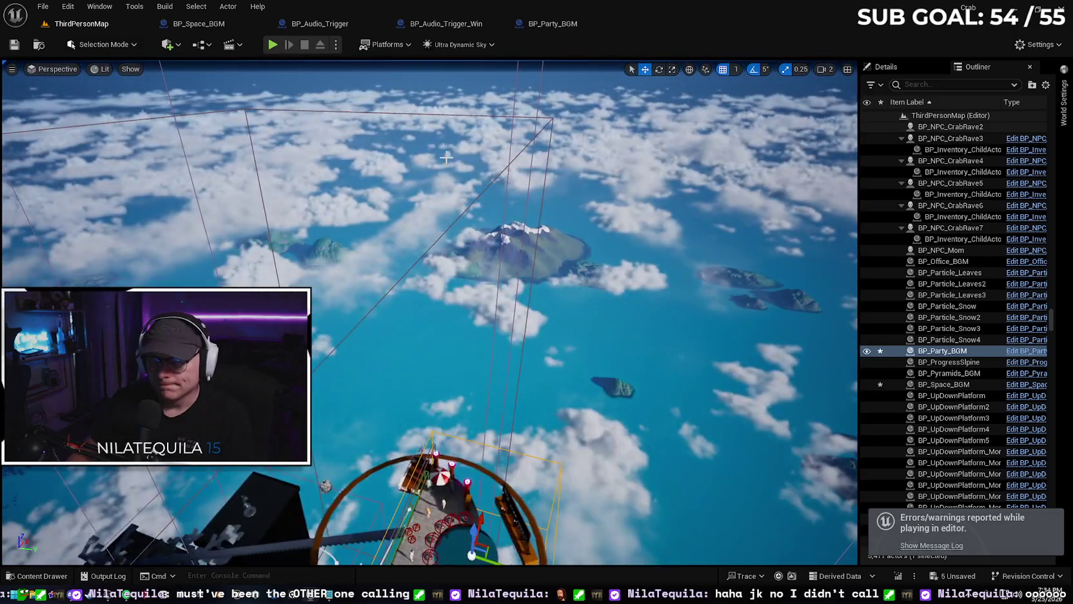
left_click(554, 116)
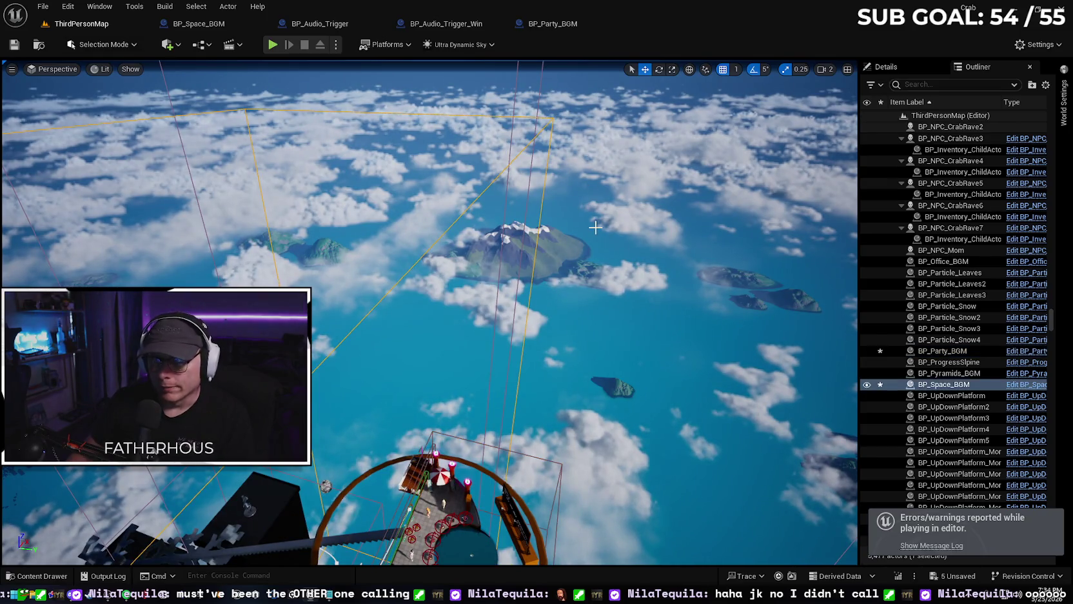
left_click(887, 66)
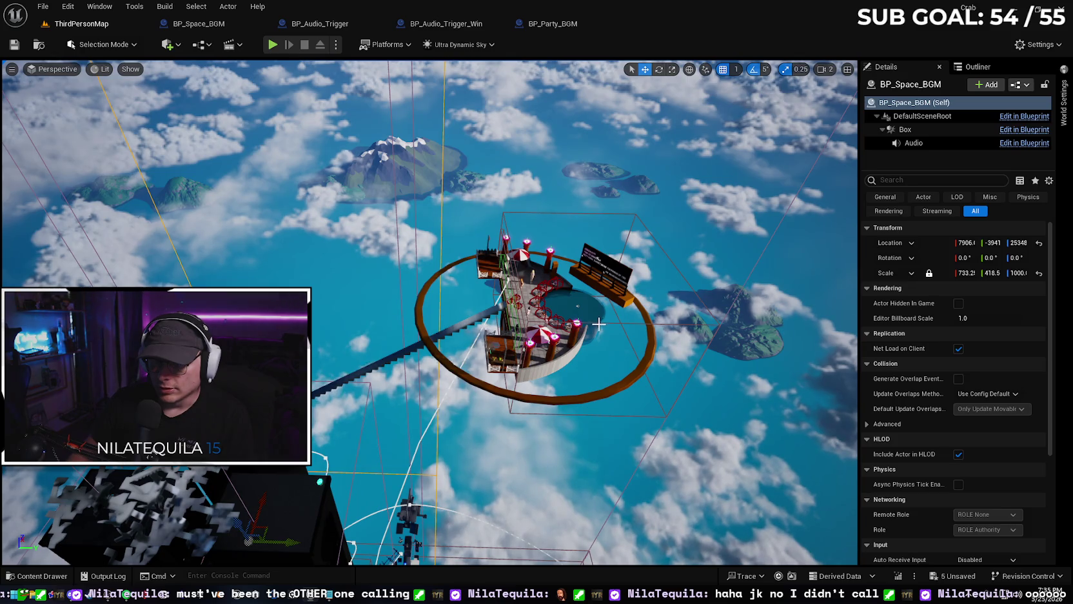
left_click(599, 322)
key("r")
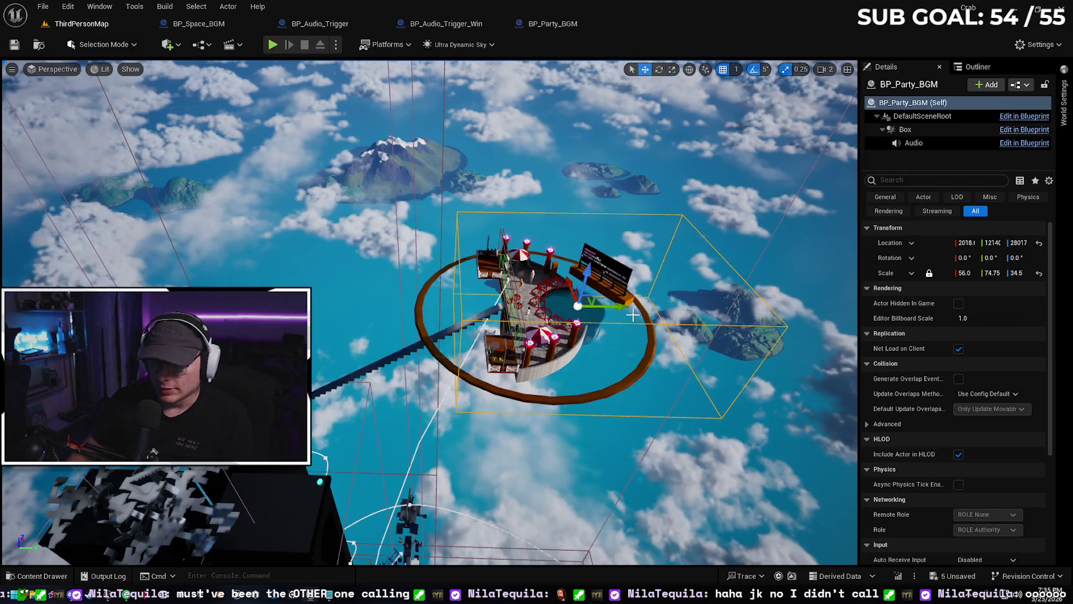
mouse_move(617, 305)
left_mouse_down()
mouse_move(572, 305)
mouse_move(578, 313)
mouse_move(574, 258)
left_mouse_up()
- Reselect BP_Space_BGM, recheck the platform from above, and start a music playtest
mouse_move(606, 342)
left_mouse_down()
mouse_move(604, 326)
mouse_move(607, 341)
left_mouse_up()
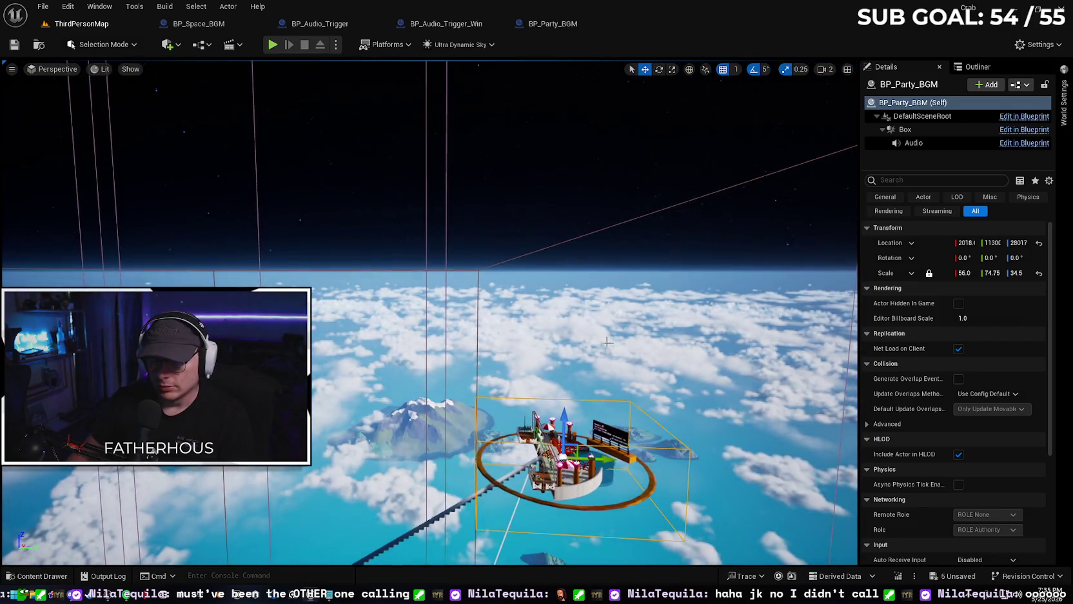
left_click(478, 269)
left_click_drag(478, 268, 441, 474)
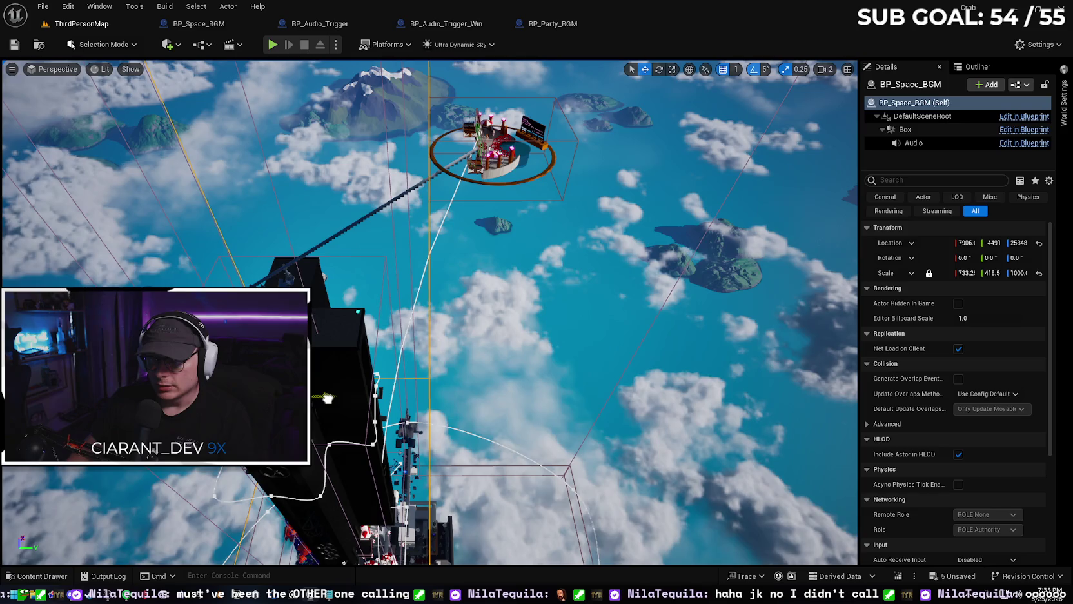
mouse_move(387, 346)
left_mouse_down()
mouse_move(397, 233)
mouse_move(303, 226)
left_mouse_up()
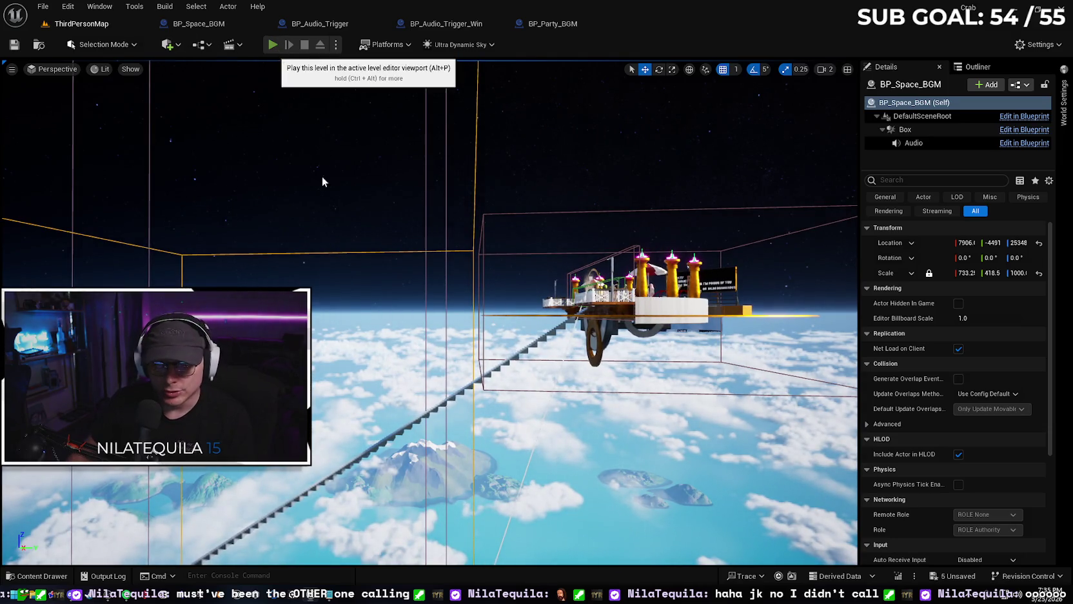
key("alt+p")
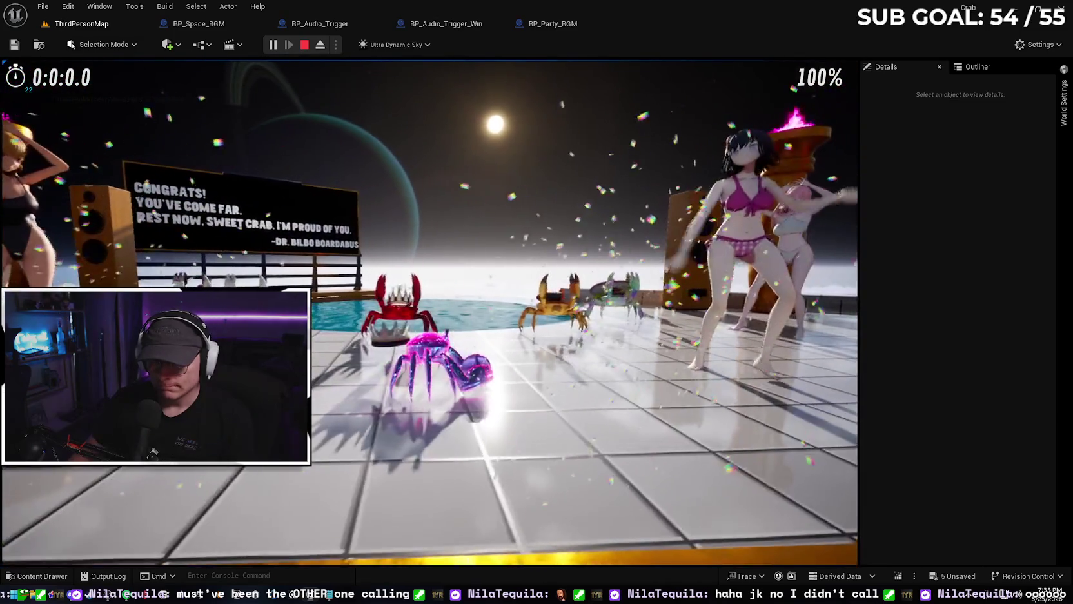
- Walk the crab around the goal platform, then stop the playtest
key("w")
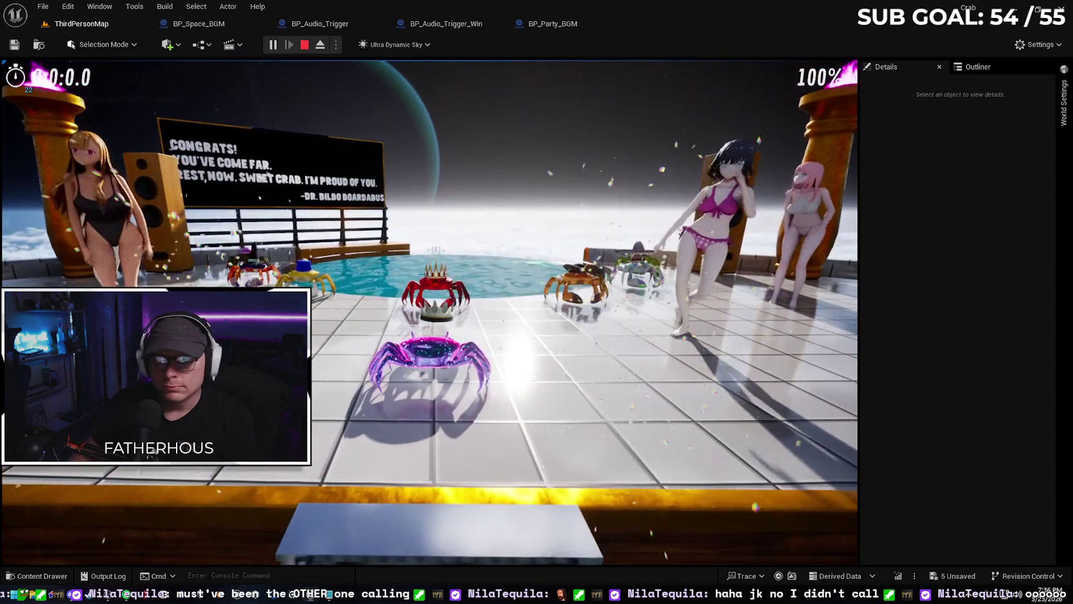
key("Escape")
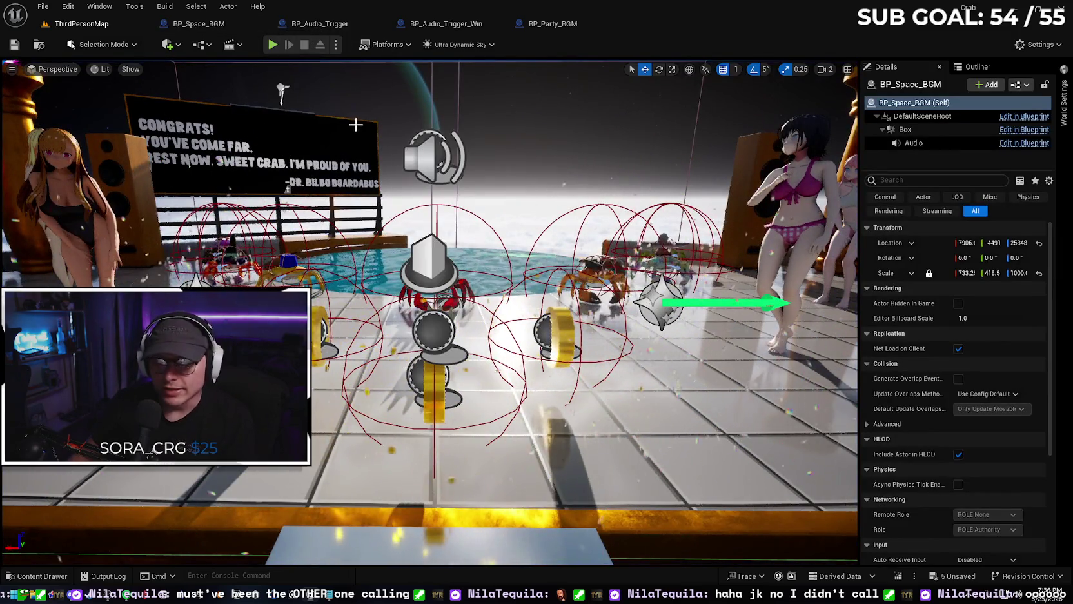
- Review the BP_Party_BGM graph and close the BP_Audio_Trigger blueprint
left_click(541, 24)
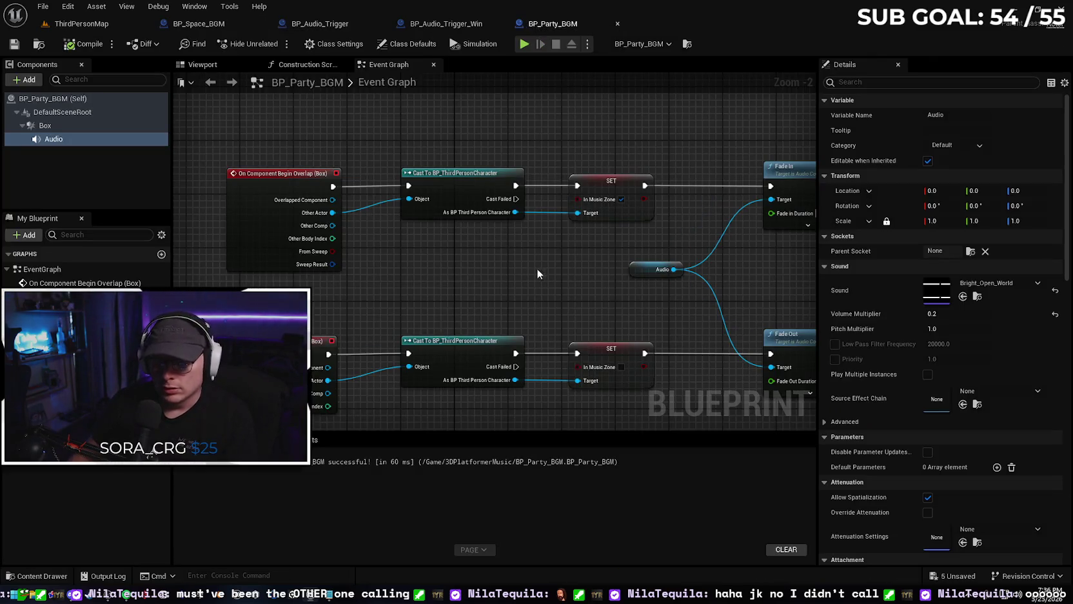
mouse_move(552, 272)
left_mouse_down()
mouse_move(468, 234)
mouse_move(552, 249)
left_mouse_up()
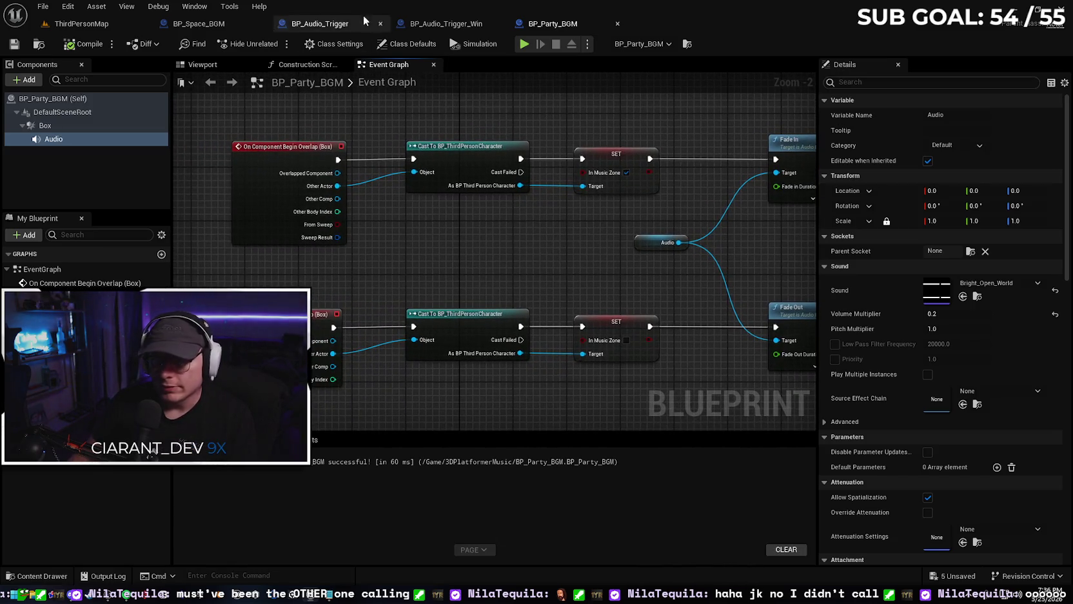
left_click(330, 25)
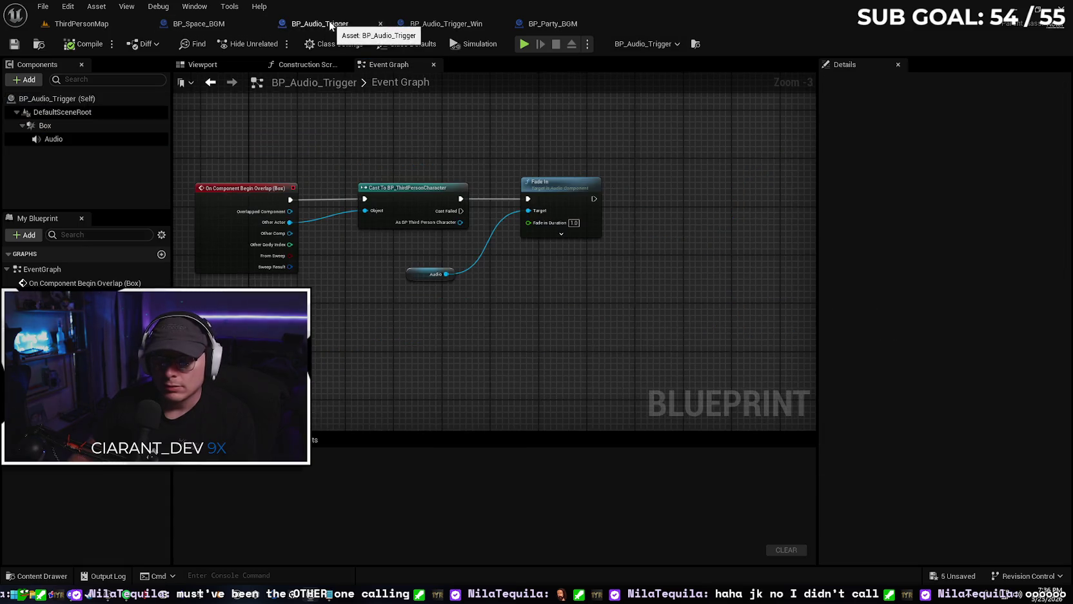
left_click(382, 25)
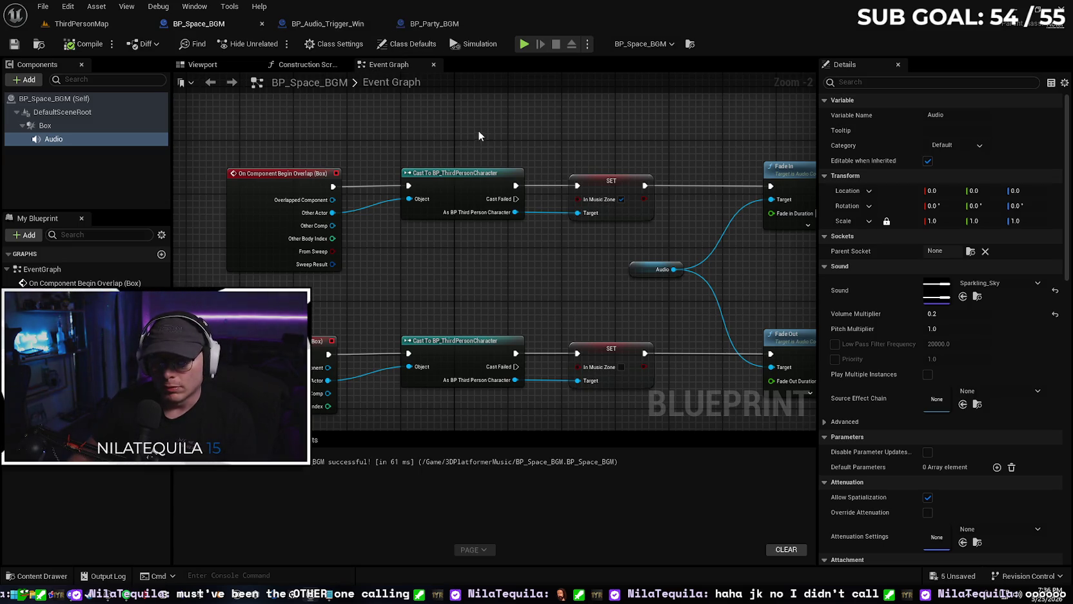
- Check BP_Space_BGM's fade durations, close BP_Audio_Trigger_Win, and go back to ThirdPersonMap
left_click_drag(521, 145, 450, 130)
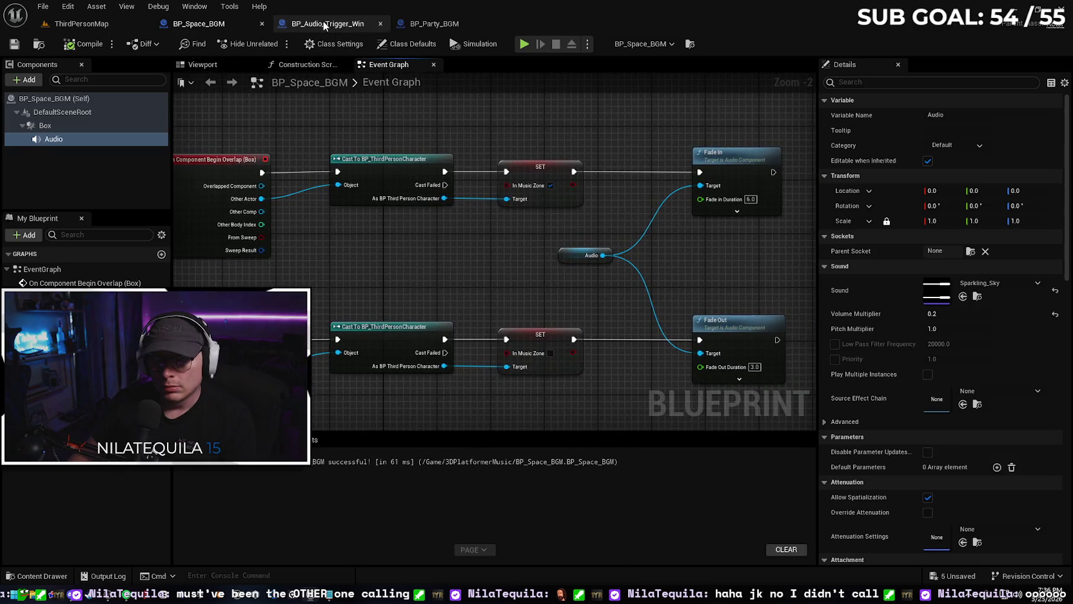
left_click(325, 24)
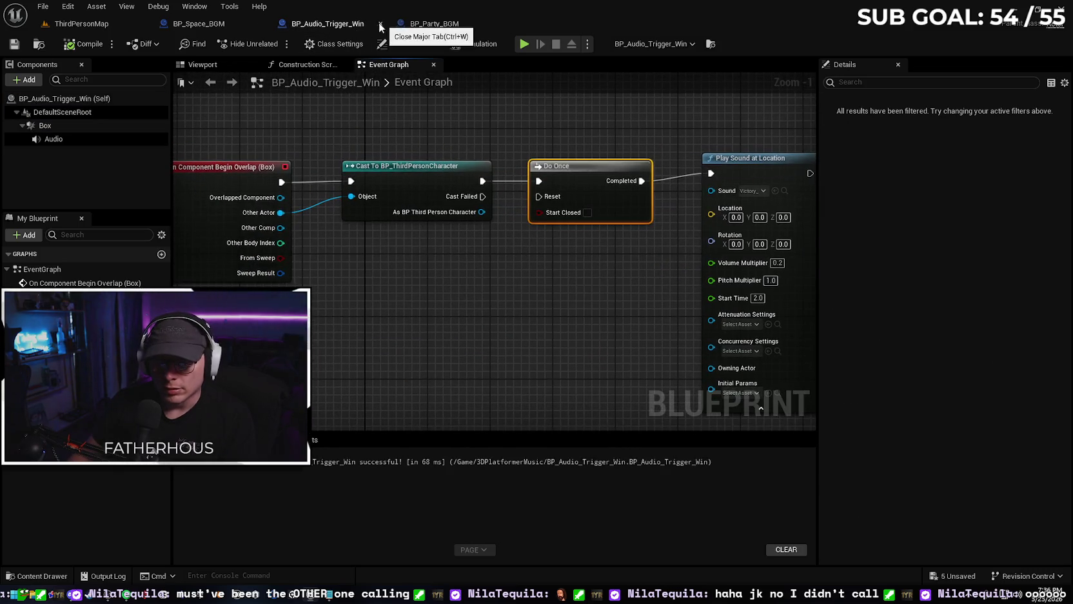
left_click(382, 24)
scroll(432, 245, "down", 2)
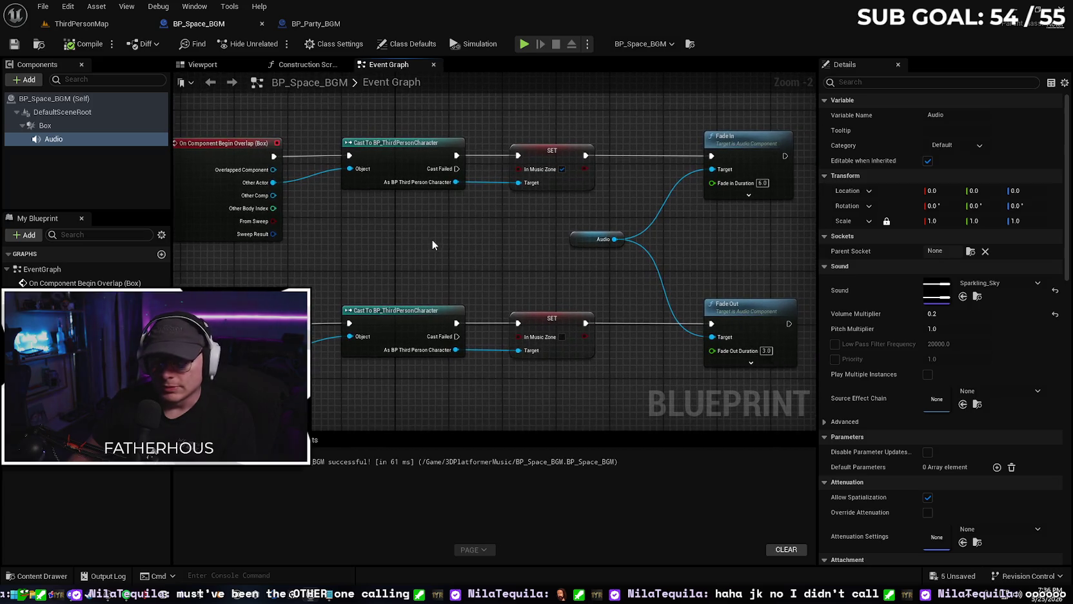
left_click(315, 24)
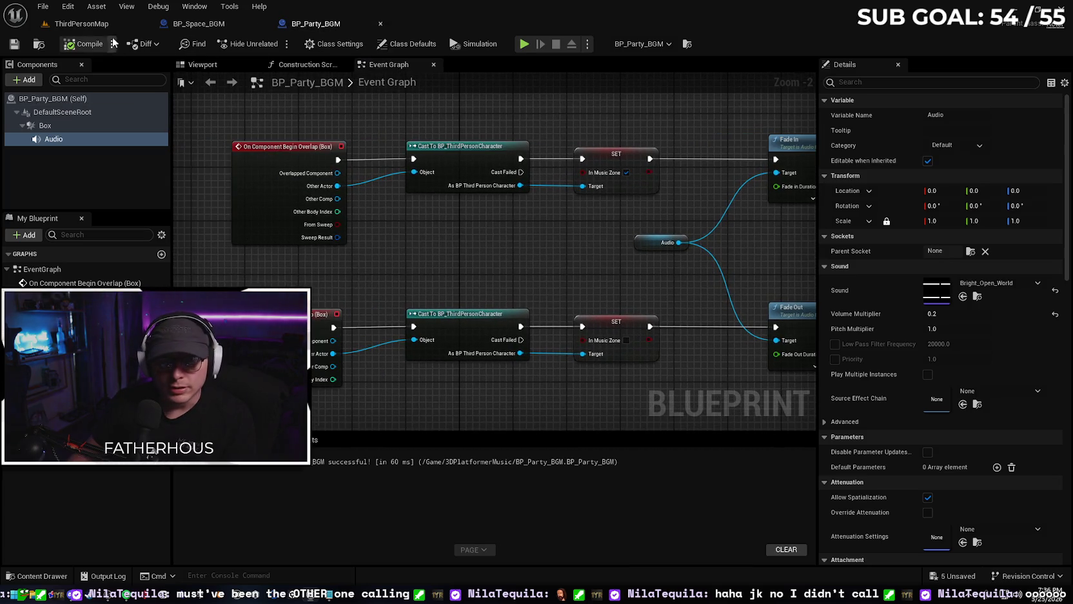
left_click(81, 24)
- Select the BP_Party_BGM zone box and playtest the crab's climb toward the party deck
key("f")
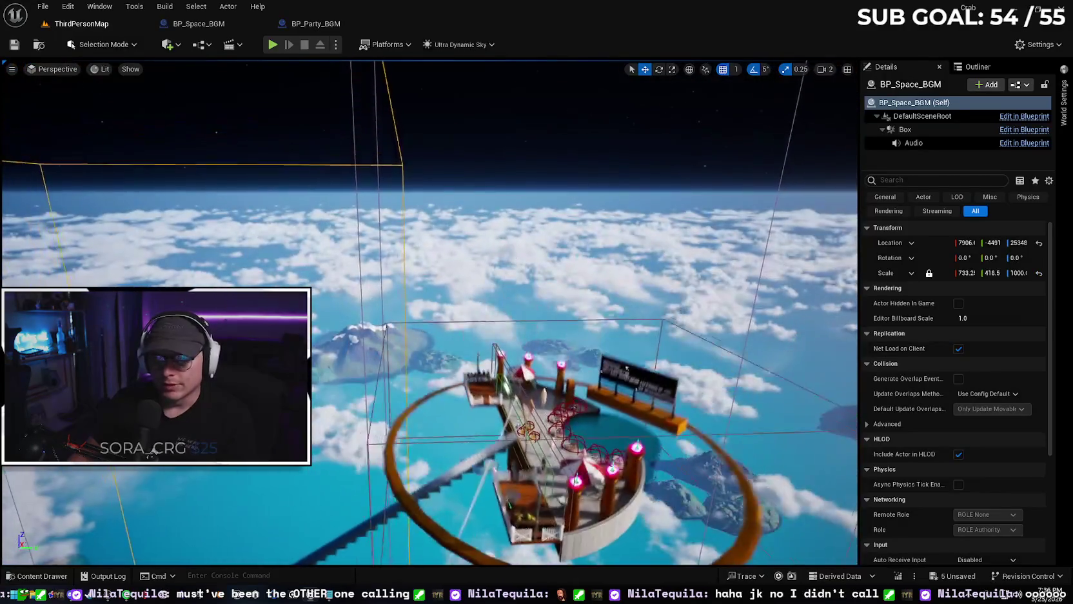
scroll(429, 313, "down", 5)
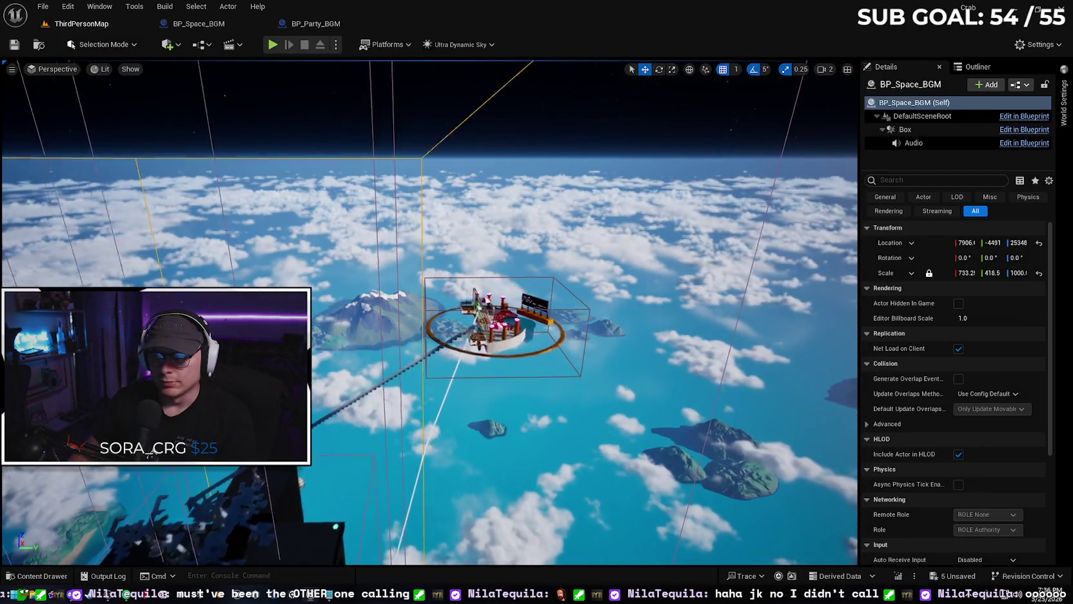
scroll(420, 215, "up", 2)
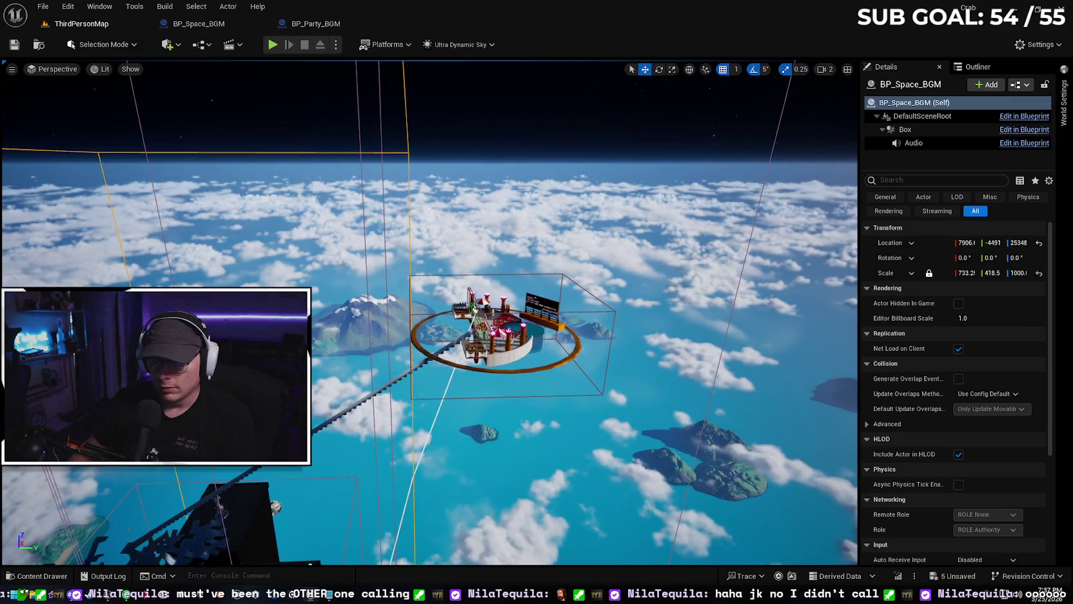
left_click(577, 312)
left_click(603, 314)
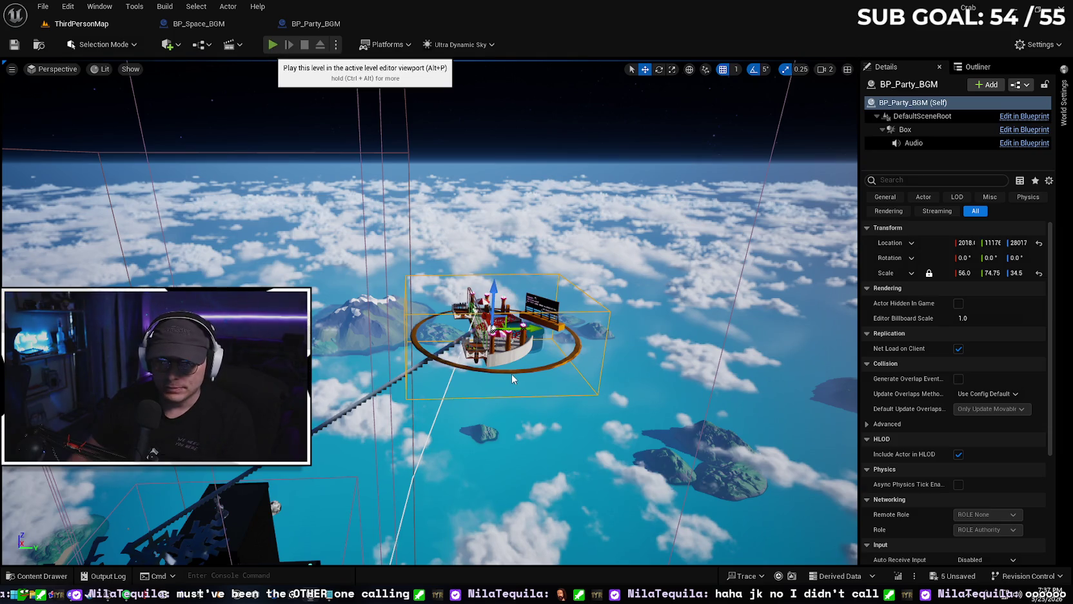
key("alt+p")
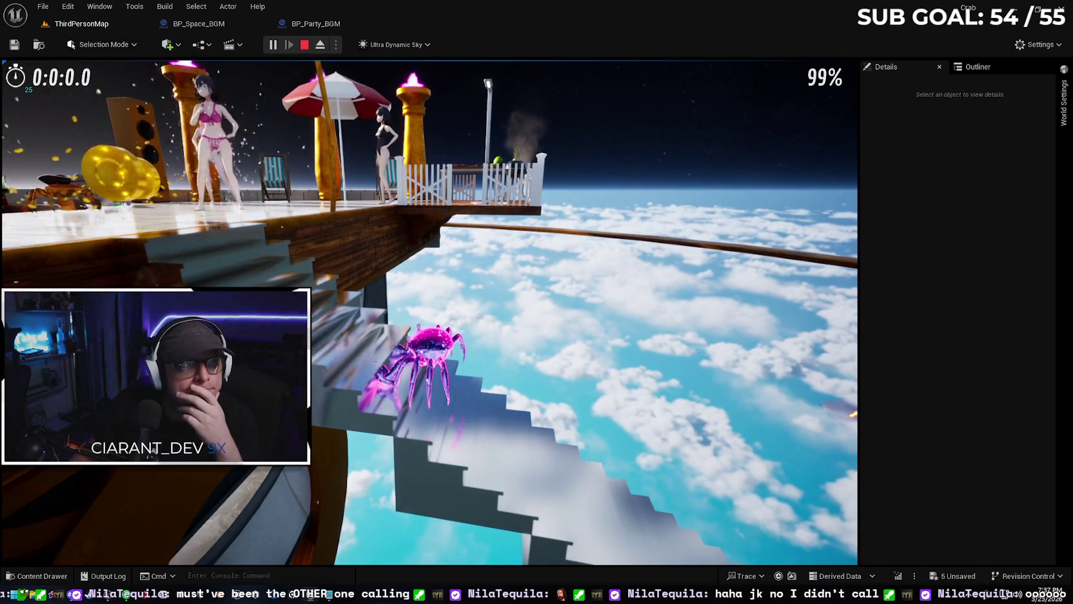
key("Escape")
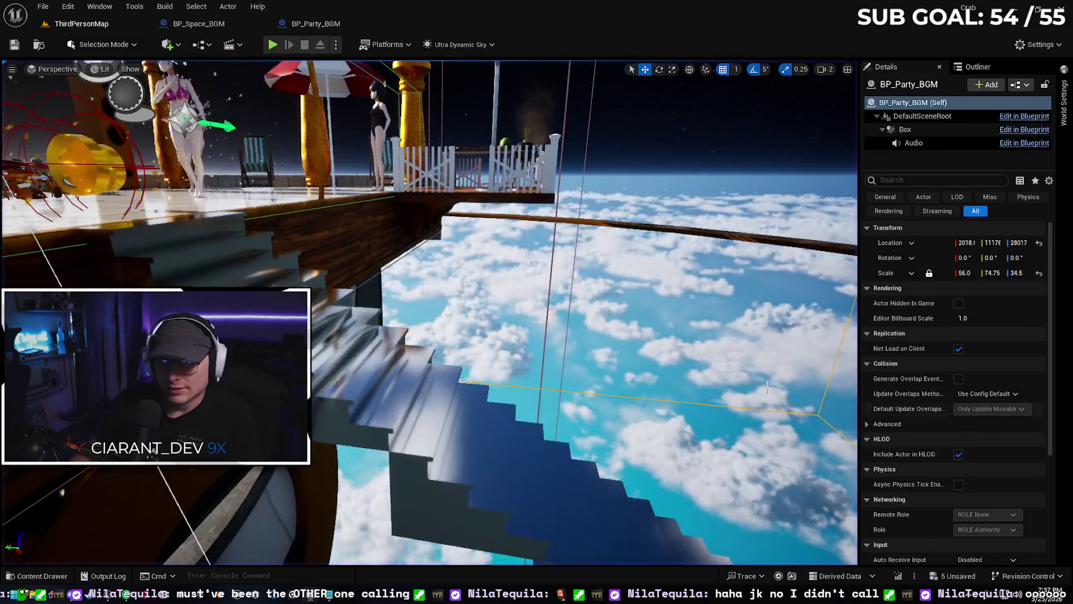
key("f")
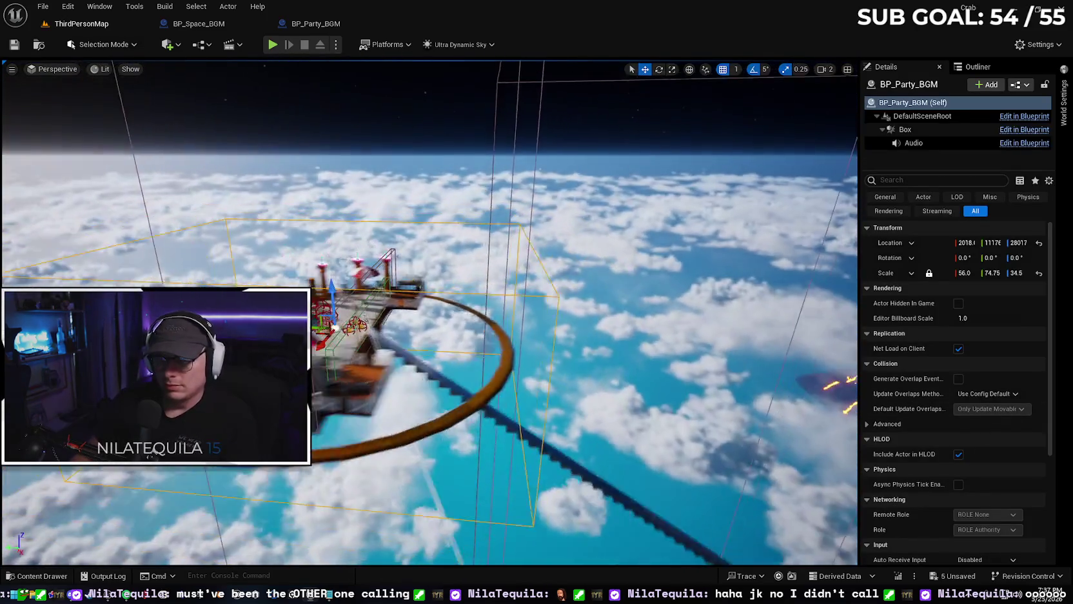
mouse_move(330, 322)
left_mouse_down()
mouse_move(330, 216)
mouse_move(404, 215)
left_mouse_up()
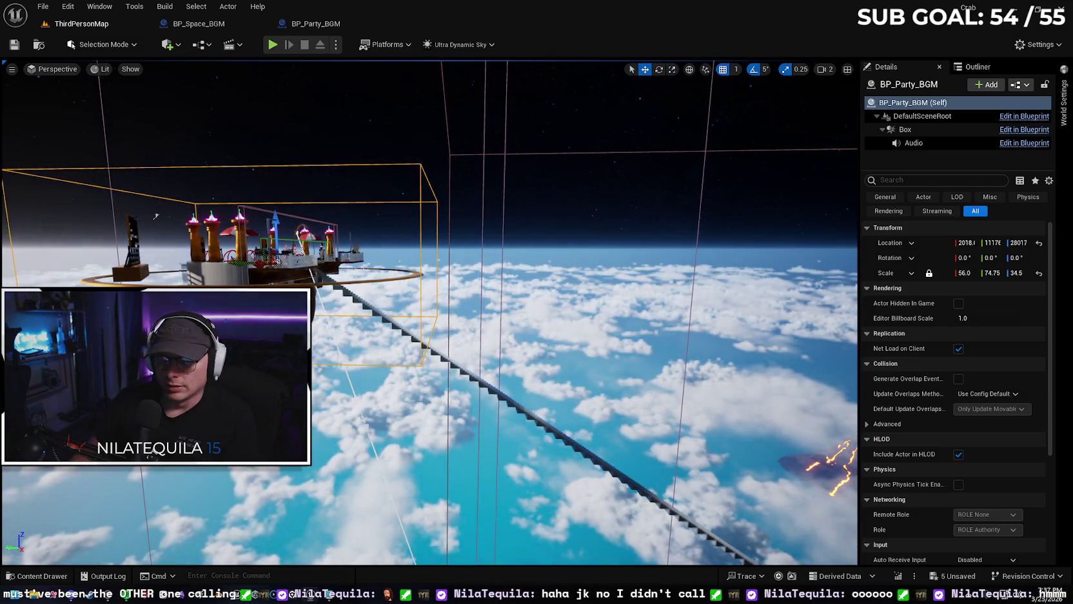
left_click_drag(486, 351, 445, 351)
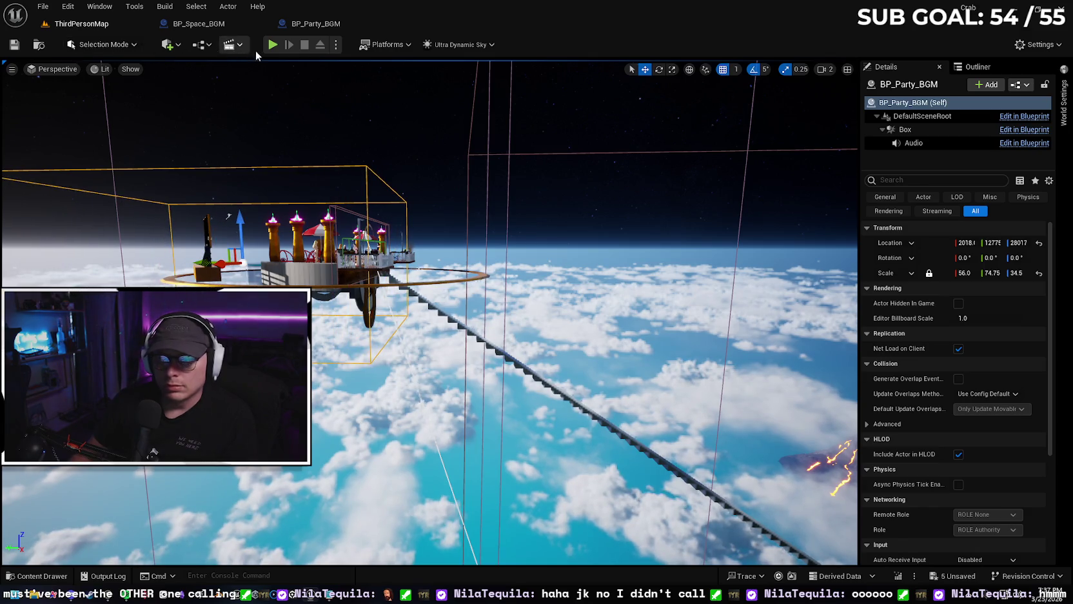
mouse_move(360, 116)
left_mouse_down()
mouse_move(319, 131)
mouse_move(356, 240)
left_mouse_up()
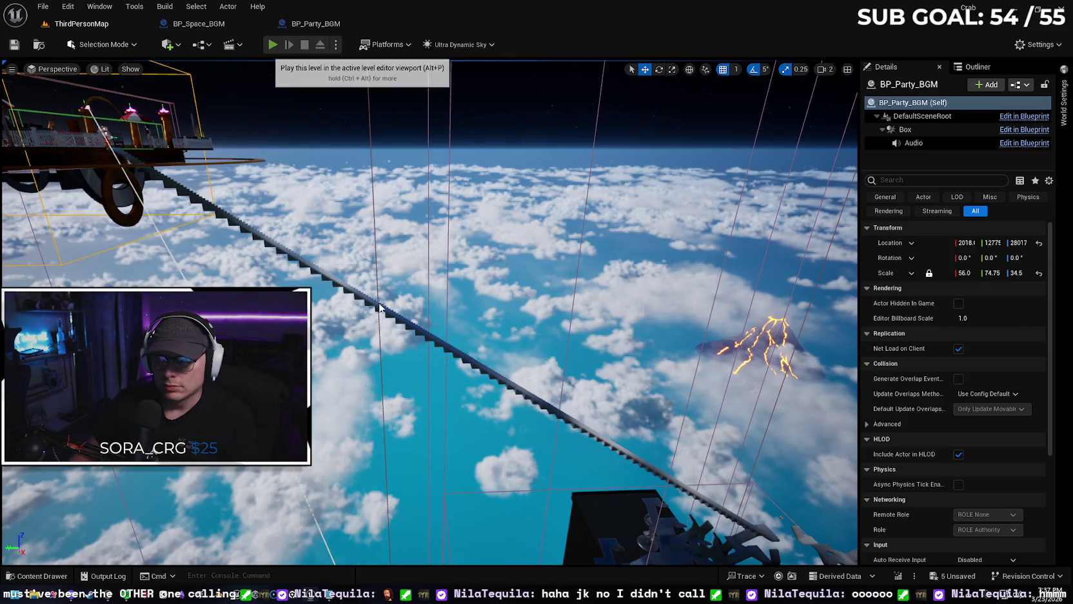
key("alt+p")
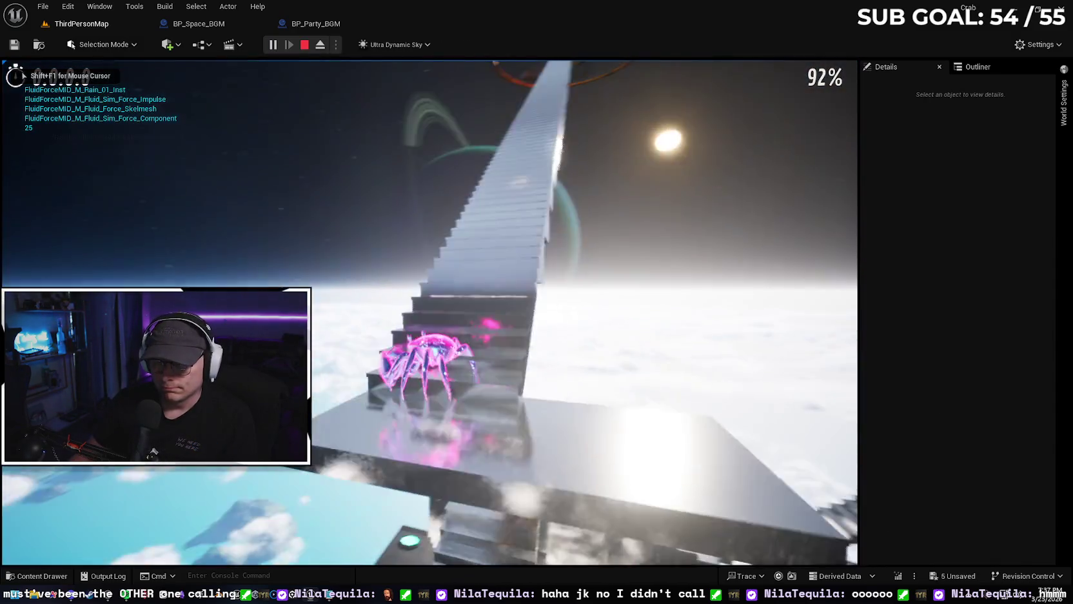
- Climb the crab up the stairs, stop the playtest, and frame BP_Party_BGM
key("w")
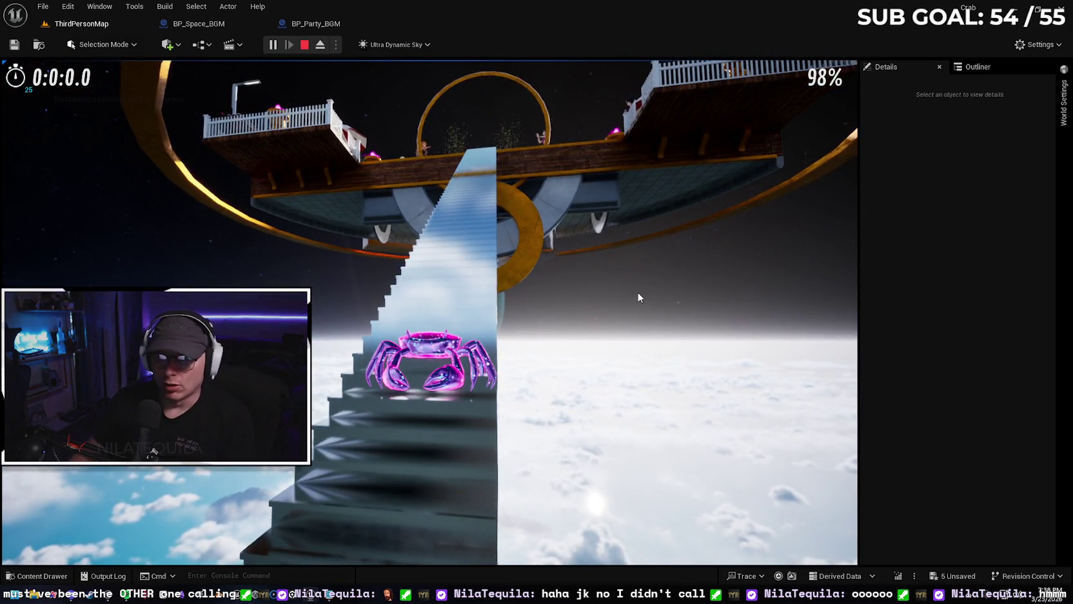
key("Escape")
key("f")
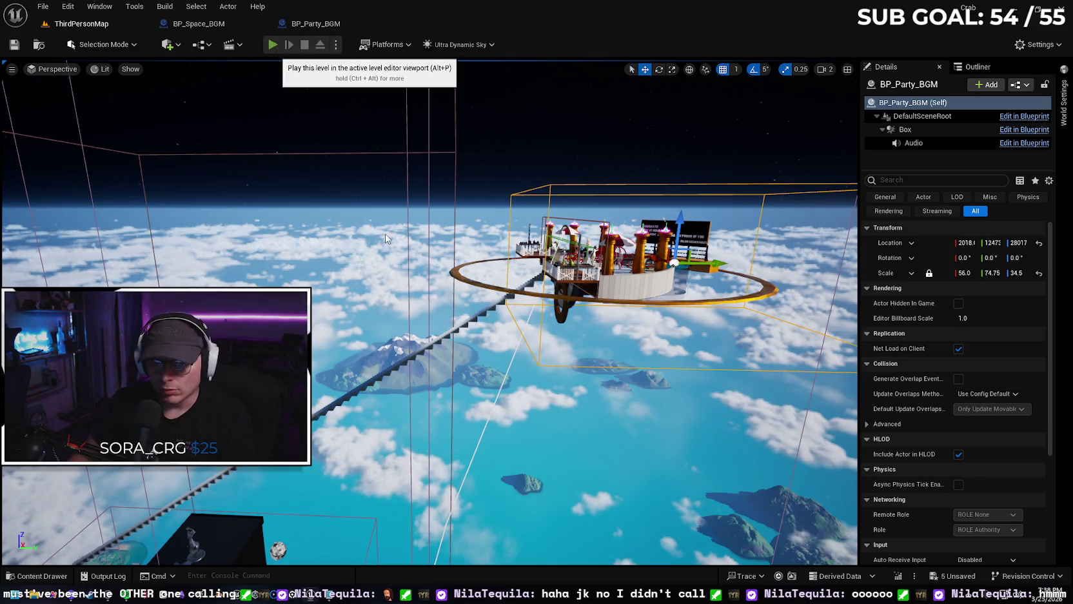
- Playtest from the start up the staircase to the party platform, then stop
key("alt+p")
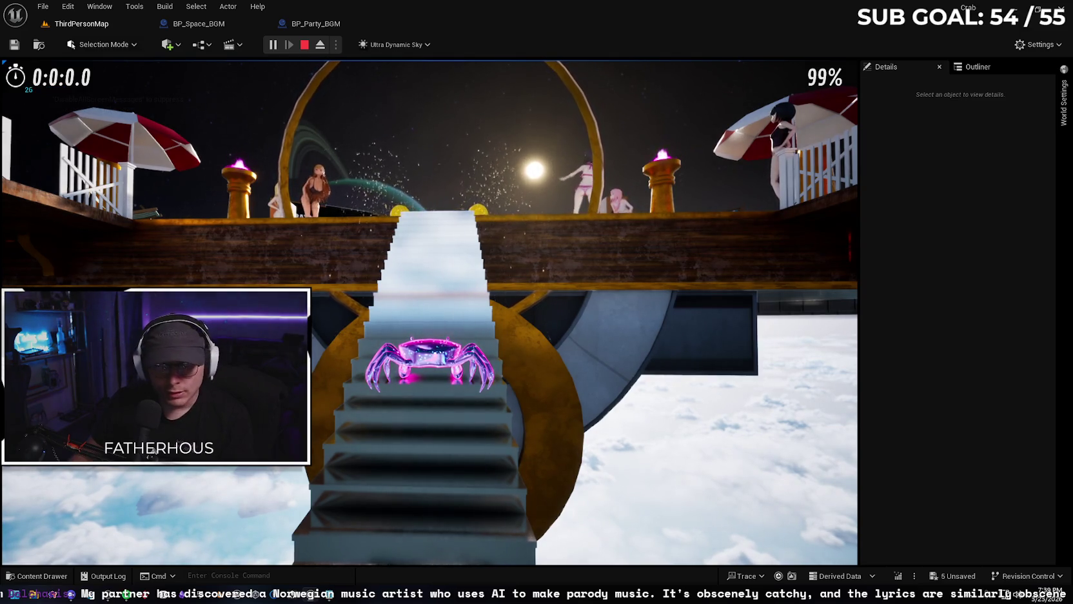
key("Escape")
- Frame the party zone, playtest the staircase climb again, then reframe the zone
key("f")
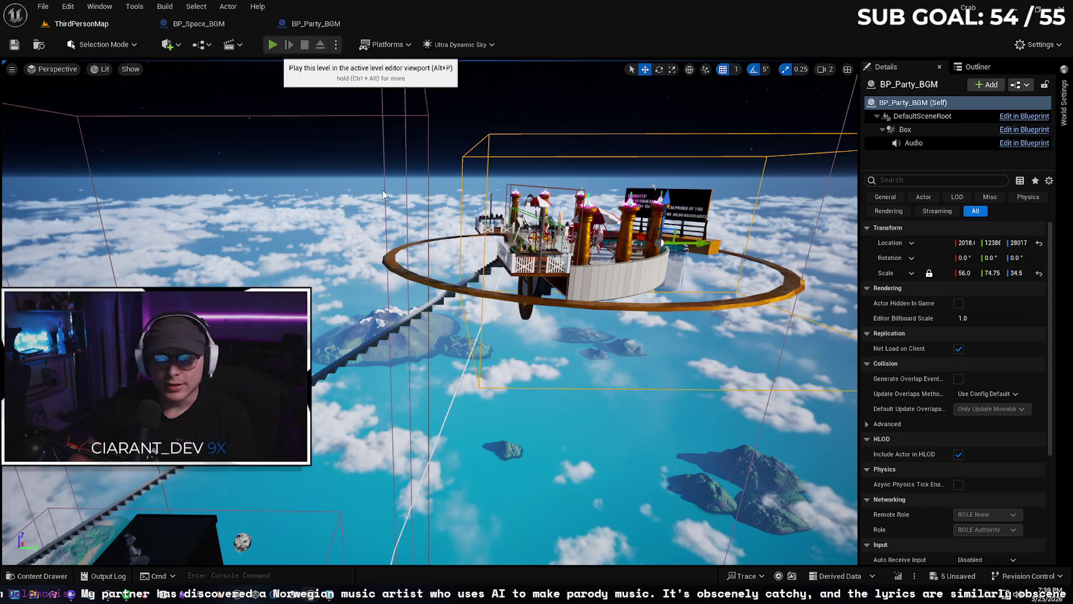
key("alt+p")
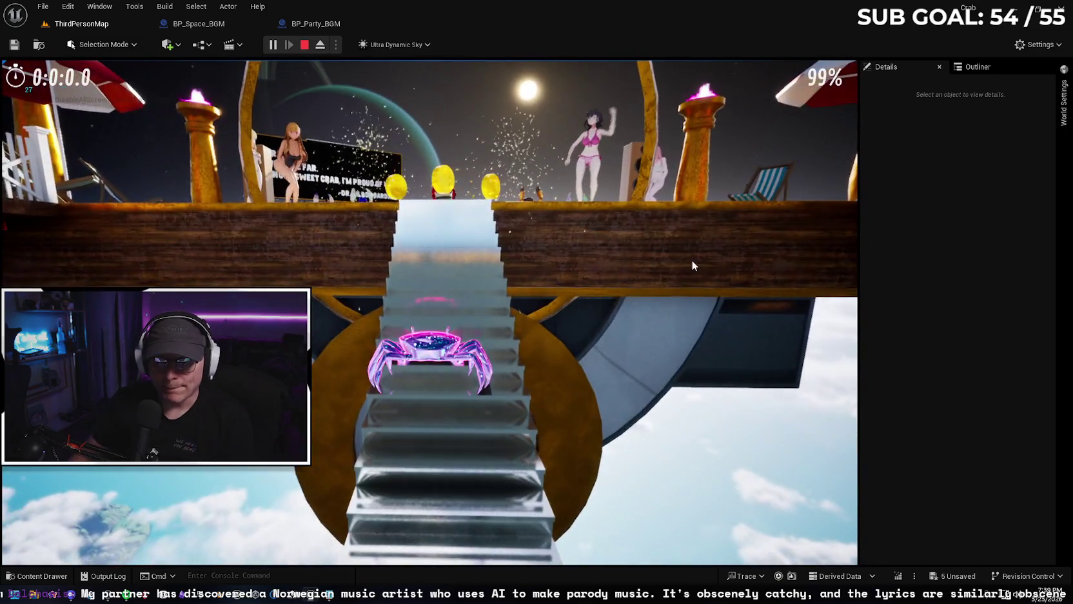
key("Escape")
key("f")
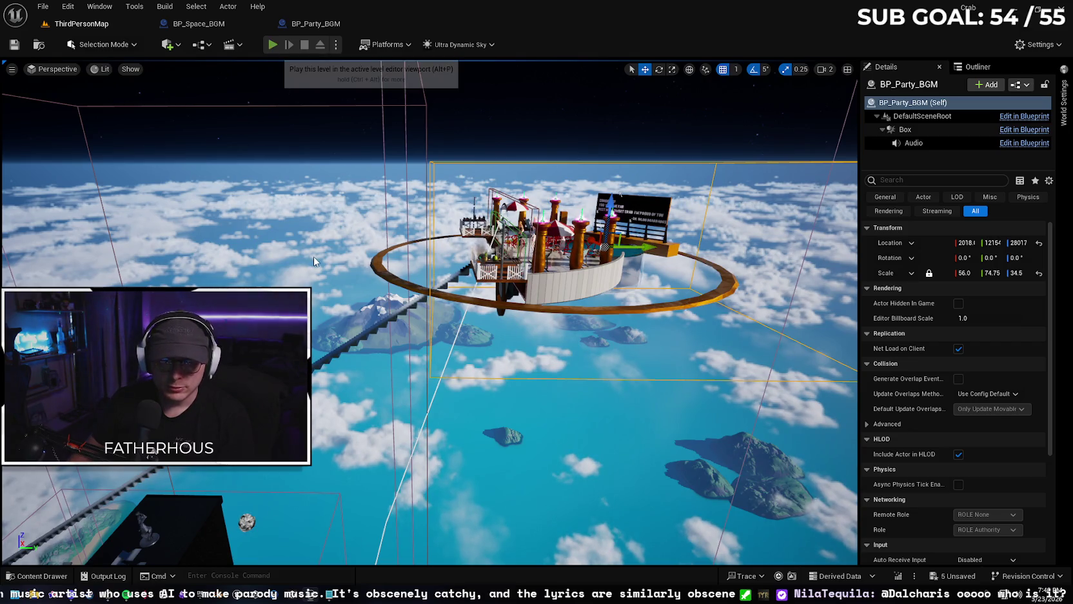
- Start a playtest and climb the crab up the staircase onto the party deck
key("alt+p")
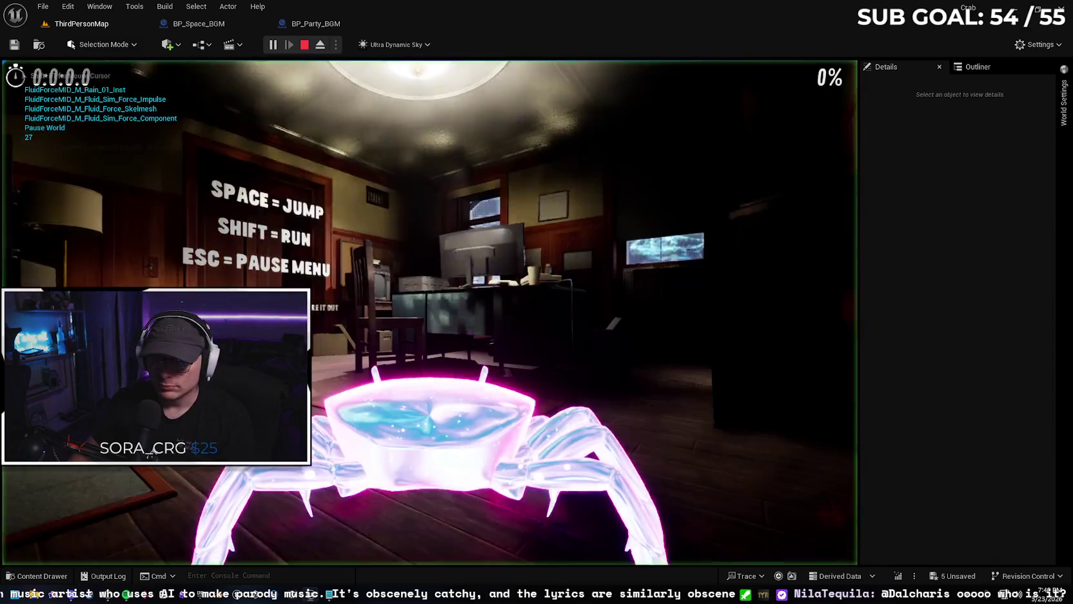
key("w")
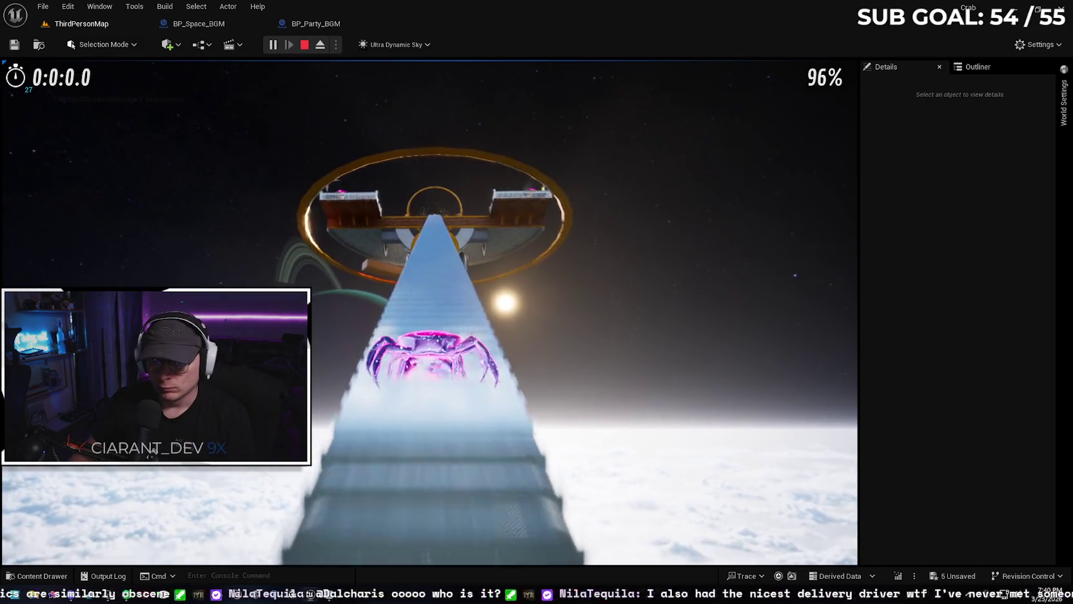
key("w")
key("w")
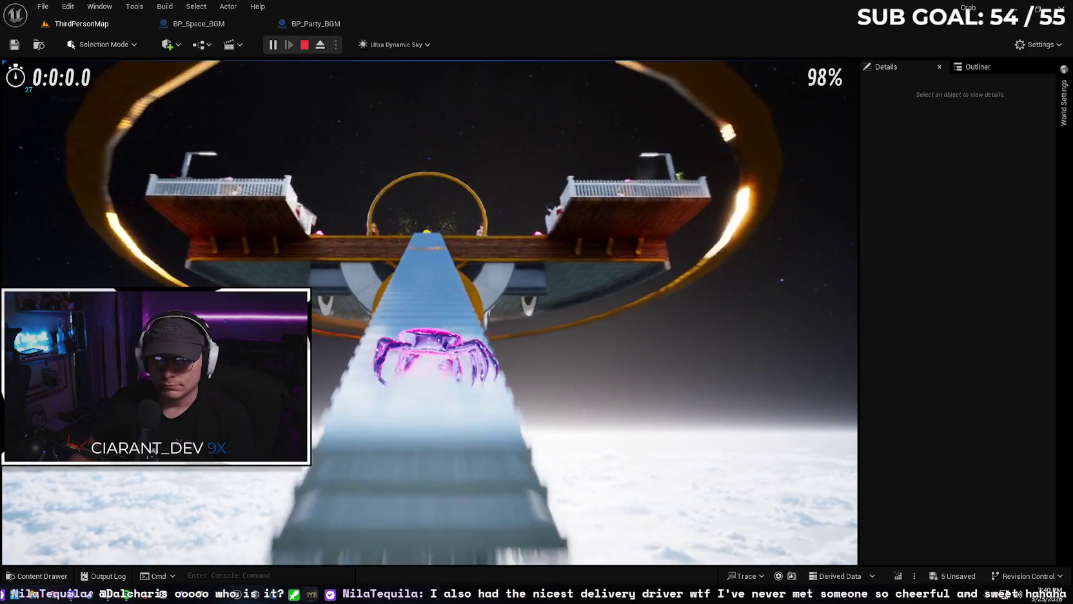
key("w")
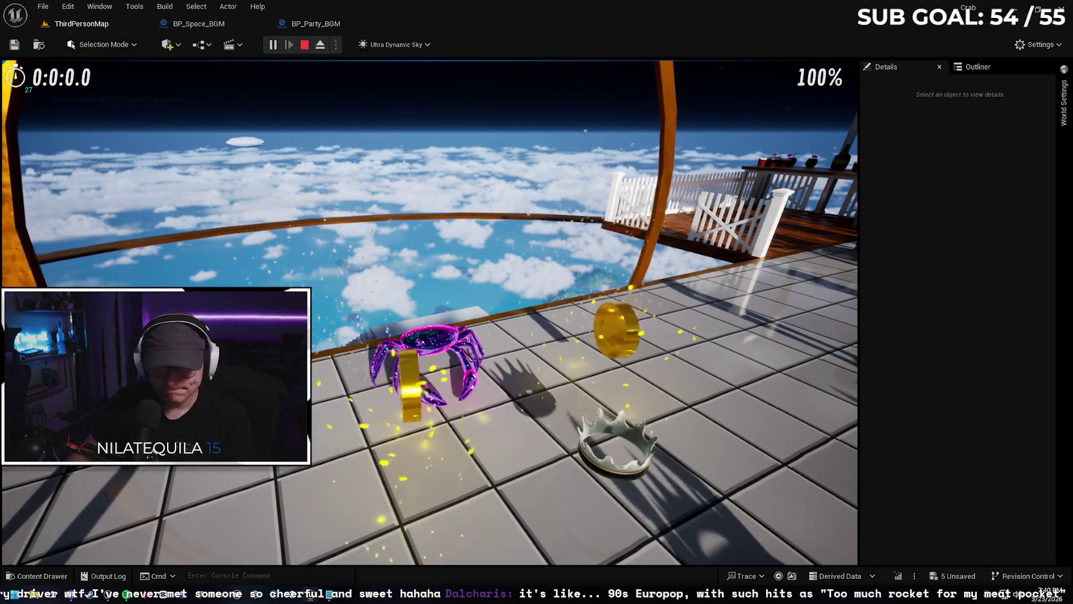
key("w")
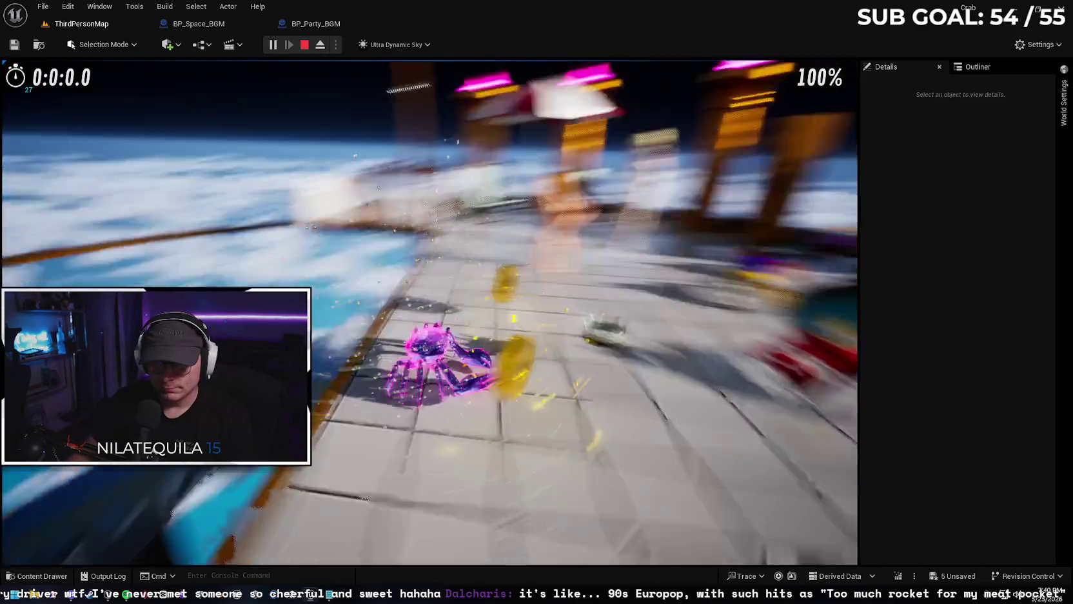
- Cross the dark walkway, climb the stairs to the space ring platform, and stop playing
key("w")
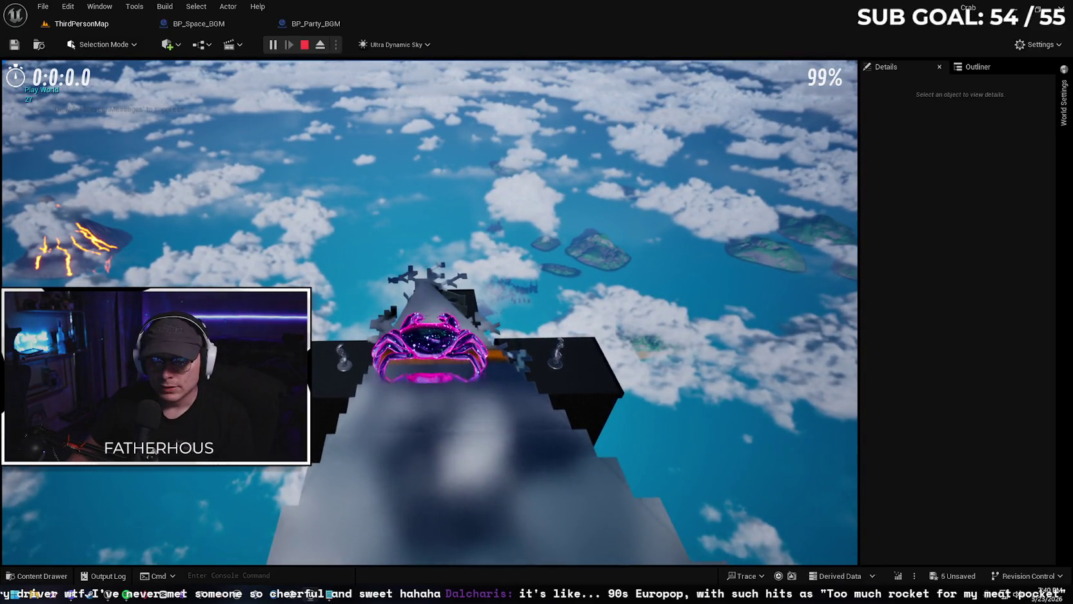
key("w")
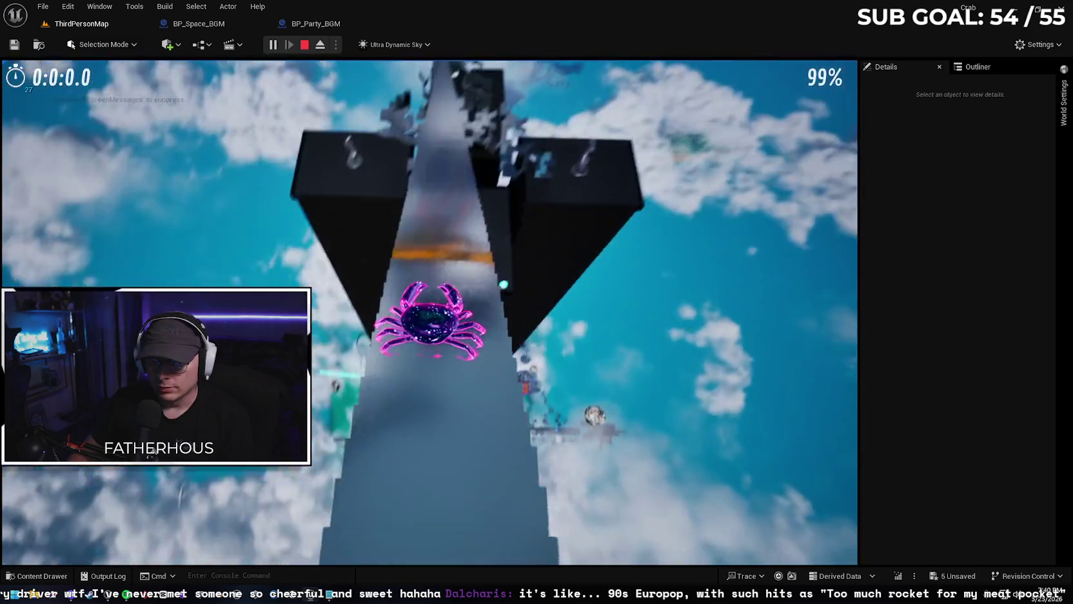
key("w")
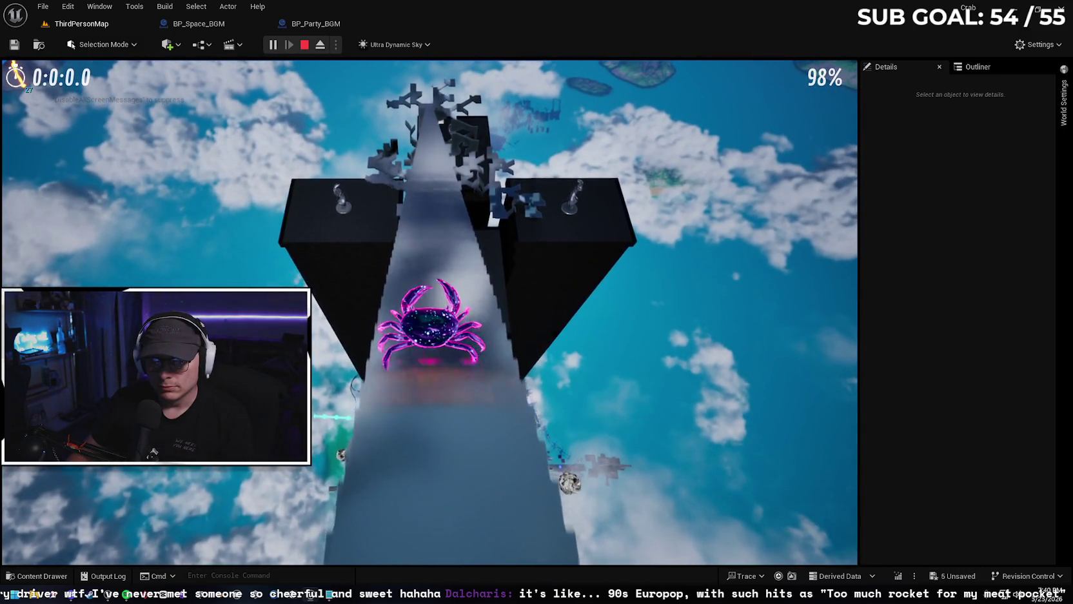
key("w")
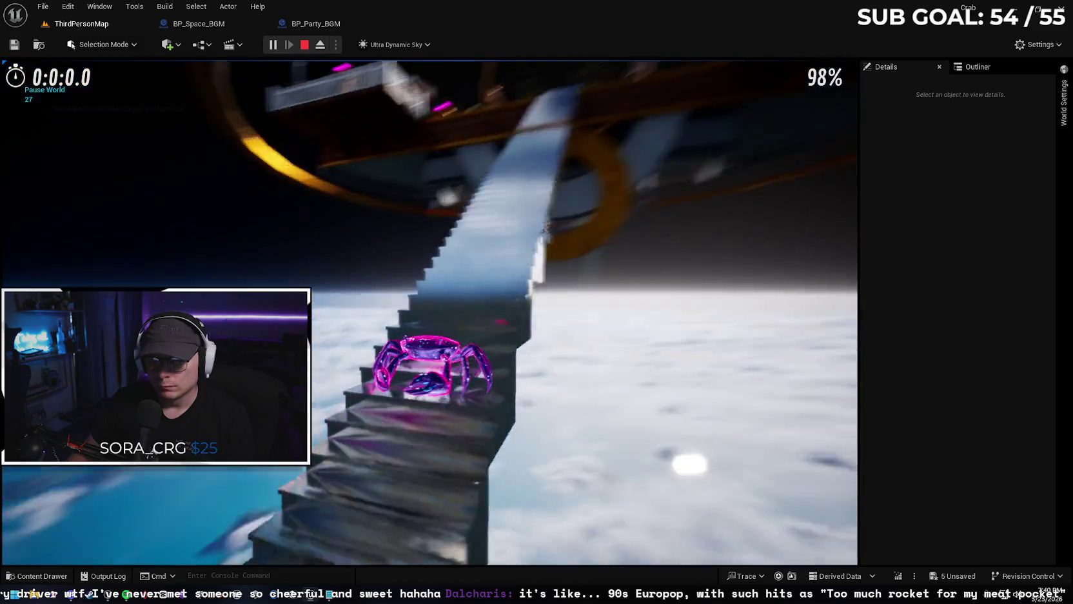
key("w")
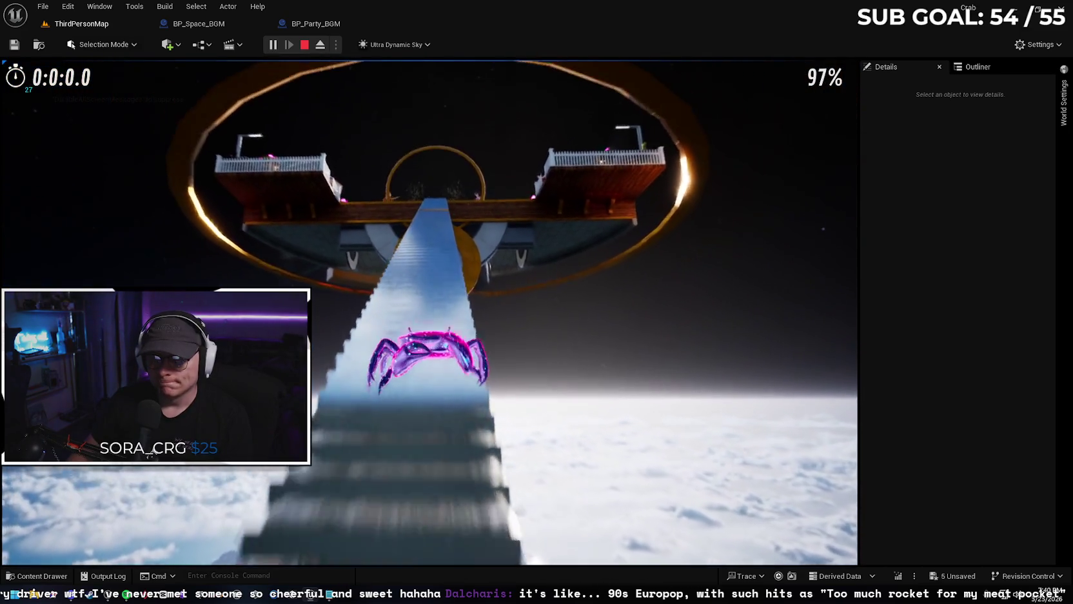
key("w")
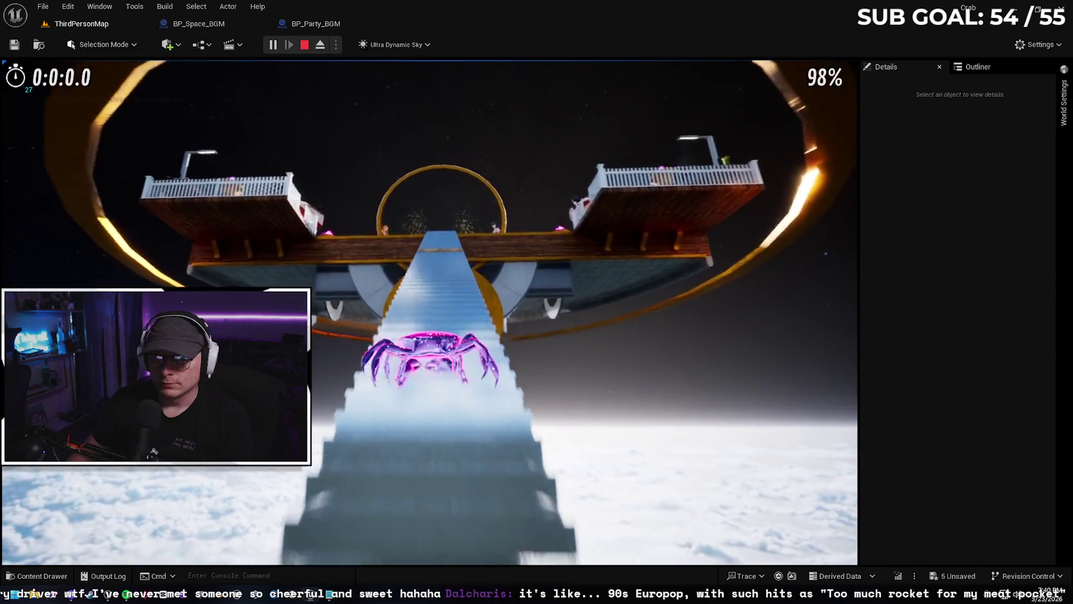
key("Escape")
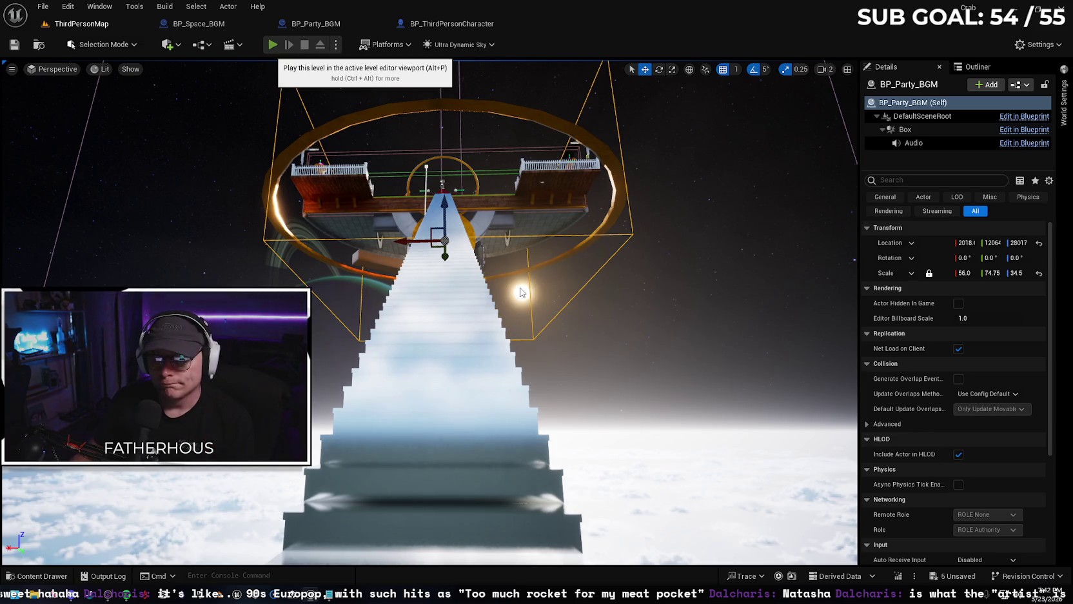
- Playtest the swim toward the sandy beach, then show BP_ThirdPersonCharacter's Event Graph
key("alt+p")
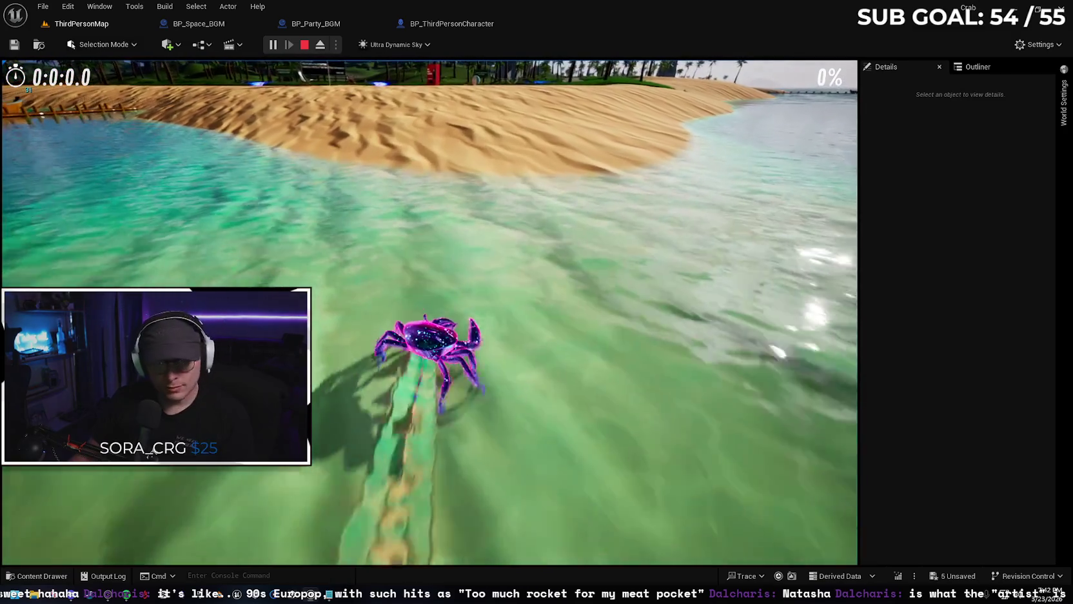
key("Escape")
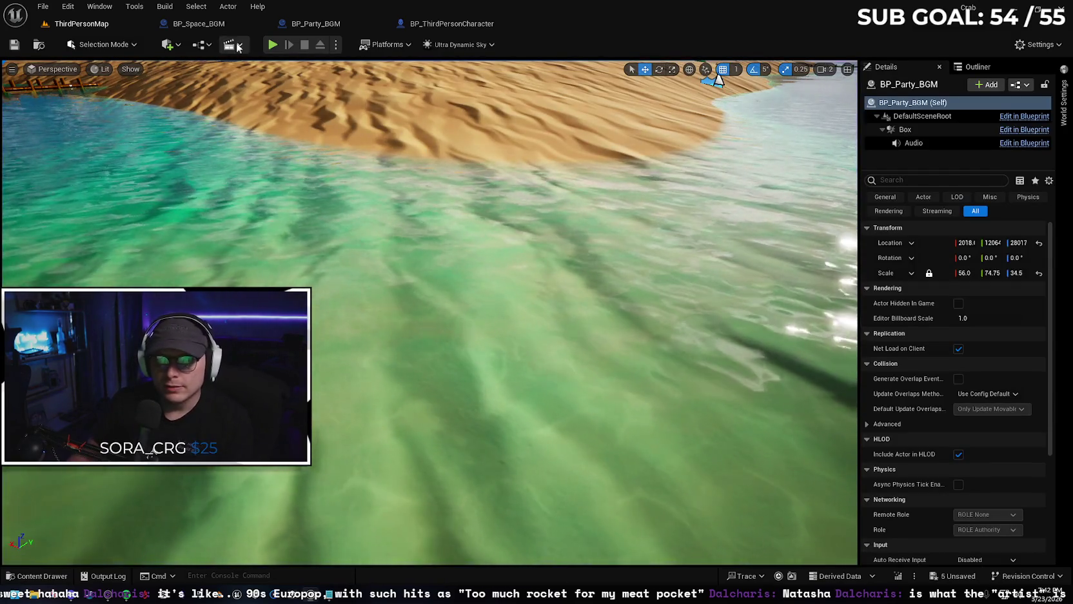
left_click(449, 24)
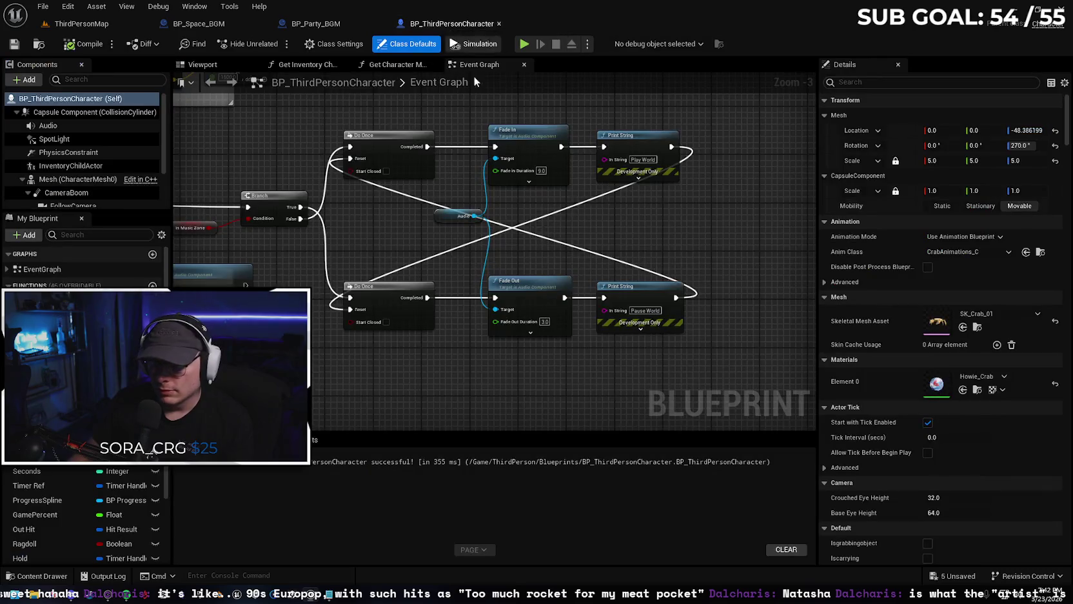
- Expand the Fade In and Fade Out advanced pins, keeping the Fade Out curve Linear
left_click(540, 182)
scroll(577, 186, "up", 3)
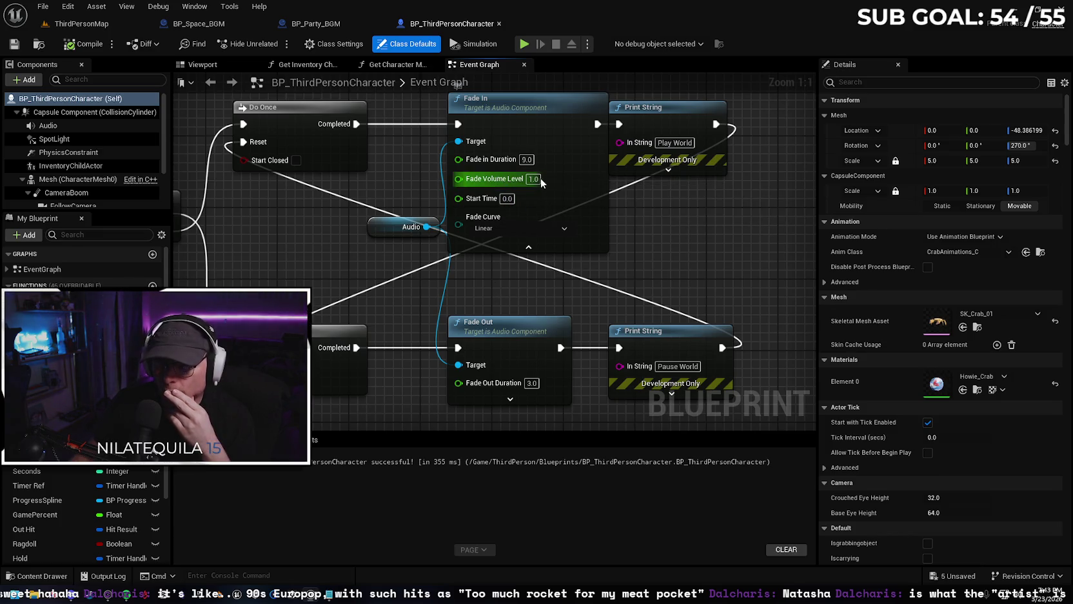
left_click_drag(414, 396, 456, 324)
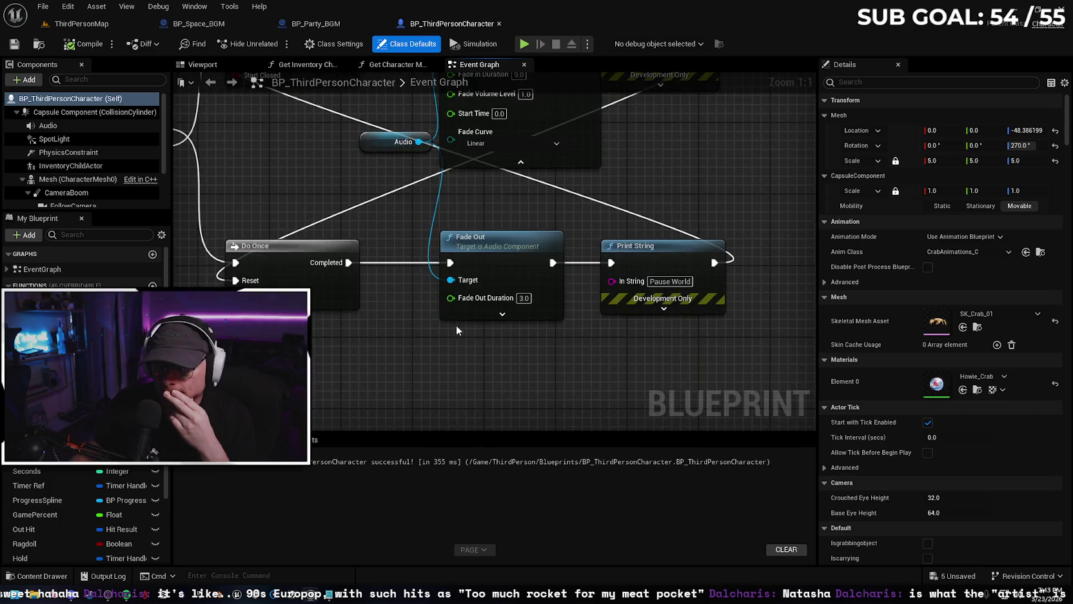
left_click(507, 315)
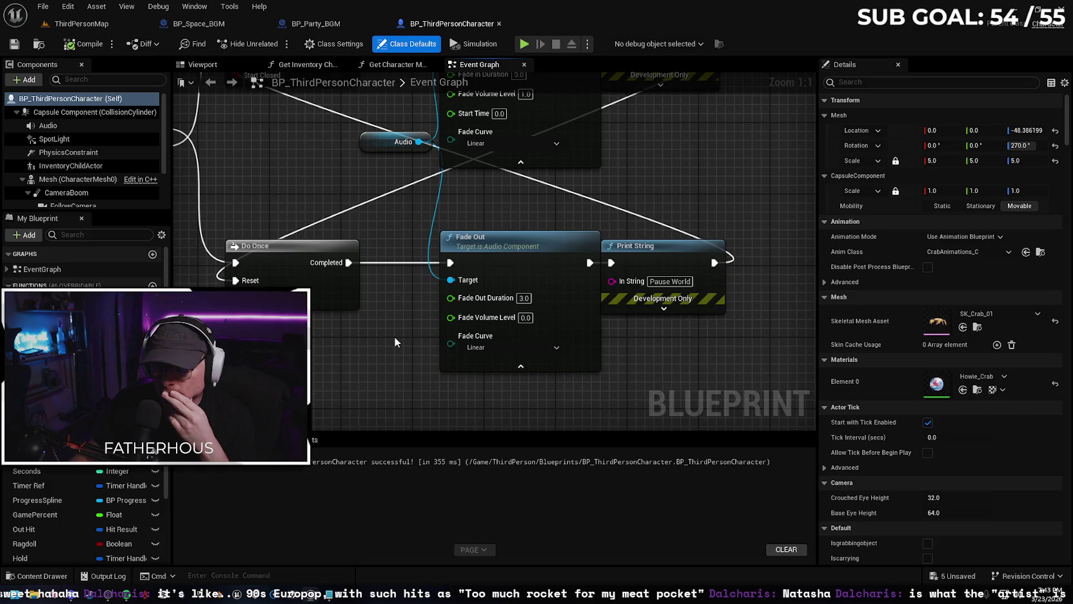
left_click(497, 350)
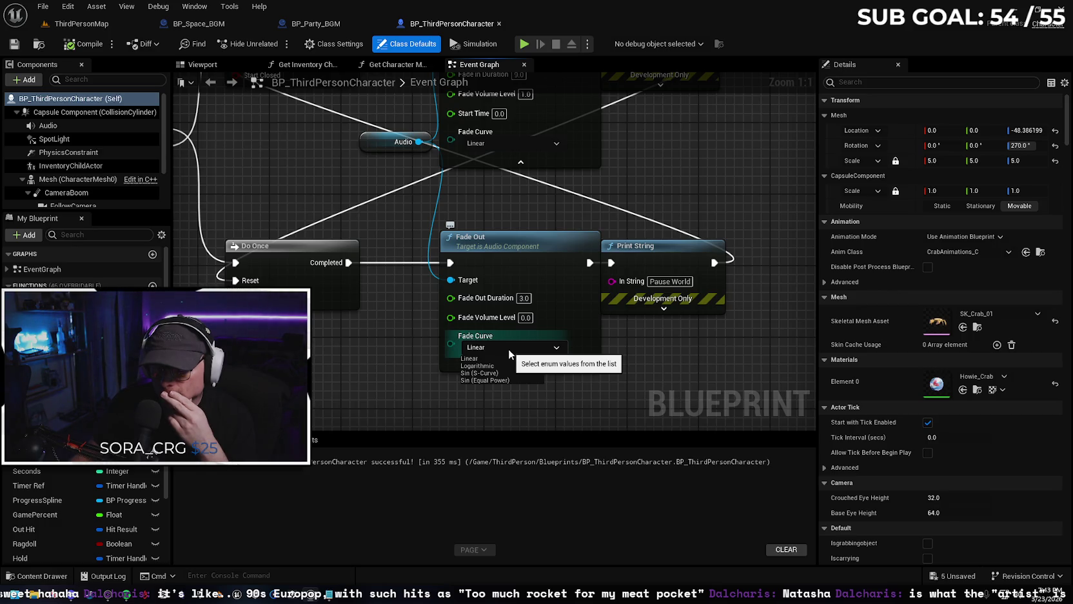
left_click(508, 349)
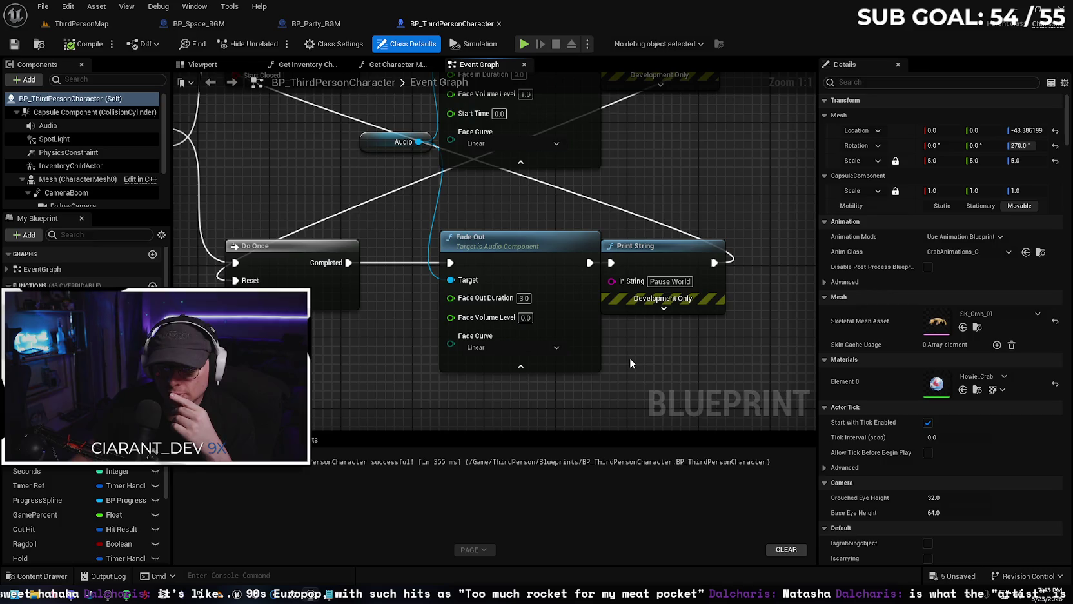
- Nudge the Fade In and Audio nodes left and clear the selection
left_click_drag(400, 321, 410, 409)
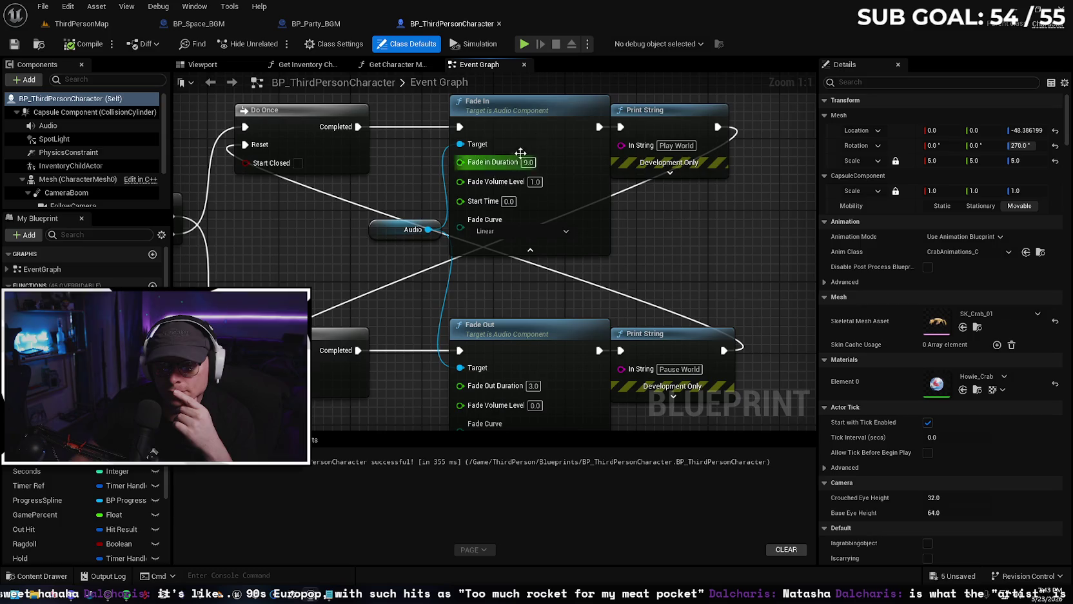
mouse_move(539, 113)
left_mouse_down()
mouse_move(521, 113)
mouse_move(540, 113)
left_mouse_up()
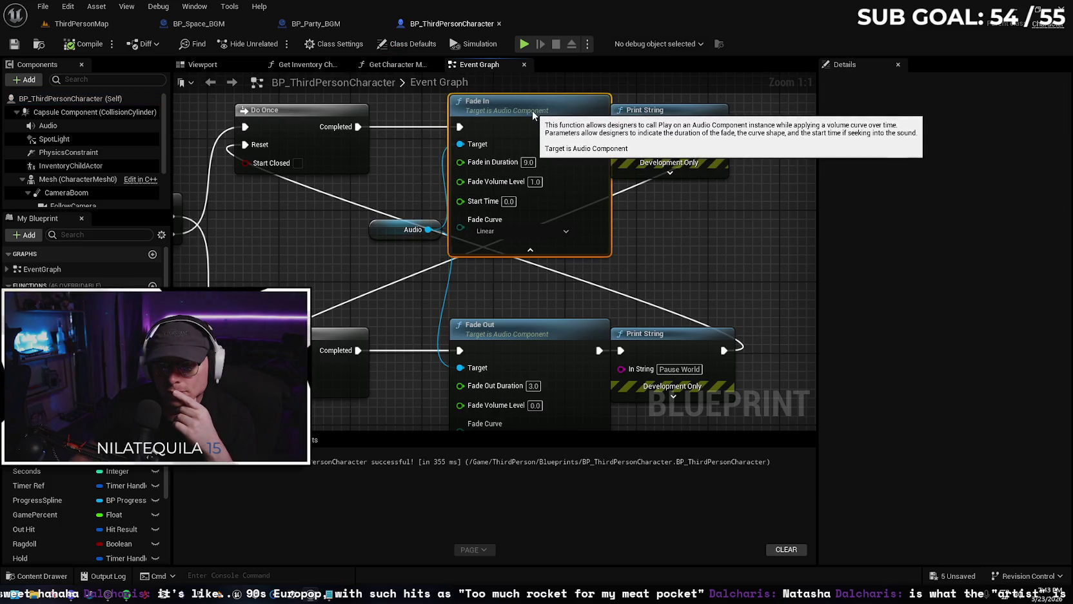
mouse_move(376, 230)
left_mouse_down()
mouse_move(348, 232)
mouse_move(347, 253)
left_mouse_up()
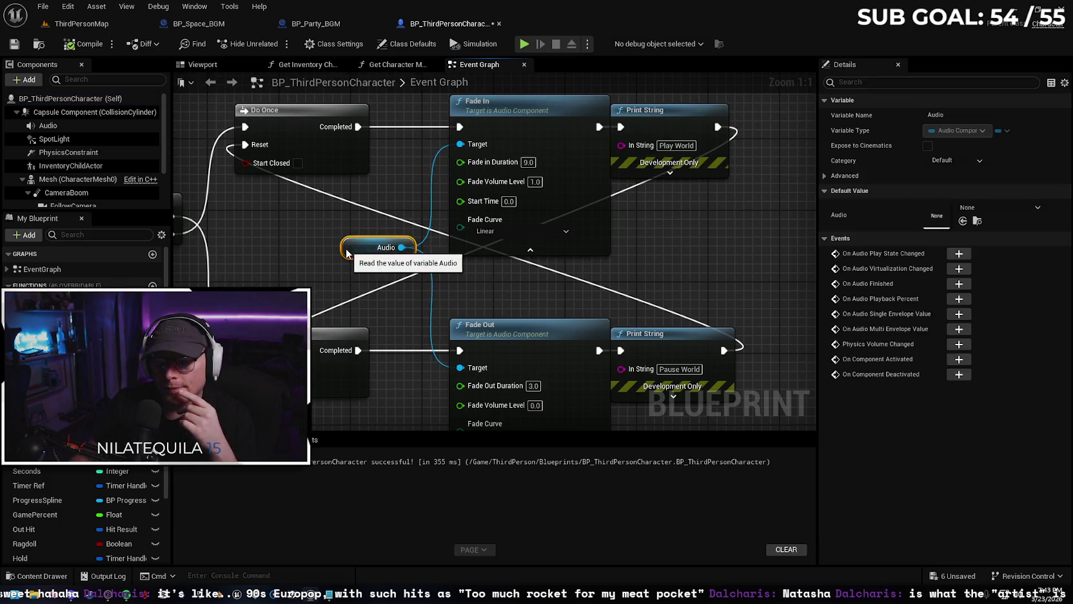
left_click(298, 254)
scroll(298, 254, "down", 1)
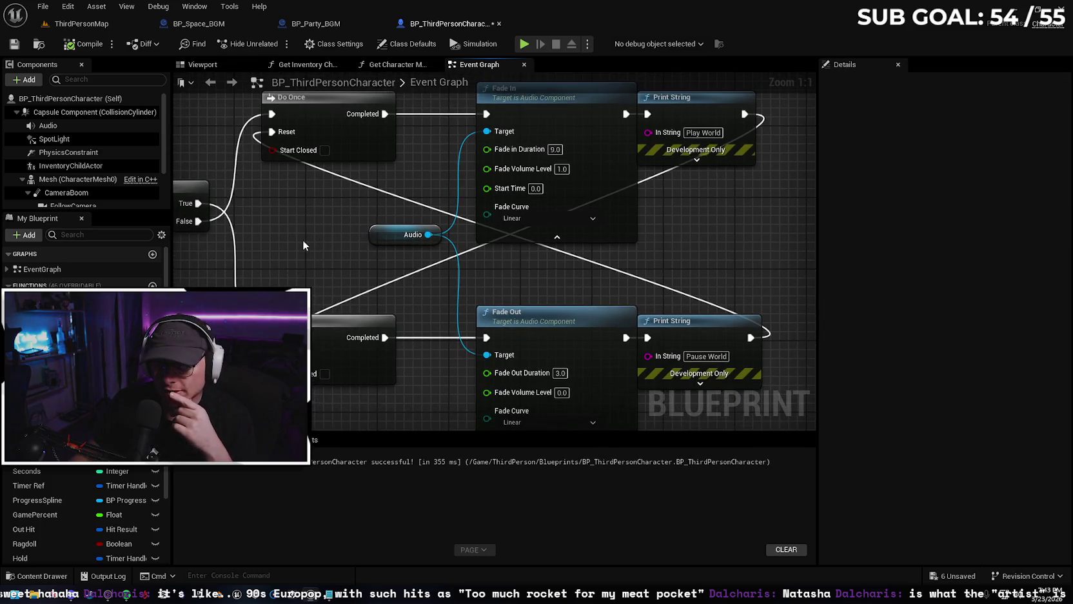
scroll(323, 237, "down", 1)
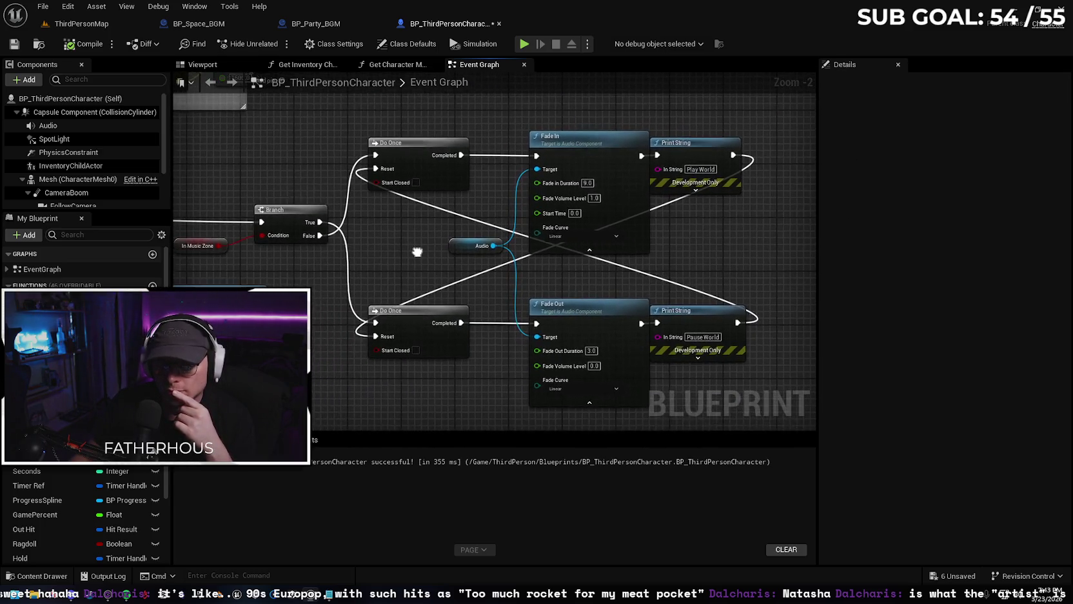
- Lower the Branch node slightly and return to the ThirdPersonMap level
left_click_drag(309, 214, 310, 220)
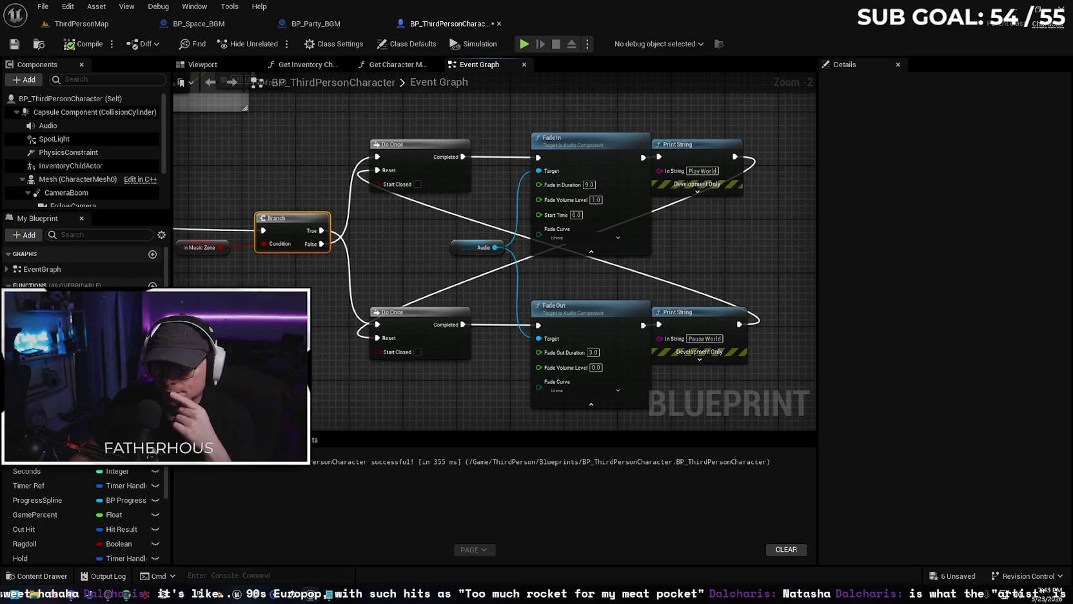
mouse_move(286, 293)
left_mouse_down()
mouse_move(413, 300)
mouse_move(759, 256)
mouse_move(303, 277)
left_mouse_up()
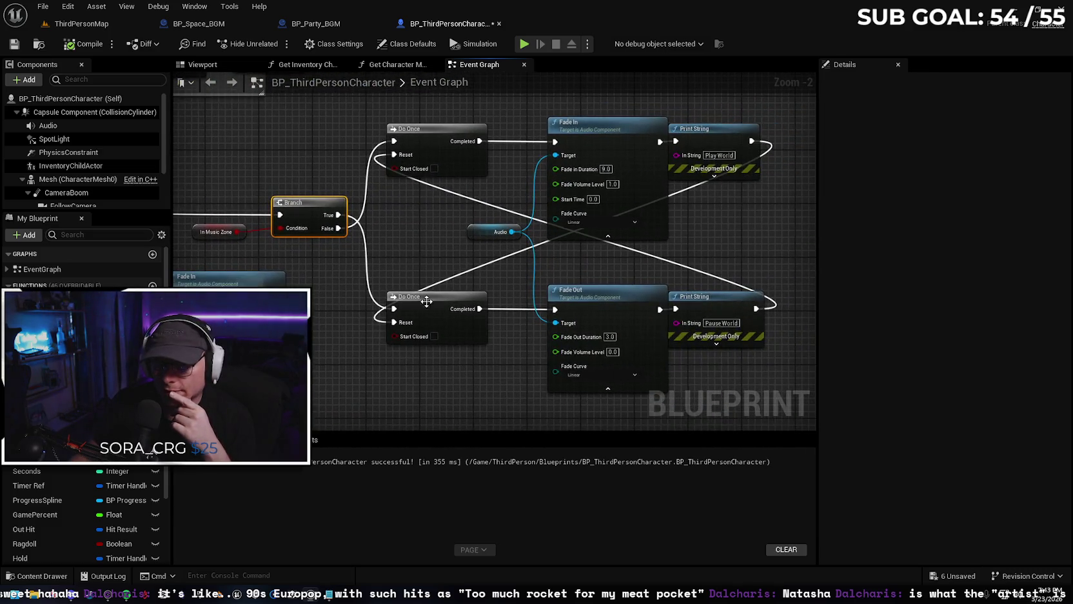
mouse_move(454, 250)
left_mouse_down()
mouse_move(474, 240)
mouse_move(459, 256)
left_mouse_up()
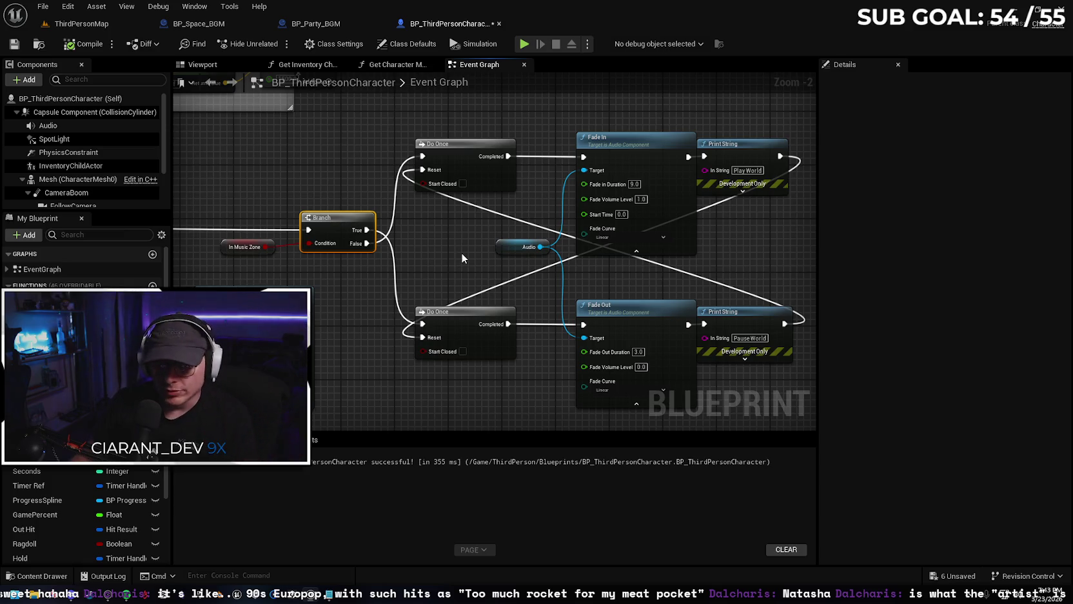
left_click(80, 24)
scroll(184, 94, "down", 10)
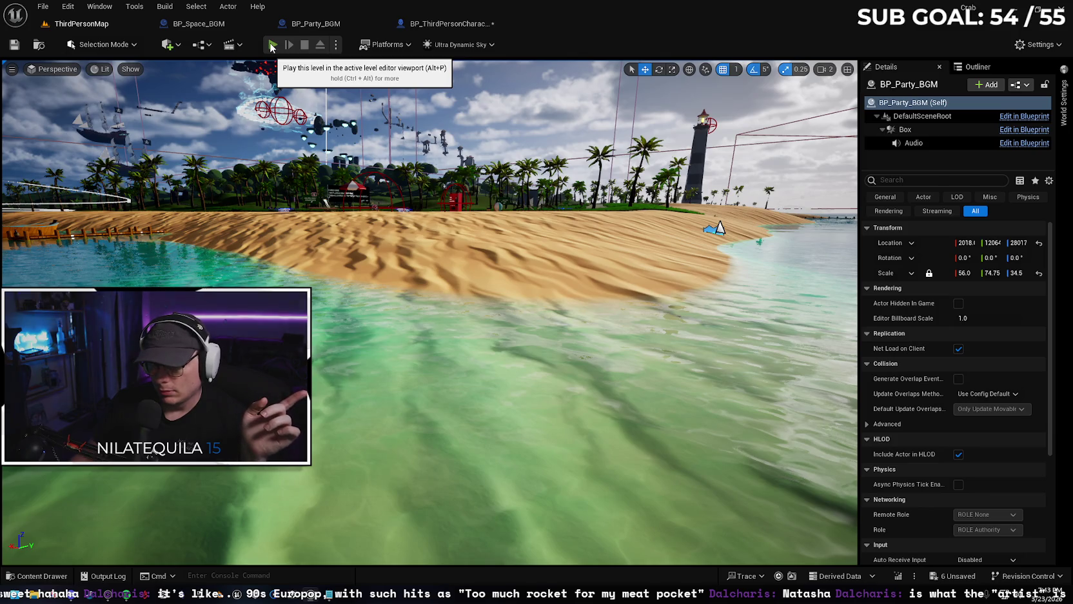
- Playtest the crab from the starting house, running and jumping toward the wall above the ocean, then stop
left_click(272, 45)
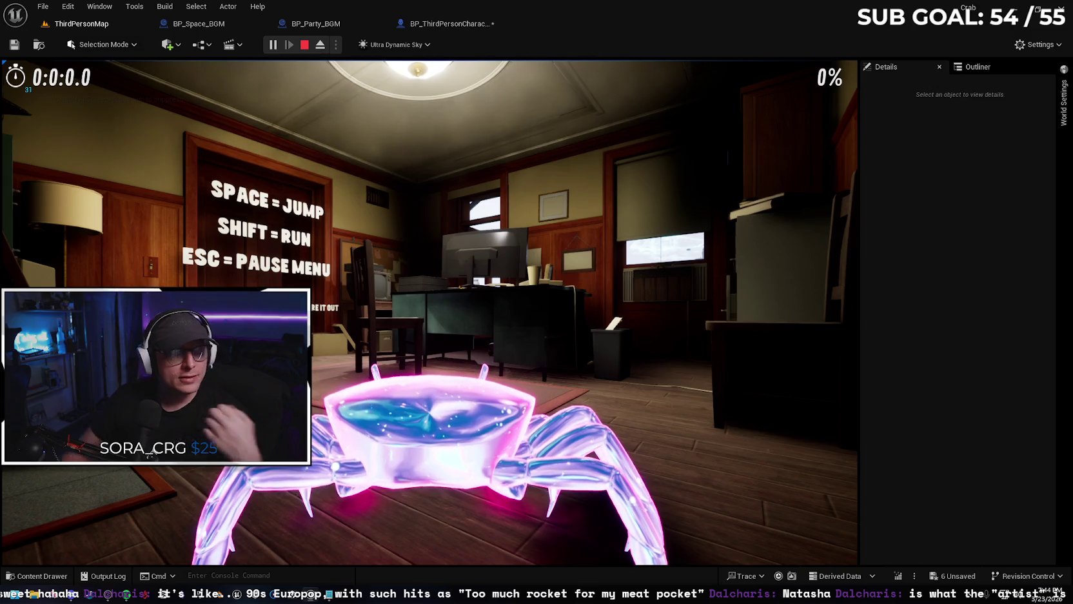
key("w")
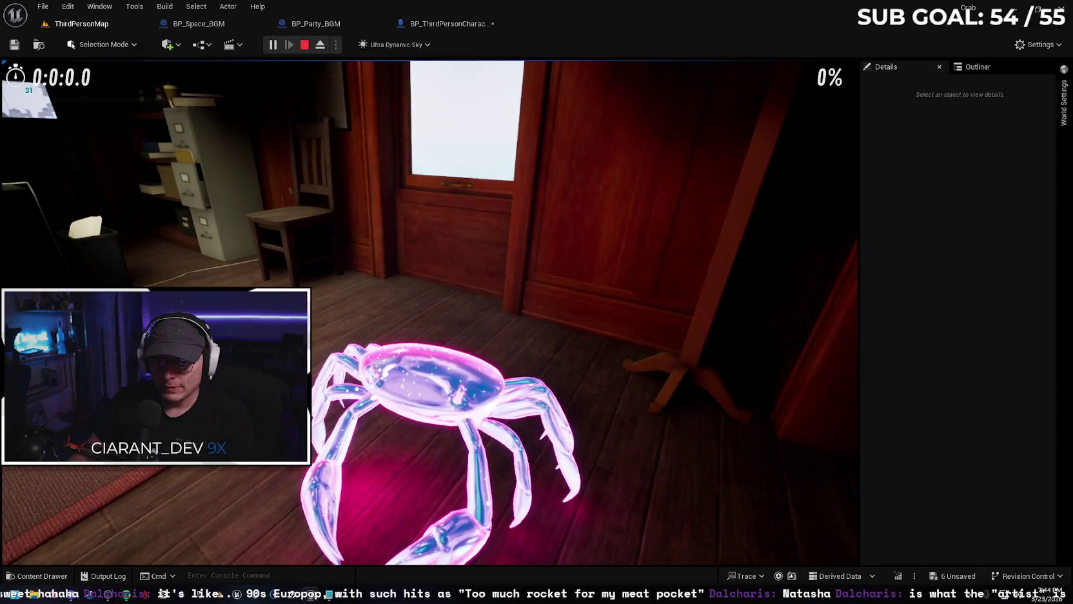
key("space")
key("w")
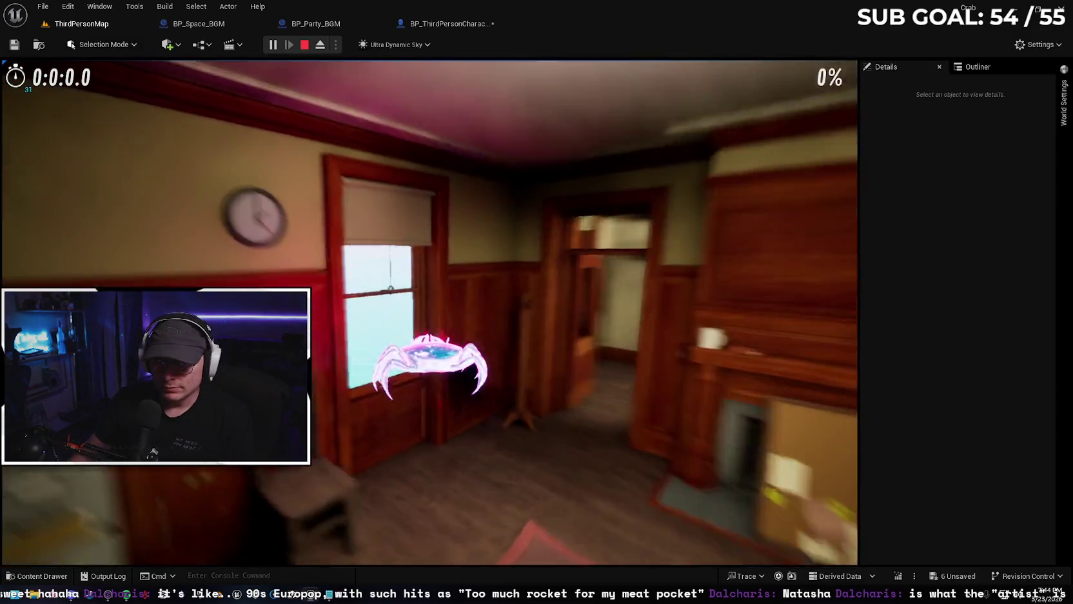
key("w")
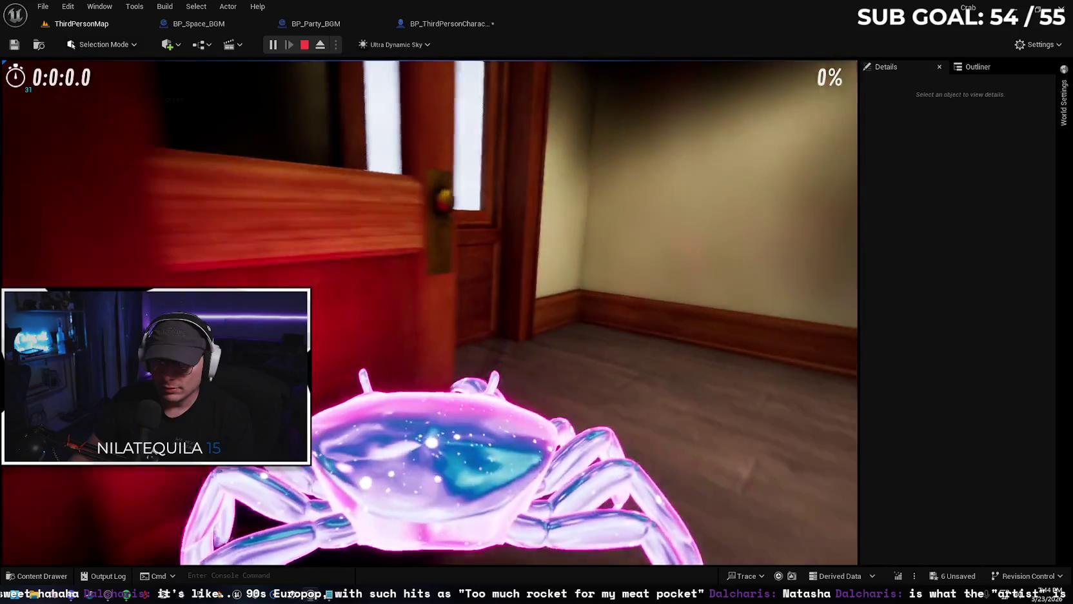
key("space")
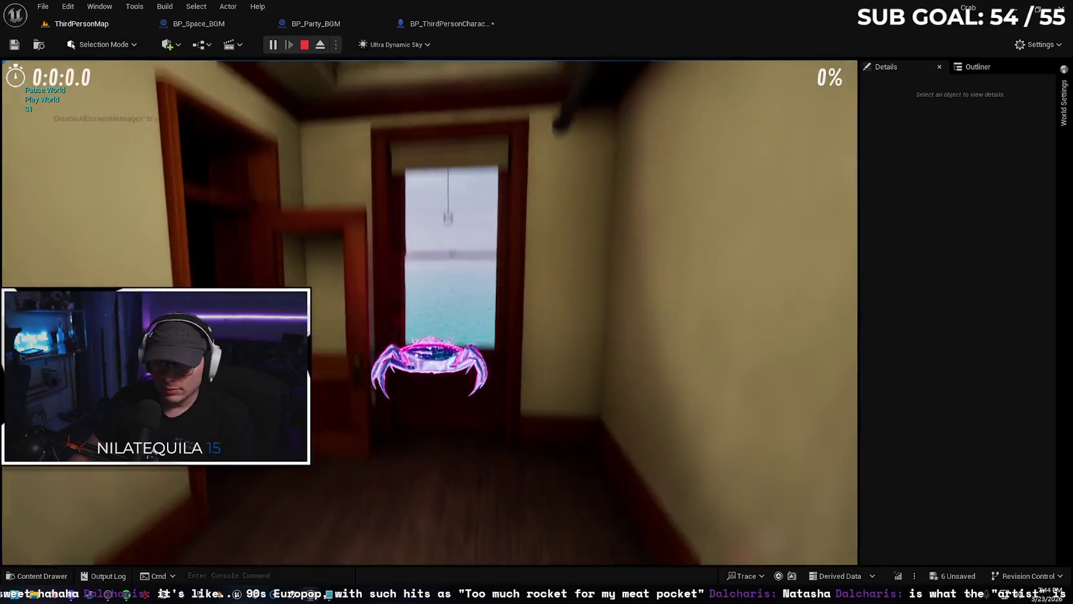
key("w")
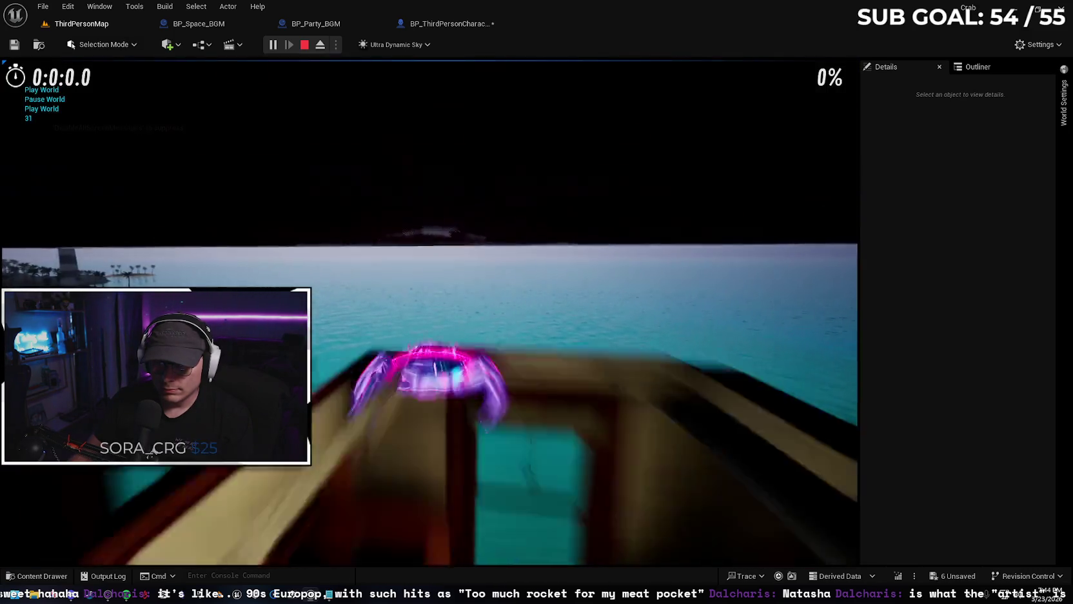
key("Escape")
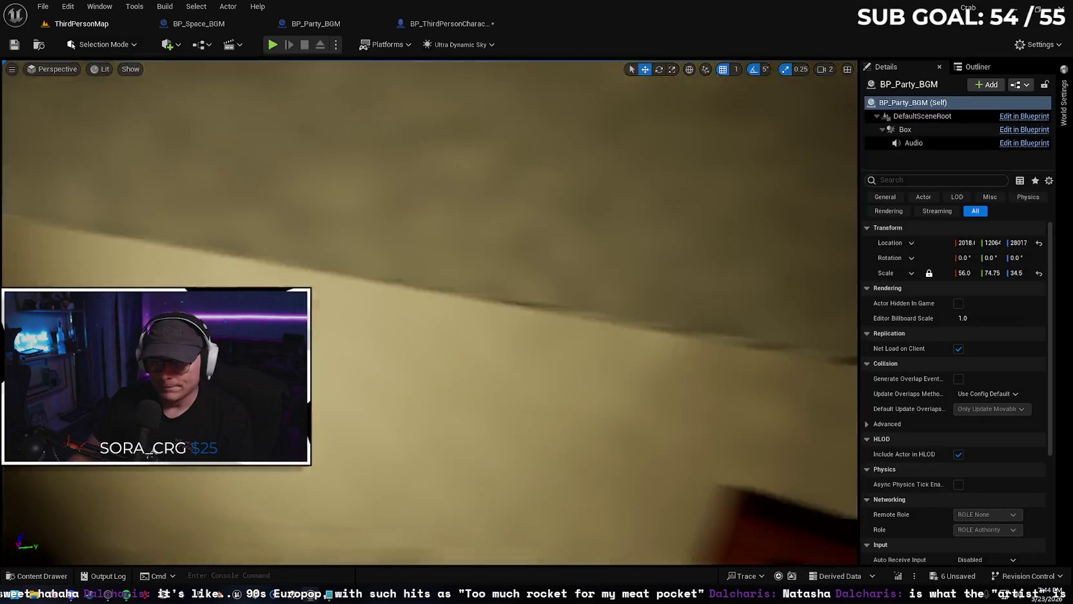
- Fly the camera out to the office tower and select the BP_Office_BGM trigger in scale mode
key("w")
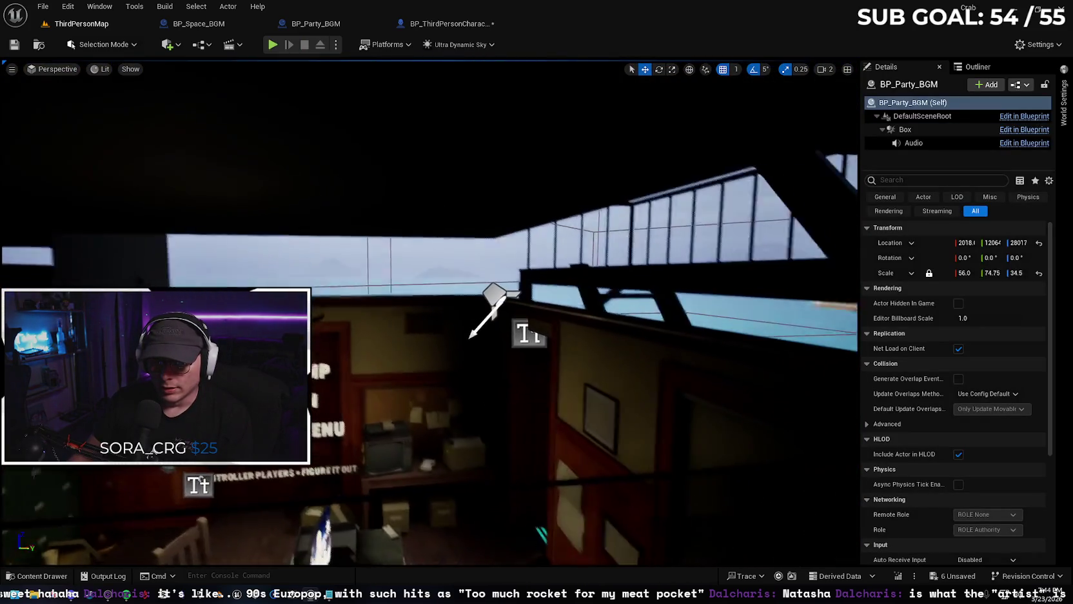
key("w")
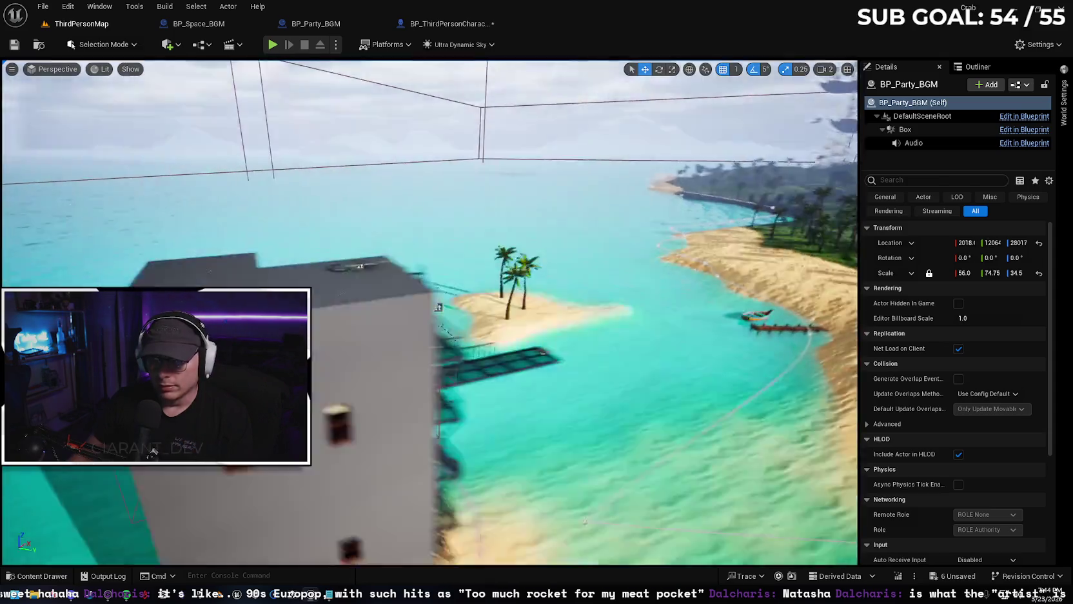
key("w")
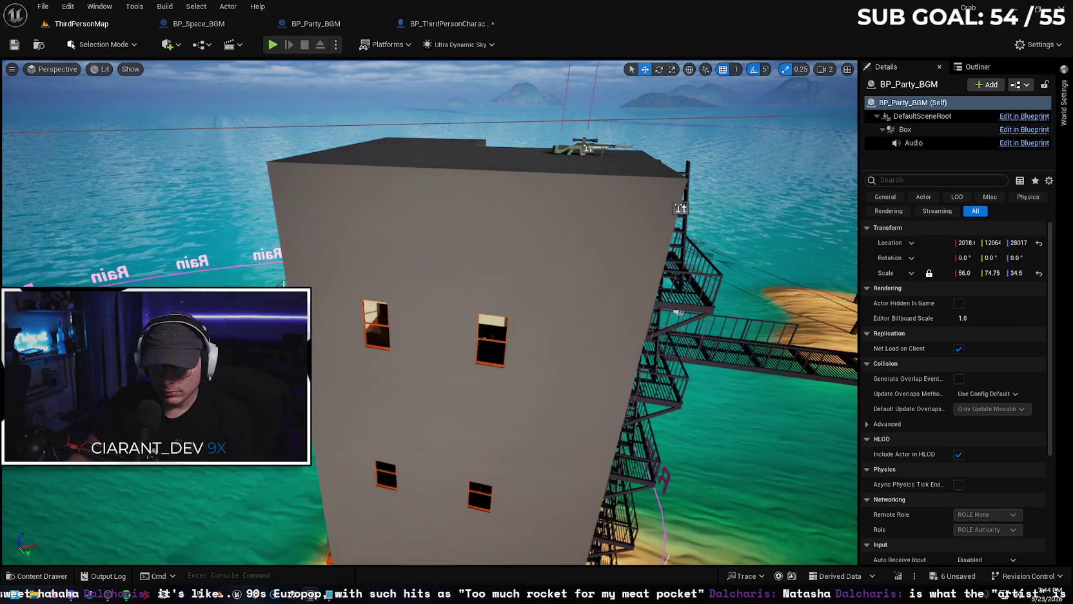
left_click(284, 282)
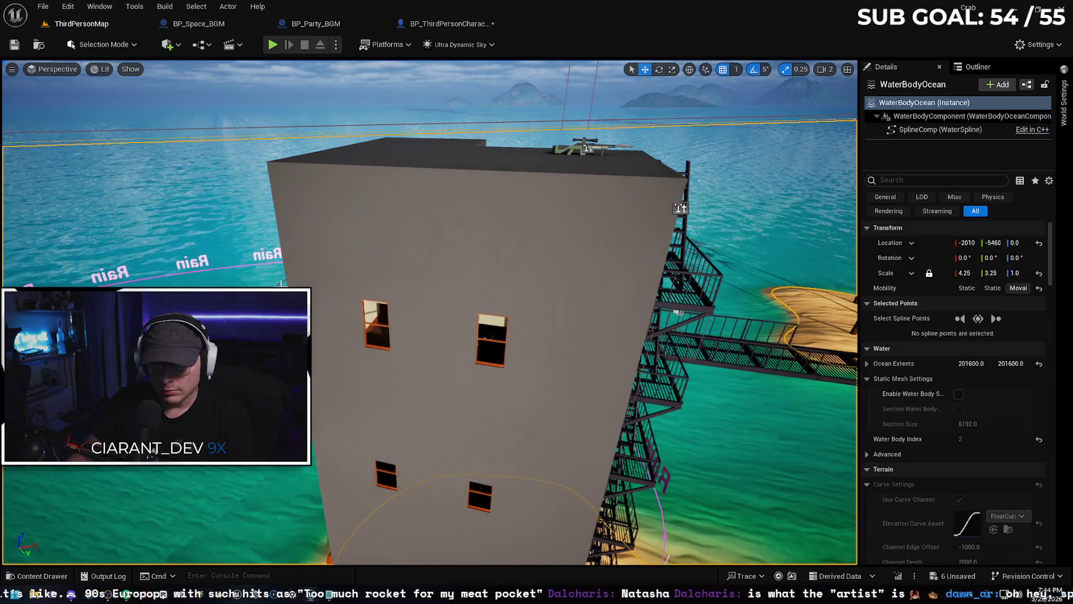
left_click(355, 306)
key("r")
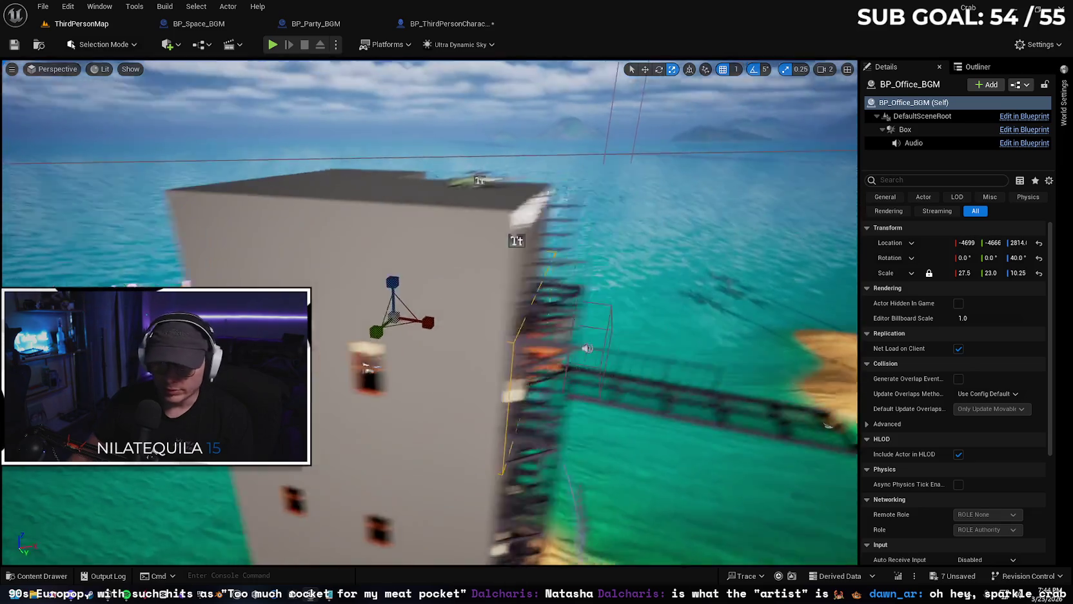
- Select the BP_Audio_Trigger box beside the tower and open its Blueprint event graph
key("w")
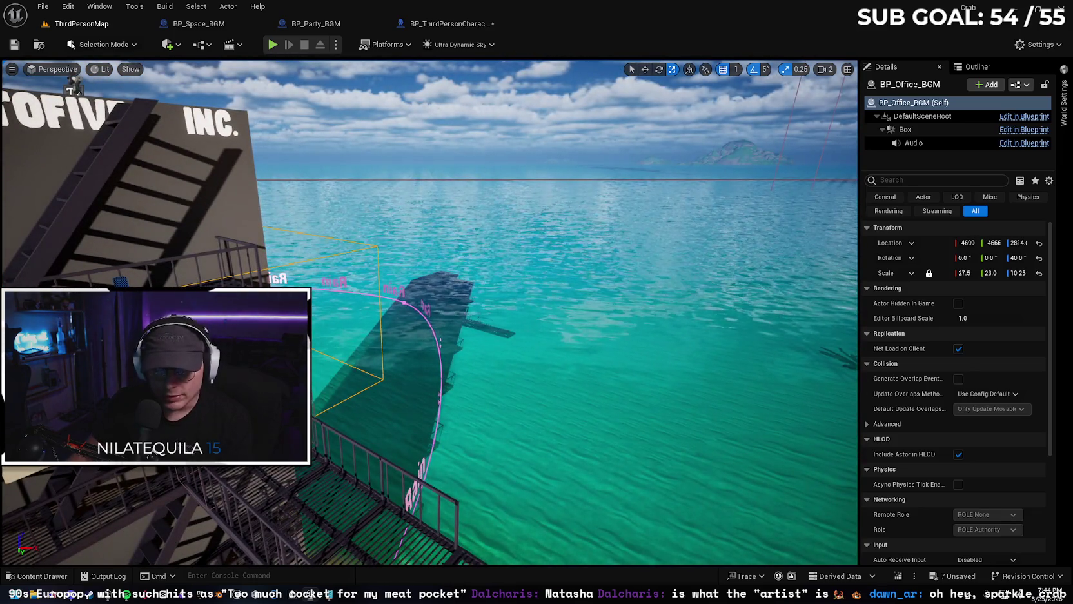
left_click(316, 426)
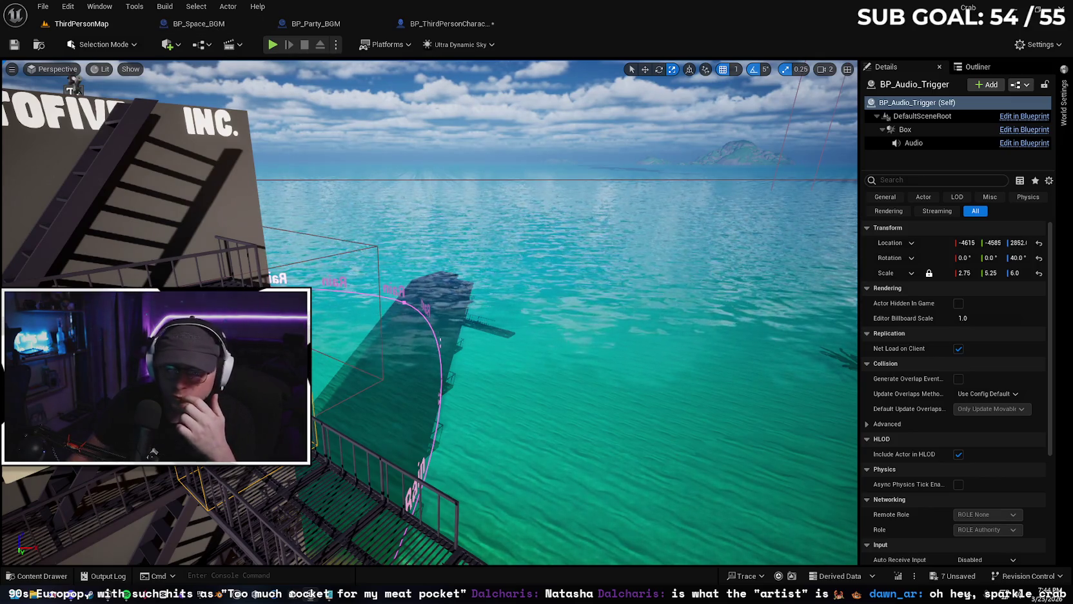
left_click(1024, 116)
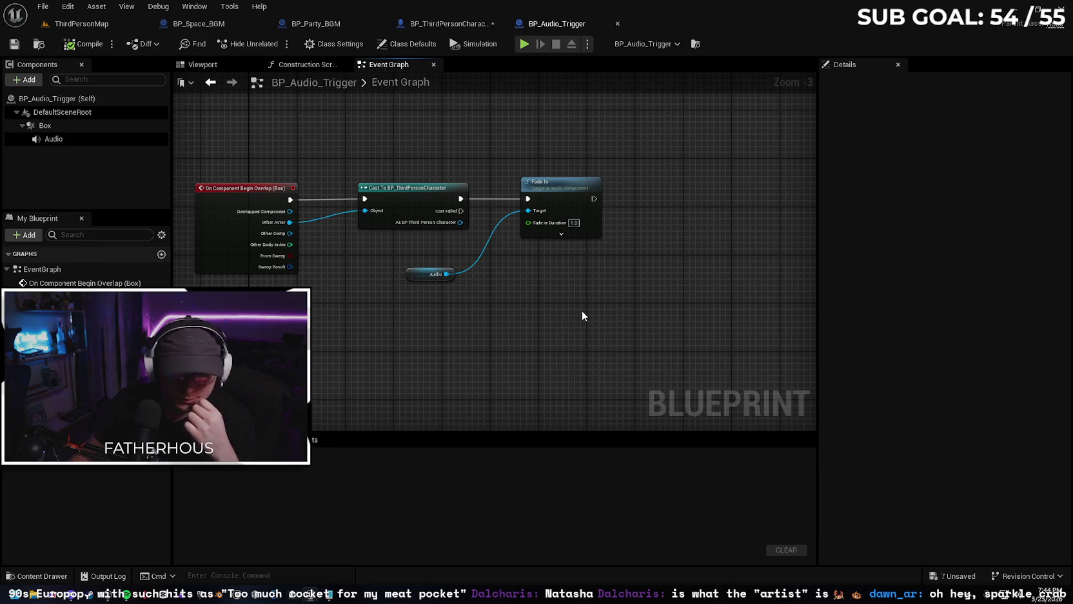
- Add a Do Once node after the character cast, placed between it and Fade In
mouse_move(417, 191)
left_mouse_down()
mouse_move(392, 191)
mouse_move(466, 200)
left_mouse_up()
type("do once")
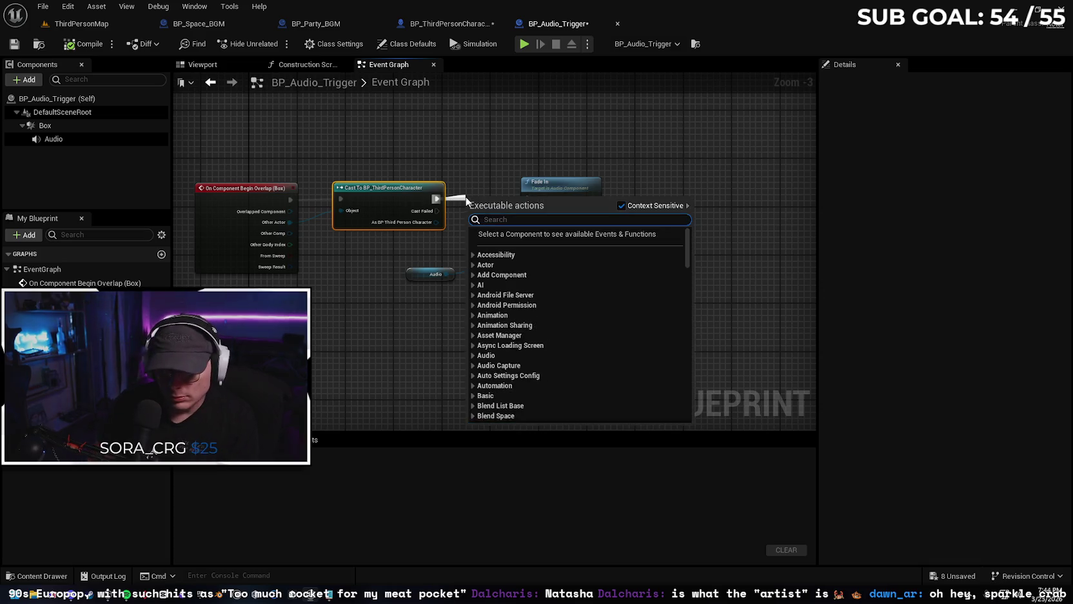
key("Return")
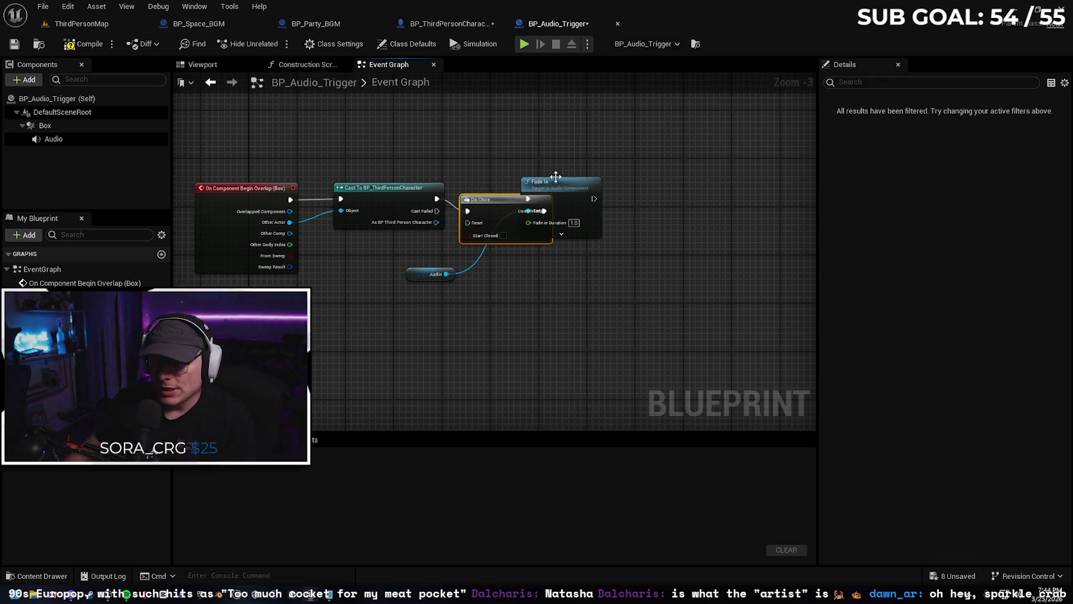
left_click_drag(571, 190, 662, 196)
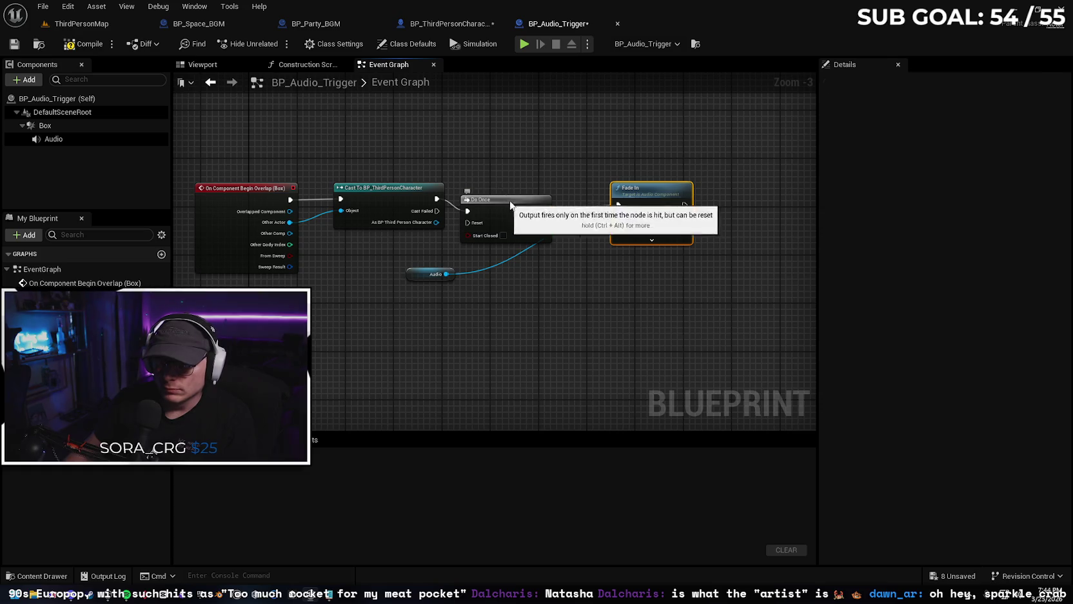
left_click_drag(505, 202, 535, 190)
left_click_drag(653, 193, 659, 187)
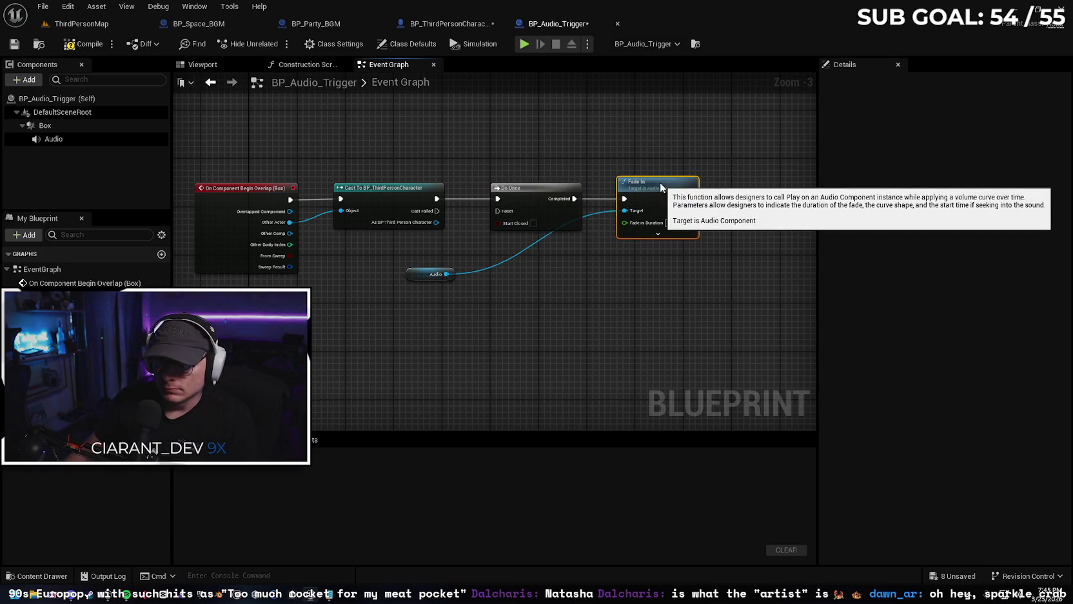
- Move the Audio getter next to Fade In, compile BP_Audio_Trigger, and return to ThirdPersonMap
left_click_drag(413, 276, 541, 251)
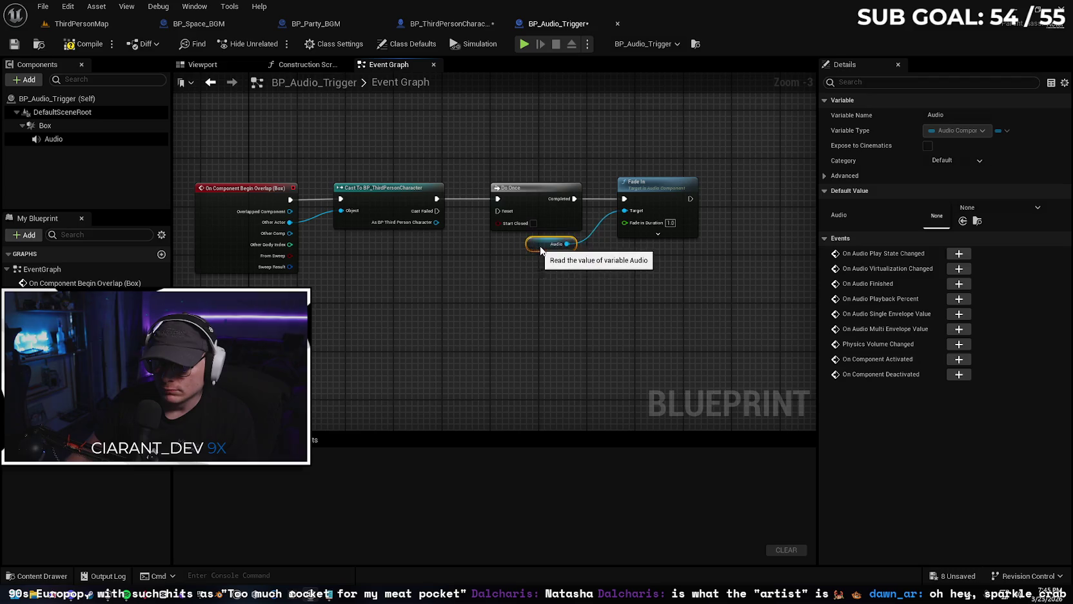
left_click(75, 46)
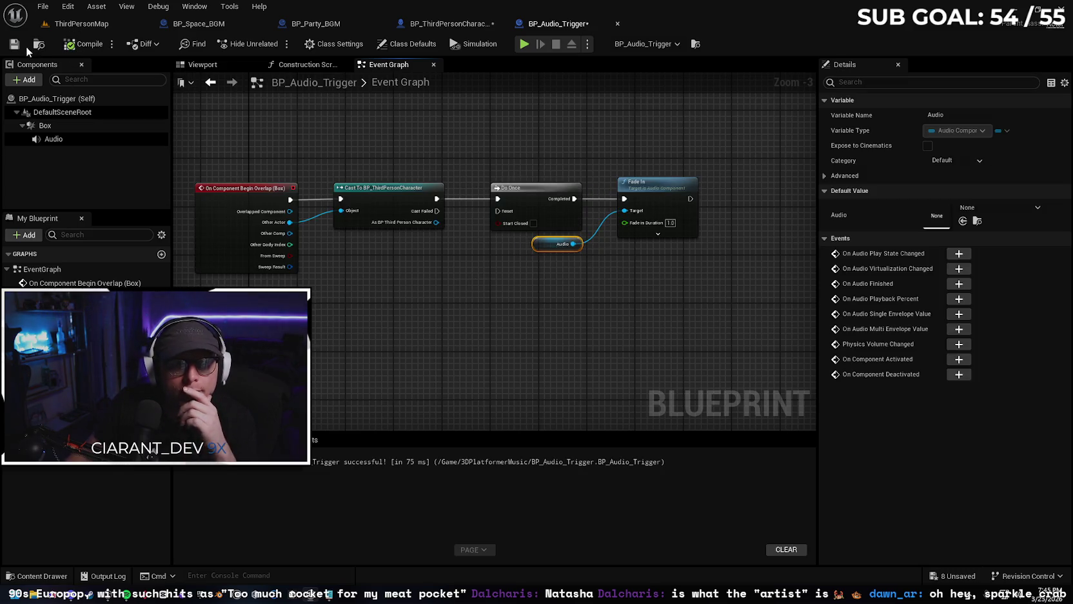
left_click(86, 25)
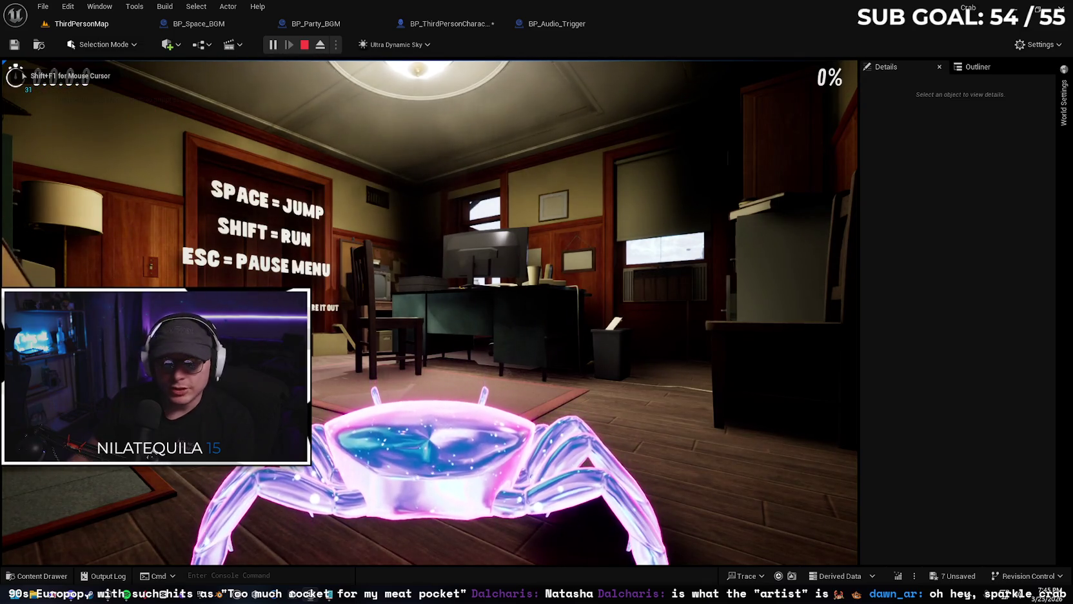
- Stop the playtest, check the BP_ThirdPersonCharacter event graph, and return to ThirdPersonMap
key("Escape")
left_click(439, 24)
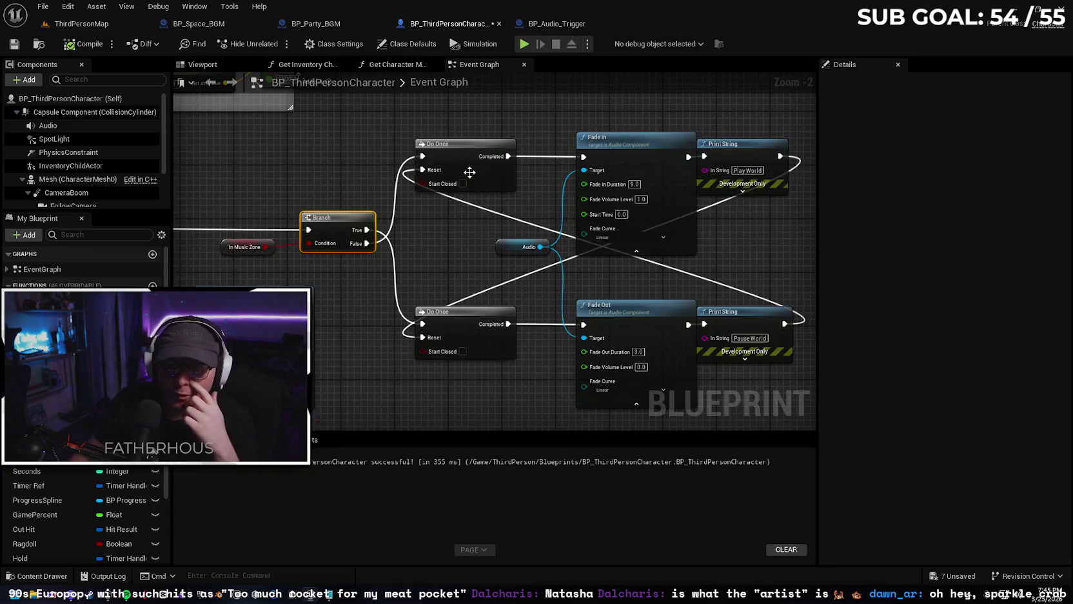
left_click(458, 269)
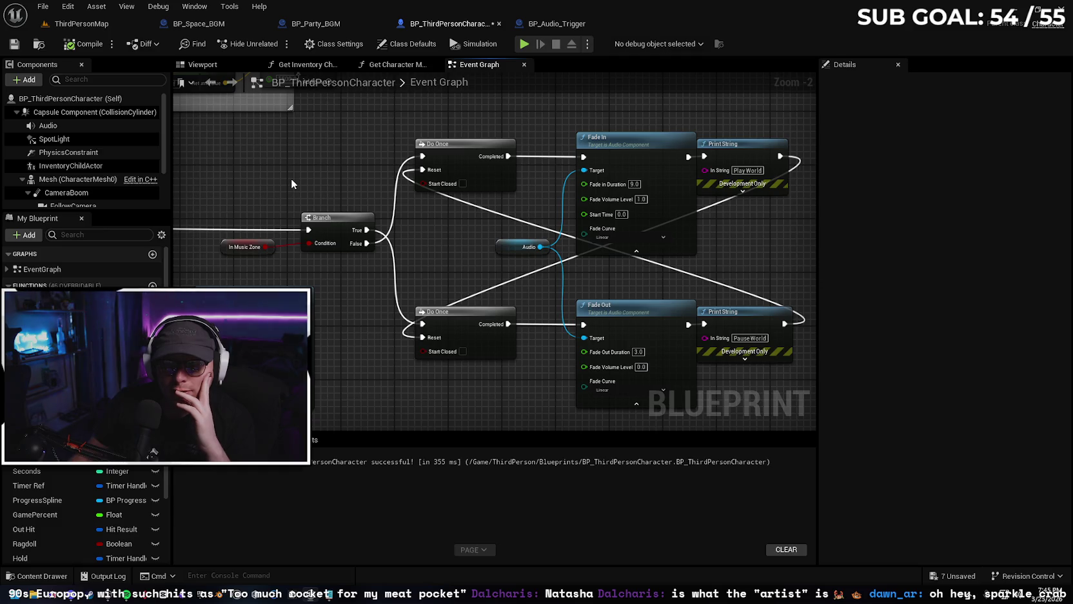
left_click(79, 23)
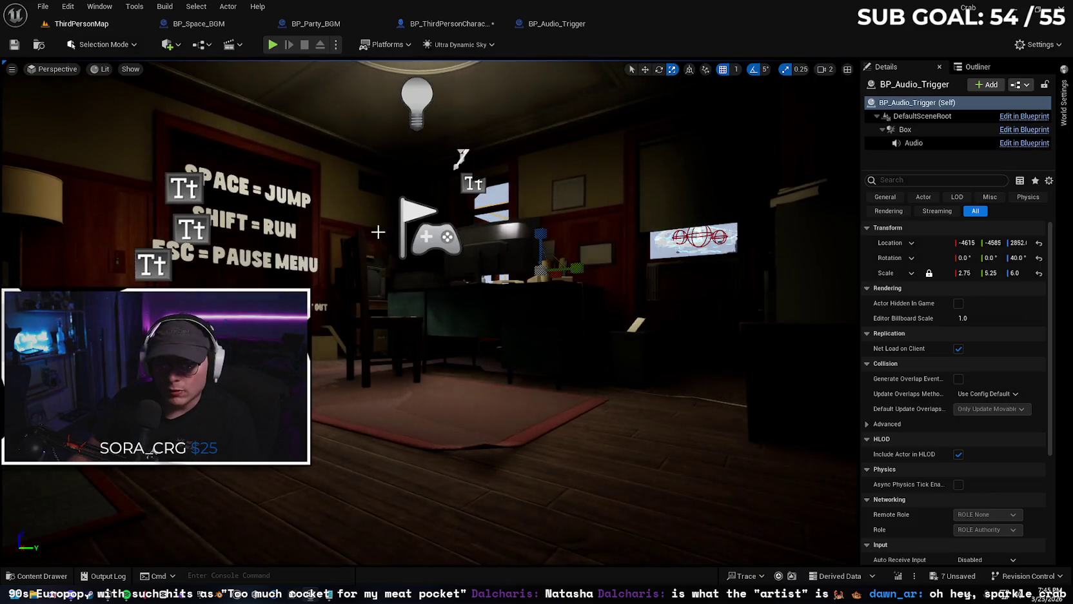
- Fly the camera into the sea and use Play From Here at an underwater spot
key("f")
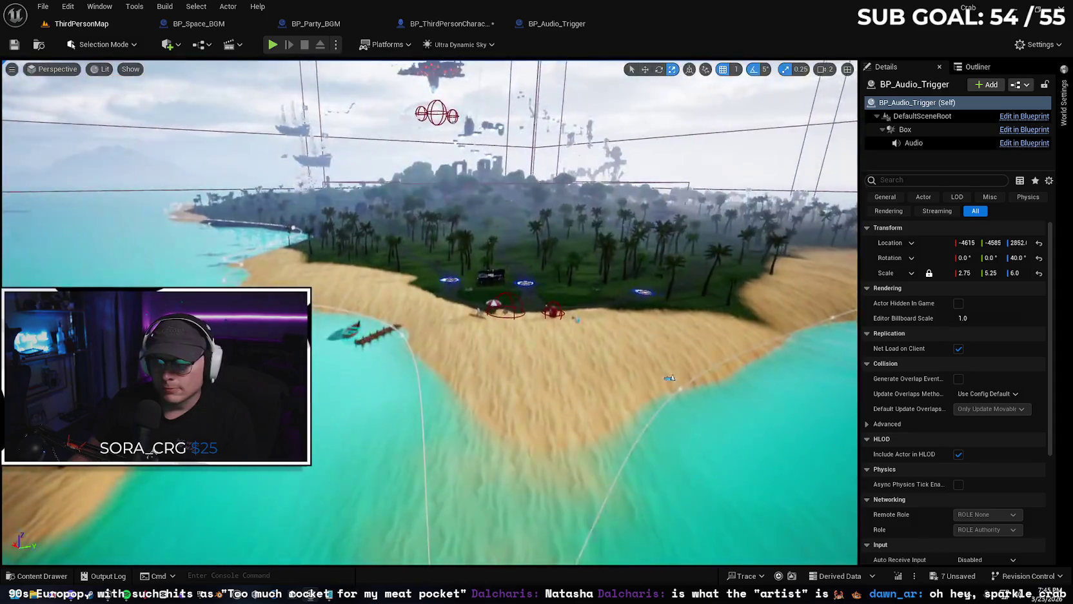
scroll(372, 451, "up", 2)
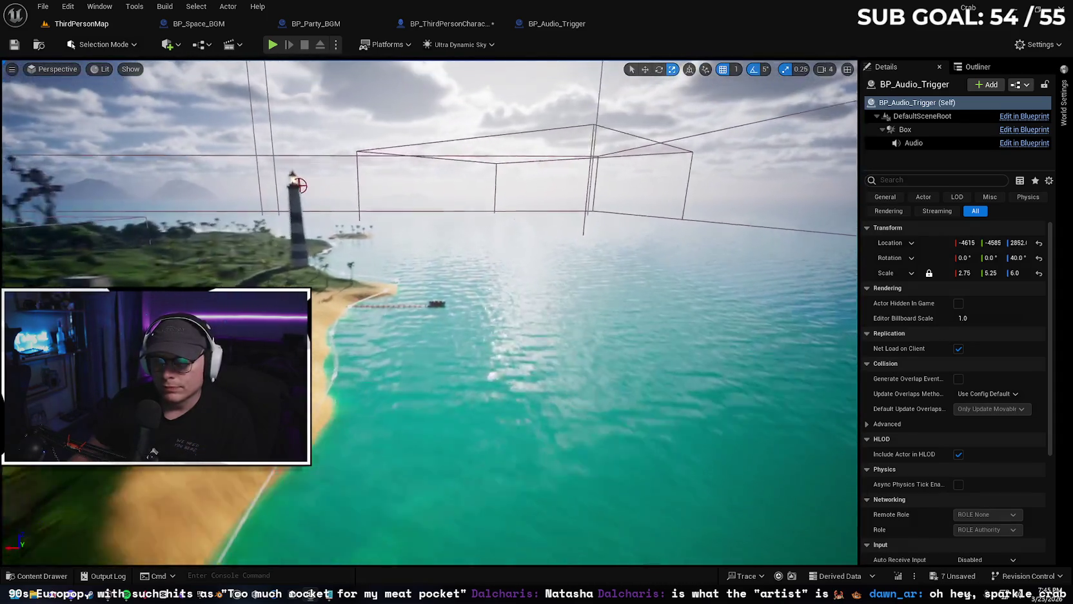
key("w")
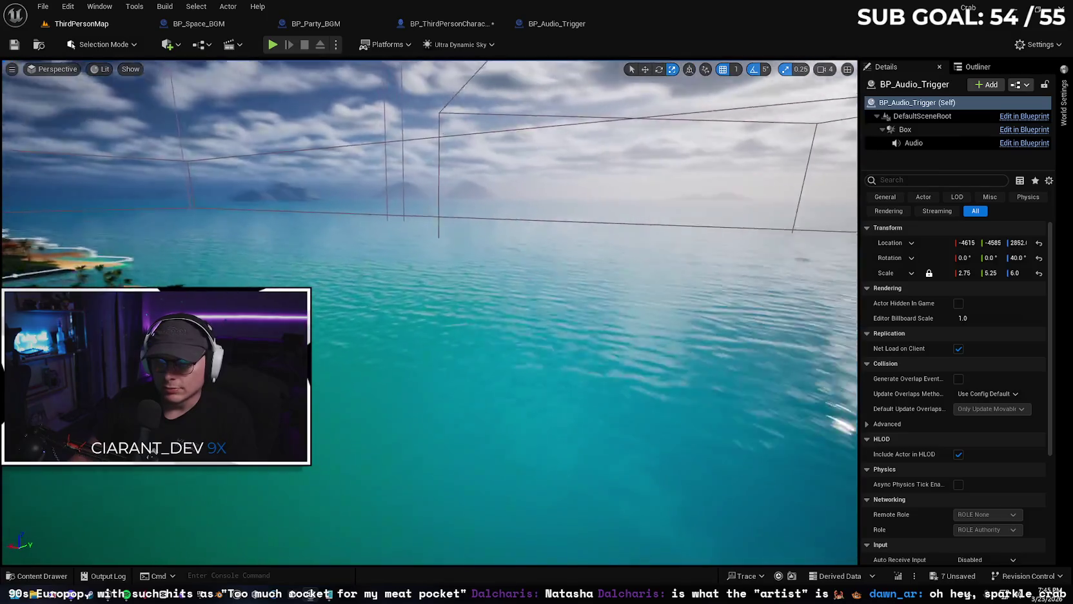
key("e")
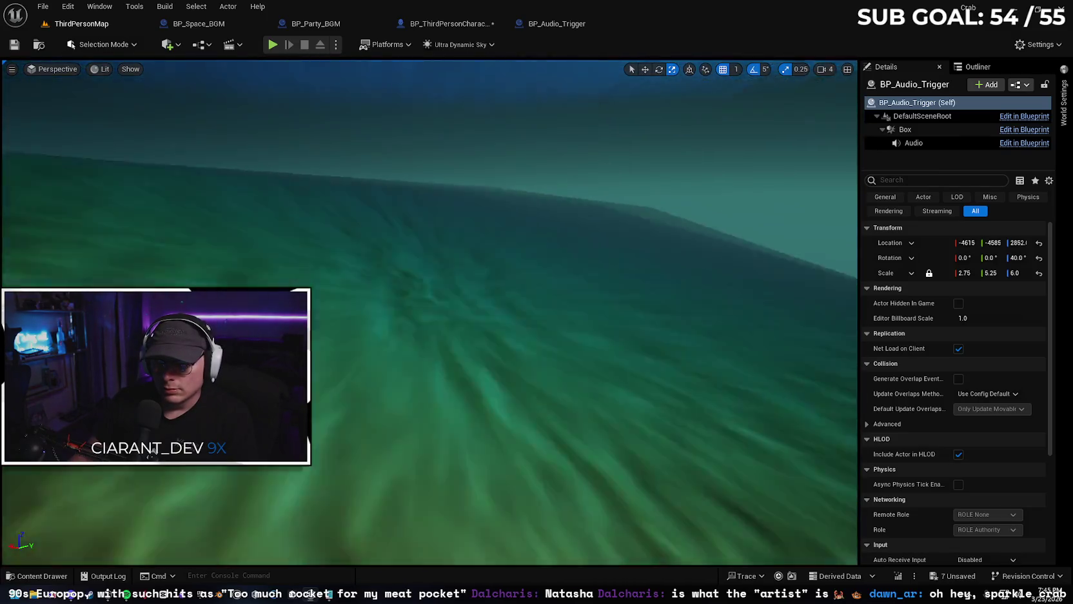
key("q")
key("e")
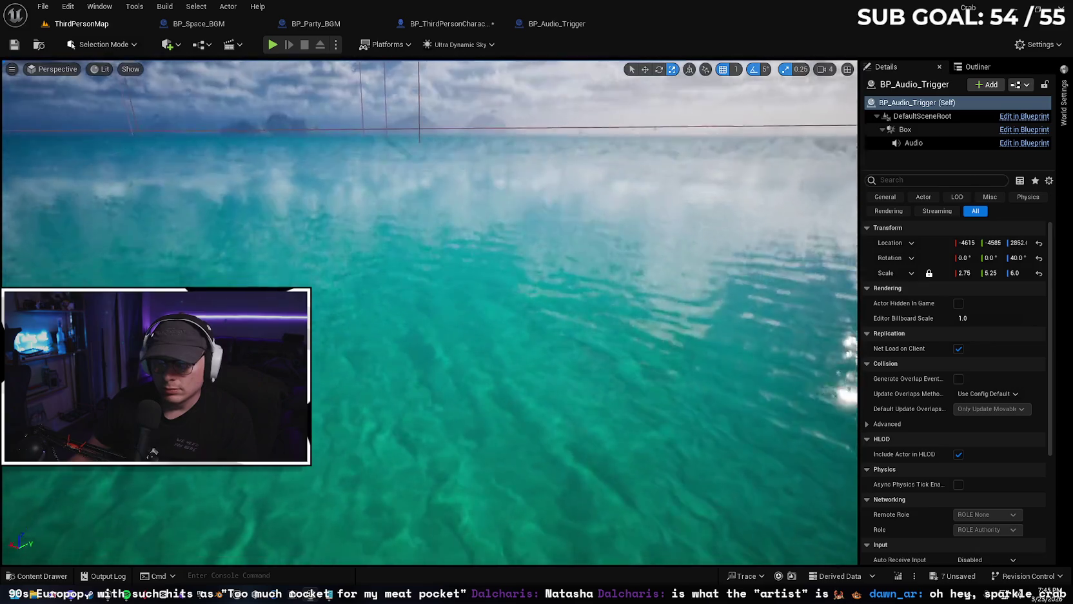
right_click(398, 251)
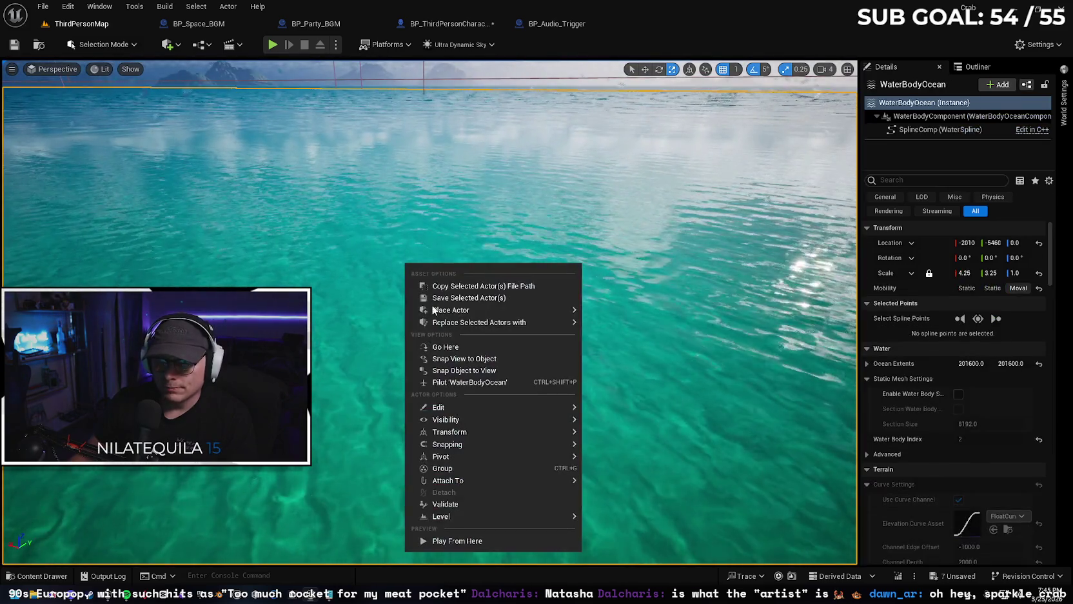
left_click(471, 541)
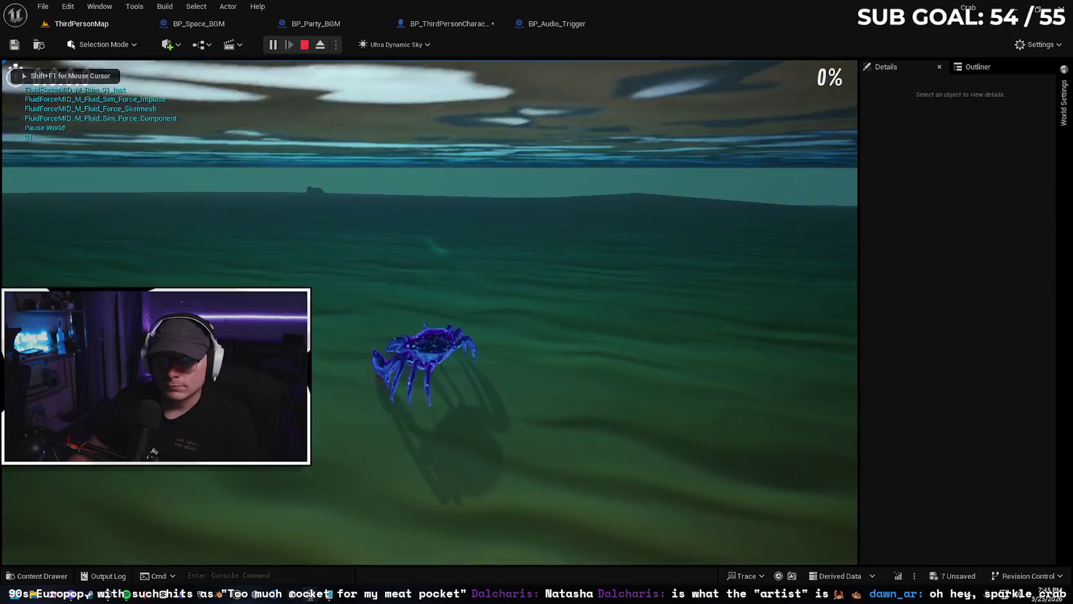
- Move the crab around the underwater seabed, then stop the Play In Editor session
key("space")
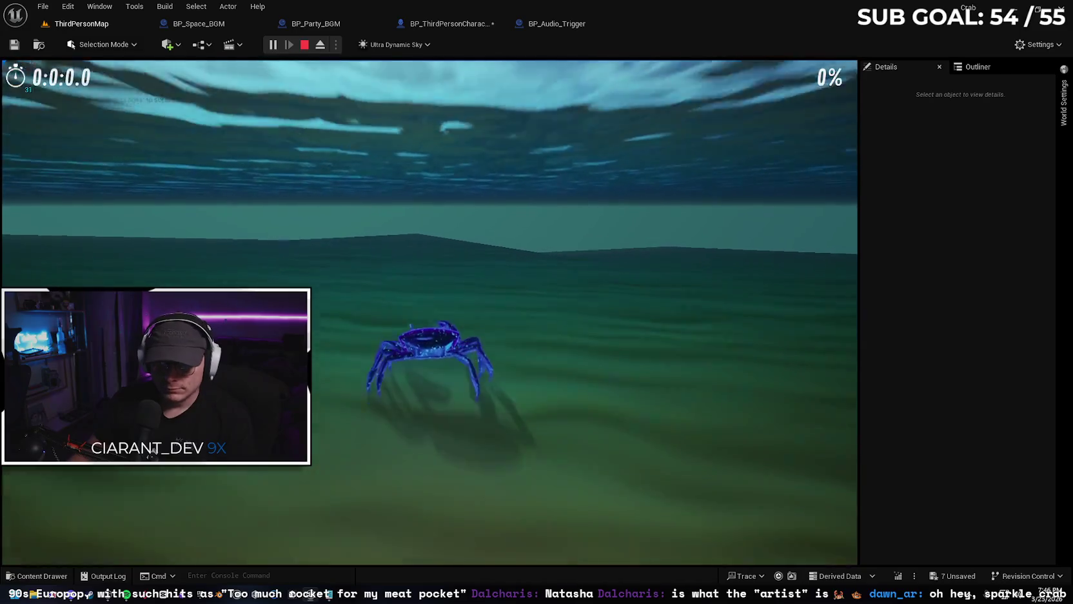
key("Escape")
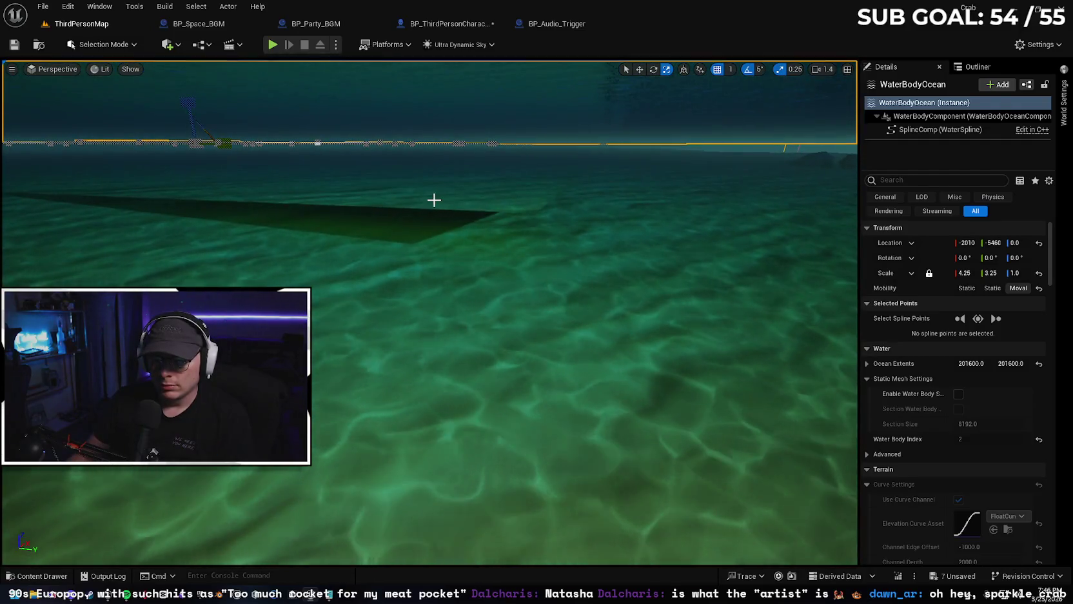
- Inspect the seabed Landscape and Rectangle actor, then rise to overlook the whole island
left_click(434, 200)
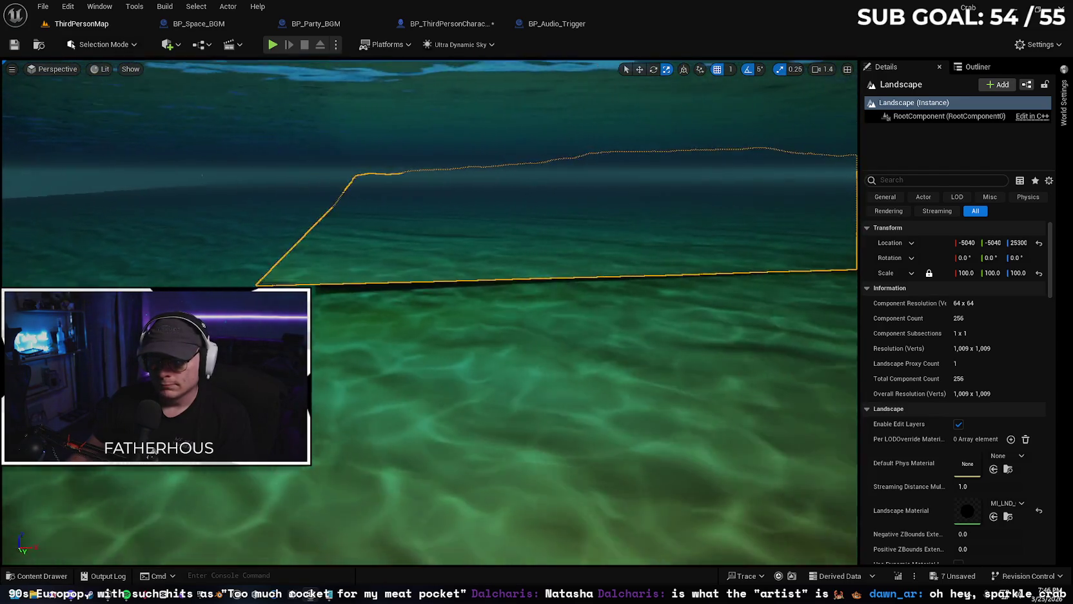
key("Left")
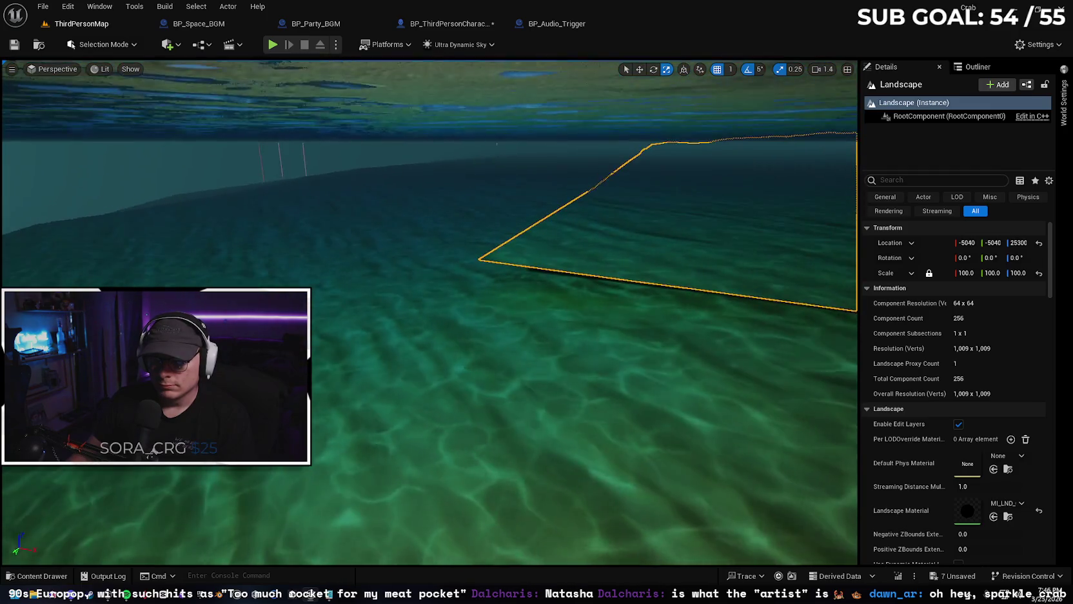
left_click(486, 298)
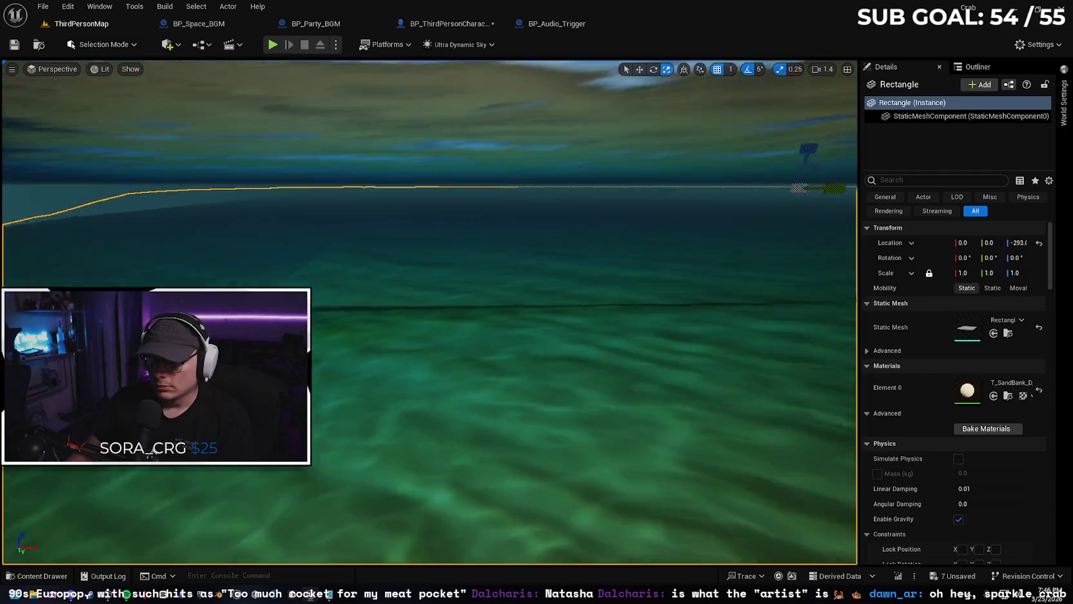
key("e")
key("q")
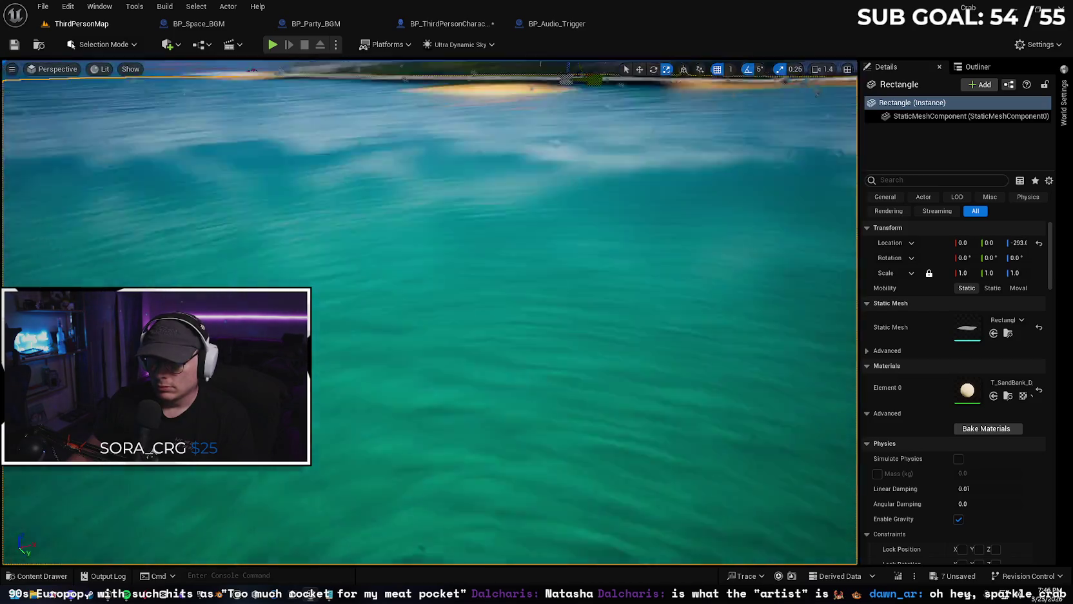
key("e")
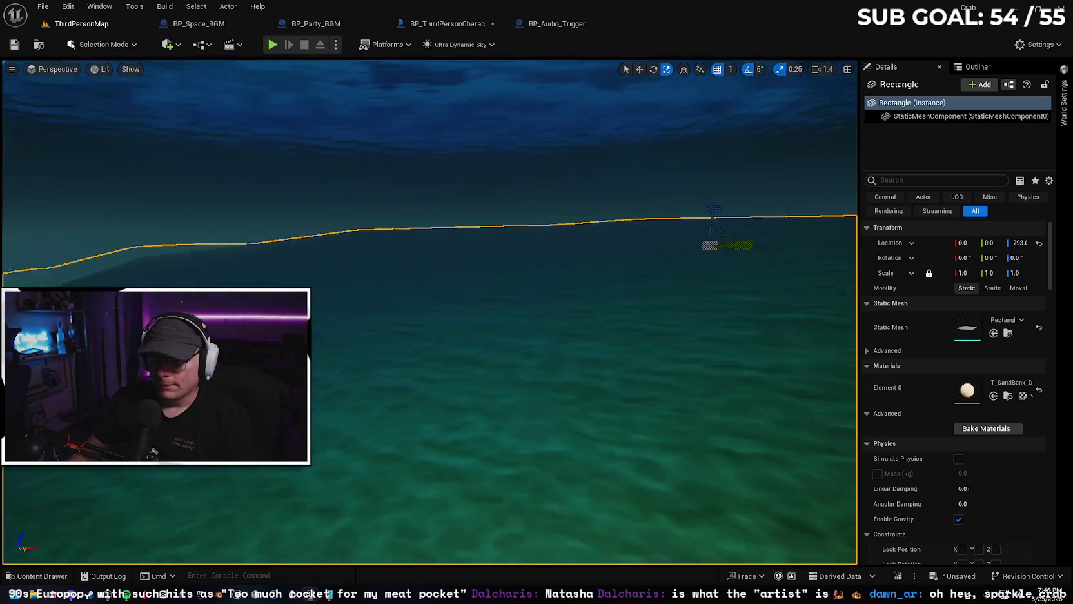
key("w")
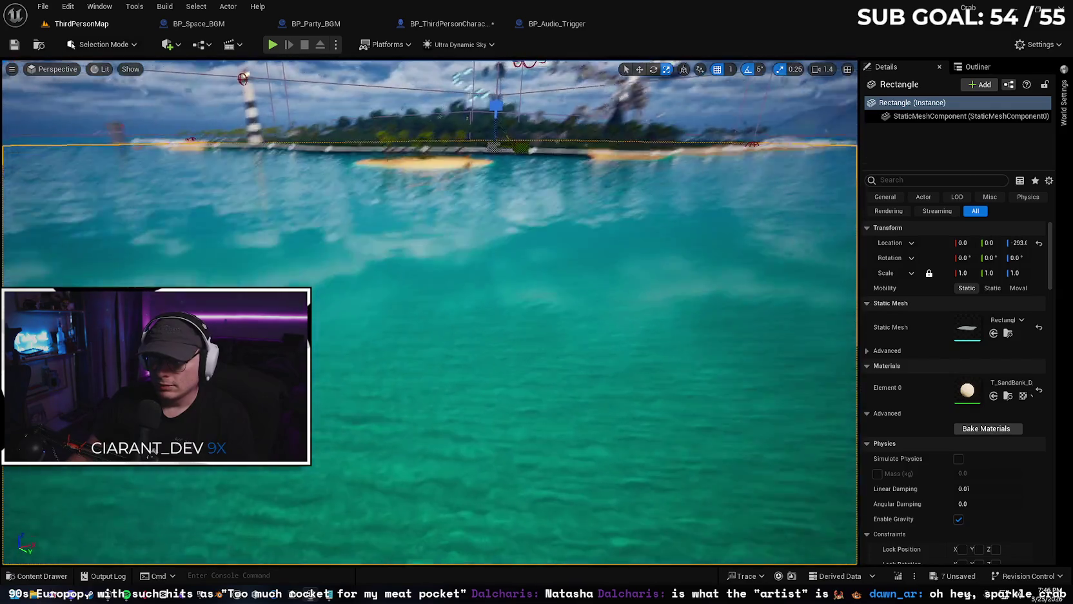
key("e")
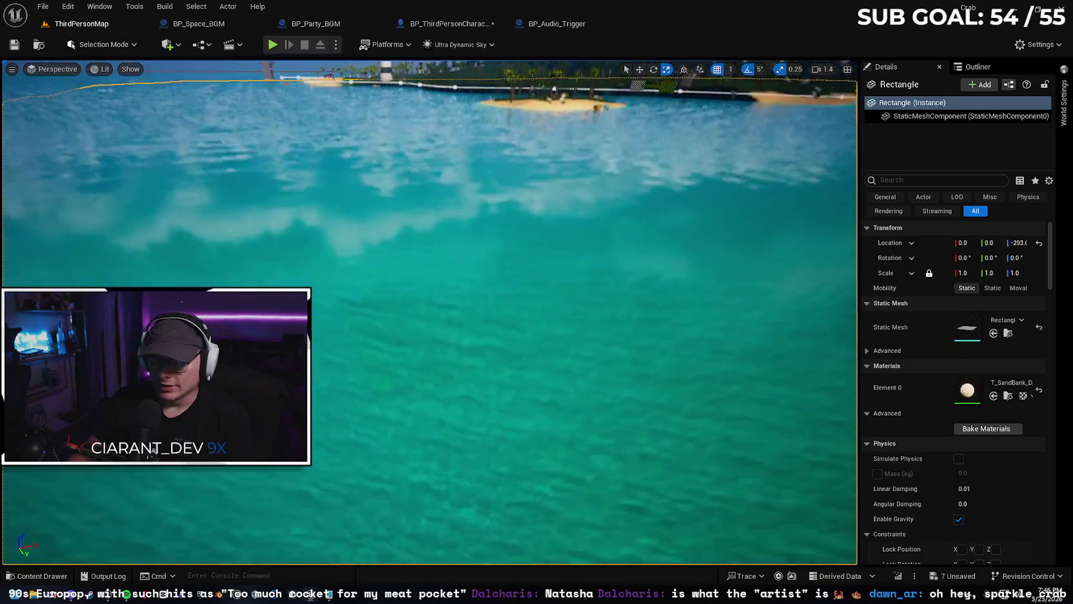
scroll(430, 310, "up", 2)
key("d")
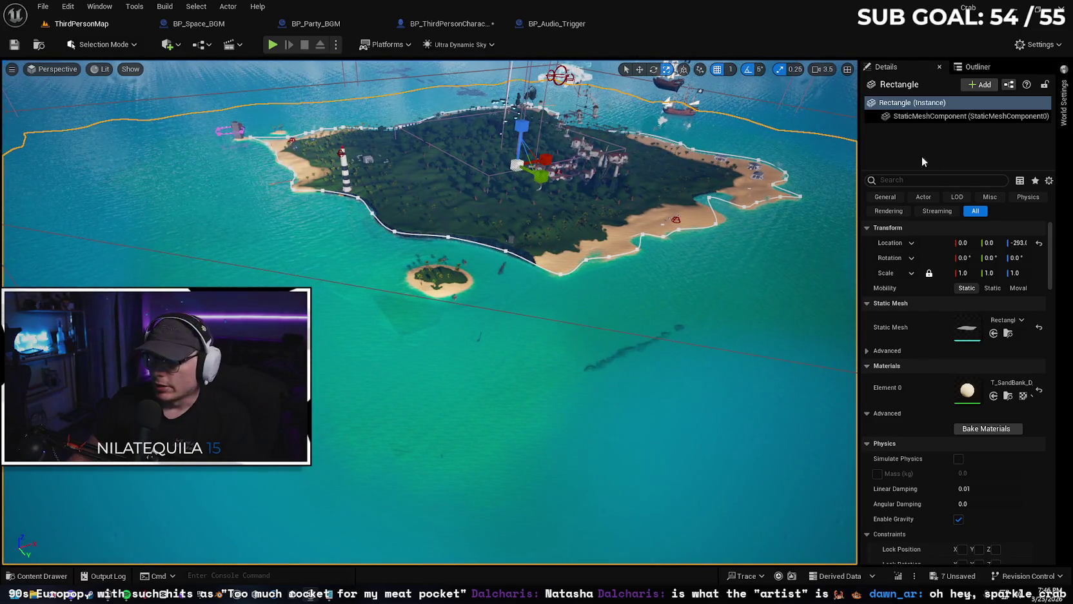
- Hide WaterBodyOcean in the Outliner and select the exposed sand seabed Rectangle
left_click(350, 328)
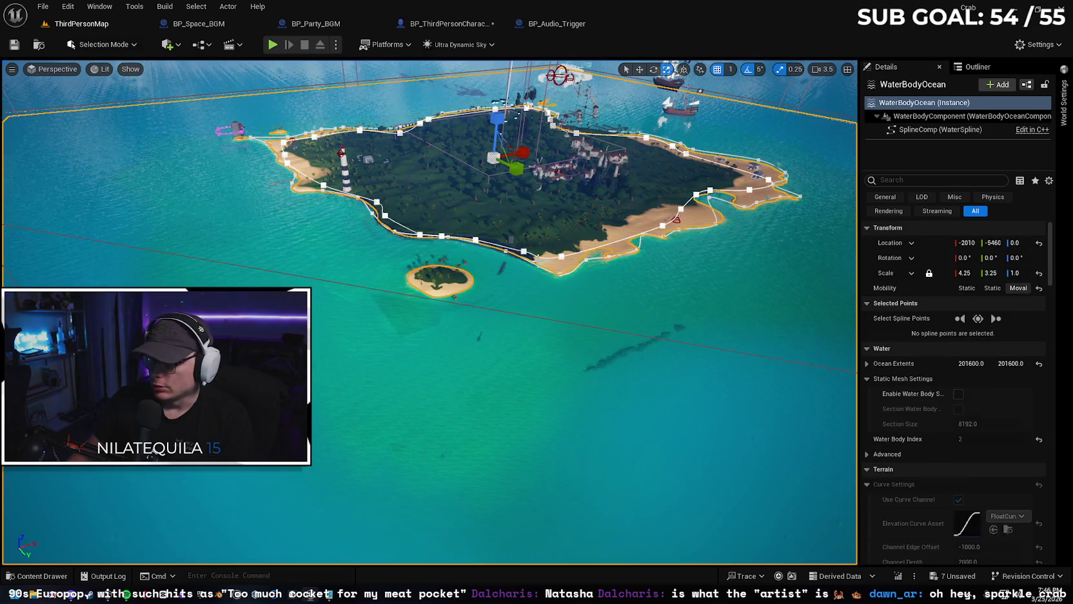
left_click(978, 66)
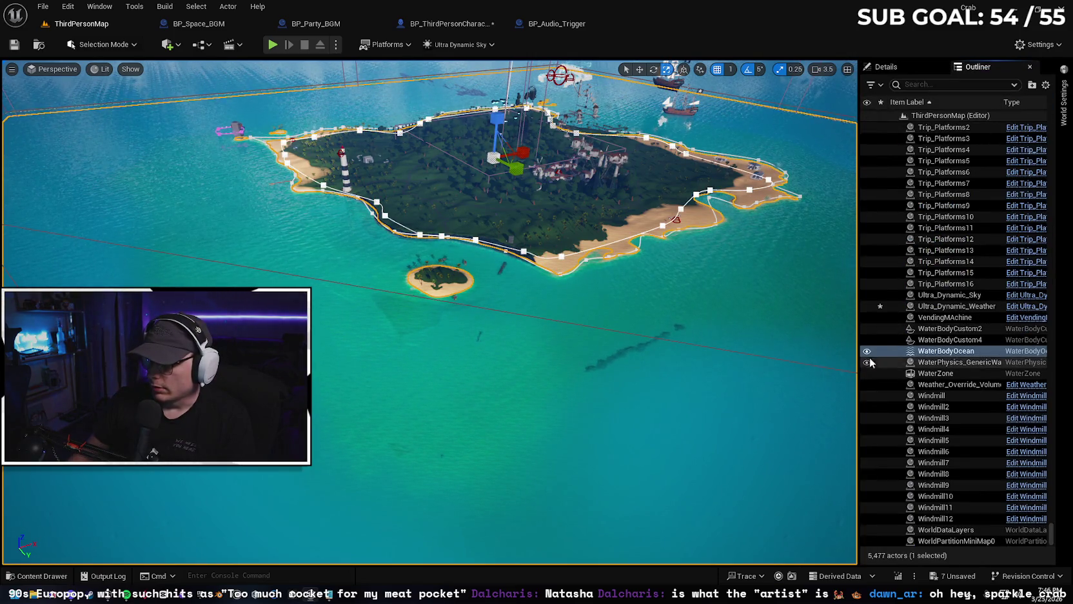
left_click(866, 350)
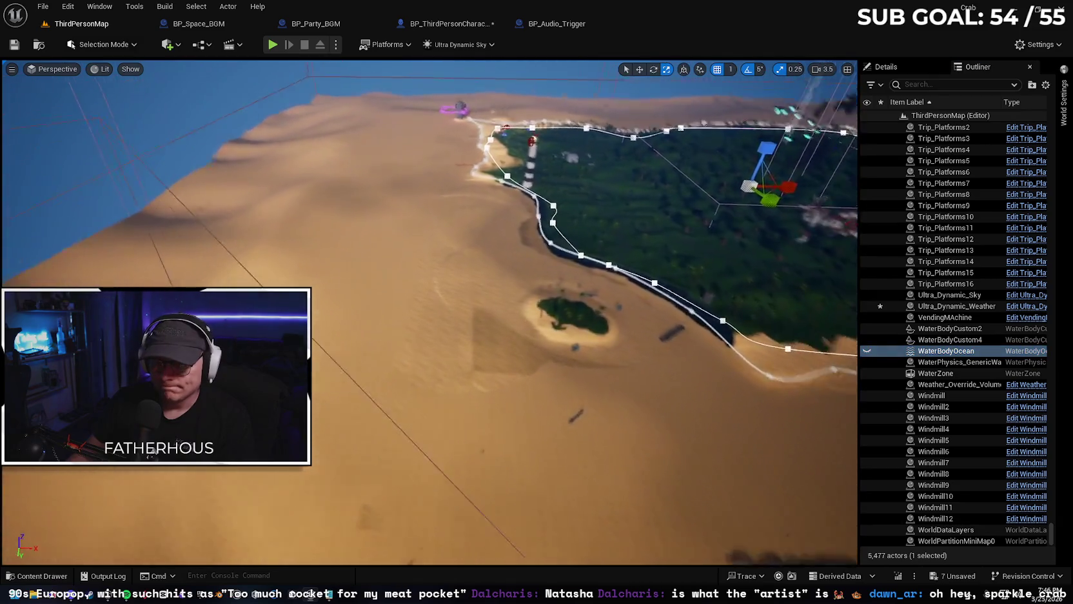
key("w")
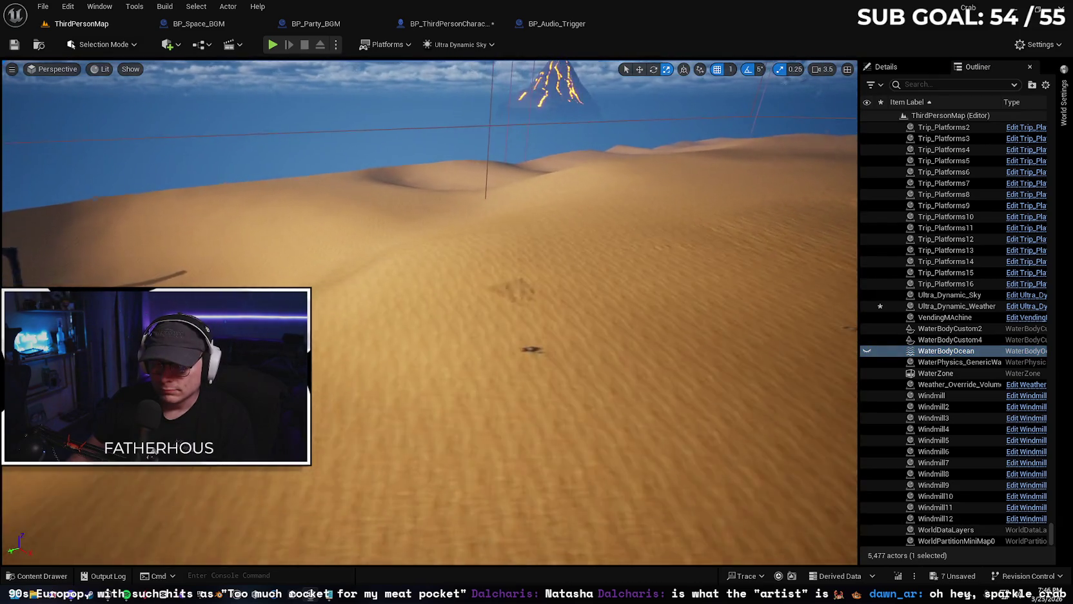
key("d")
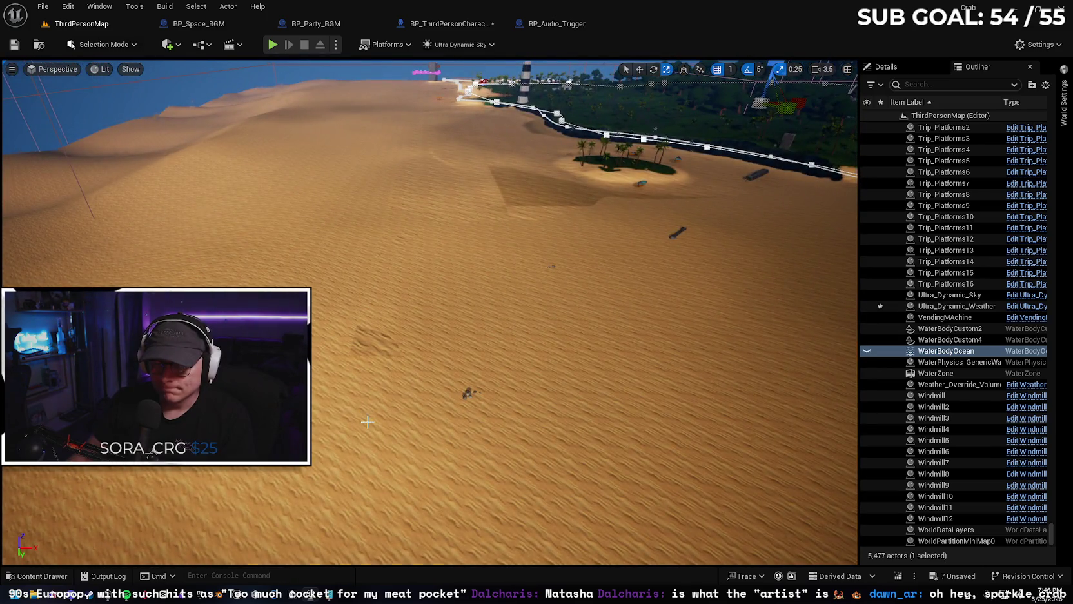
left_click(437, 275)
- Raise the sand Rectangle's Location Z from -233.0 to -205.0 and view the raised beach
left_click_drag(437, 276, 358, 329)
left_click(908, 63)
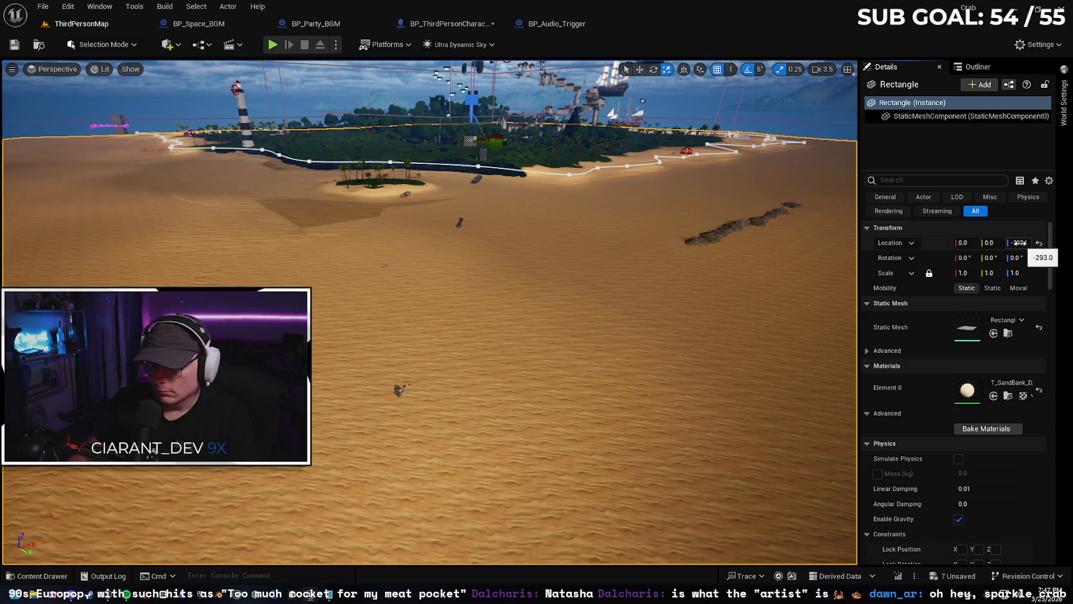
mouse_move(1018, 243)
left_mouse_down()
mouse_move(955, 246)
mouse_move(1031, 246)
mouse_move(1010, 245)
left_mouse_up()
left_click_drag(773, 271, 774, 271)
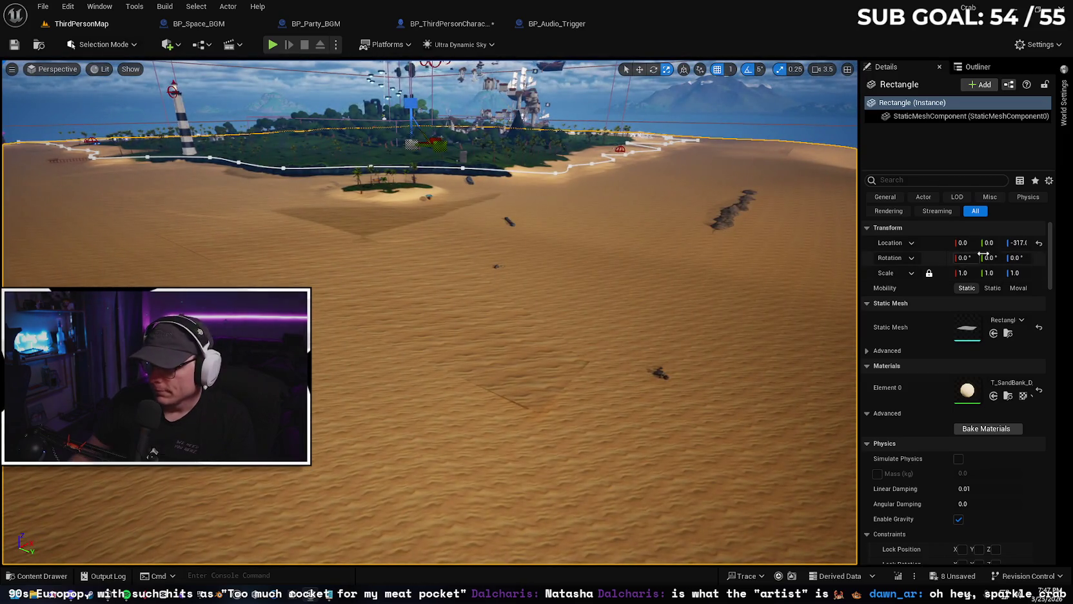
left_click_drag(1020, 243, 1023, 243)
left_click_drag(845, 271, 845, 271)
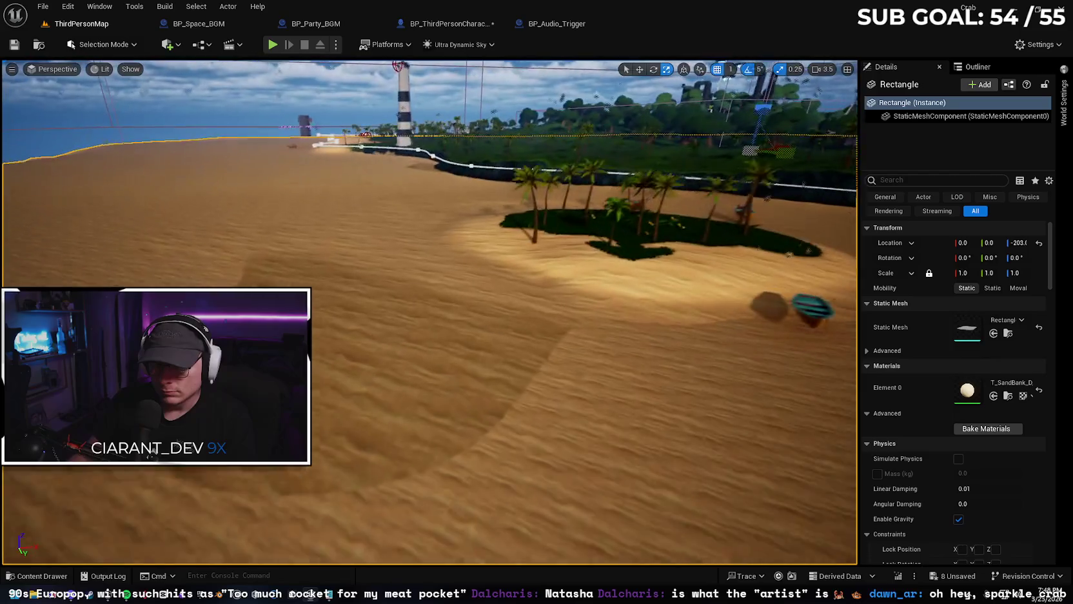
left_click_drag(845, 271, 845, 270)
left_click_drag(563, 276, 563, 275)
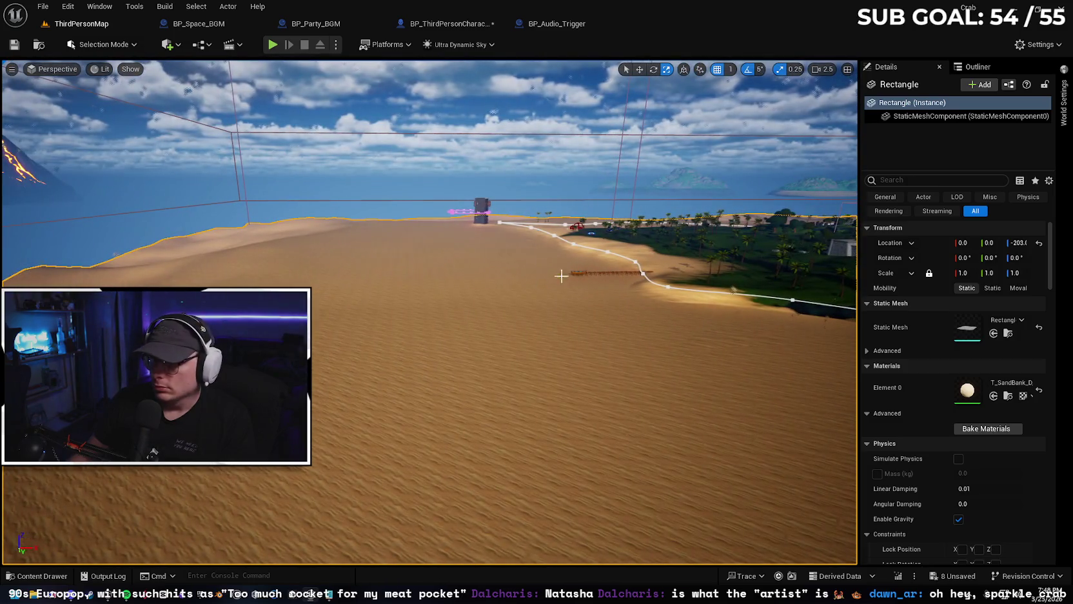
left_click(974, 69)
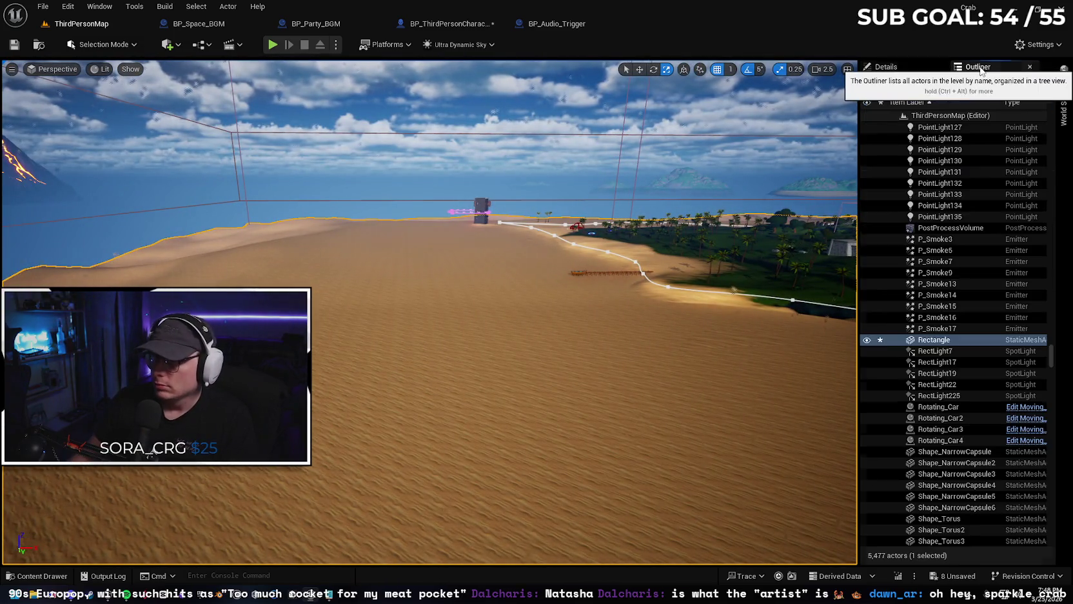
- Filter the Outliner for 'water' and unhide WaterBodyOcean
left_click(929, 84)
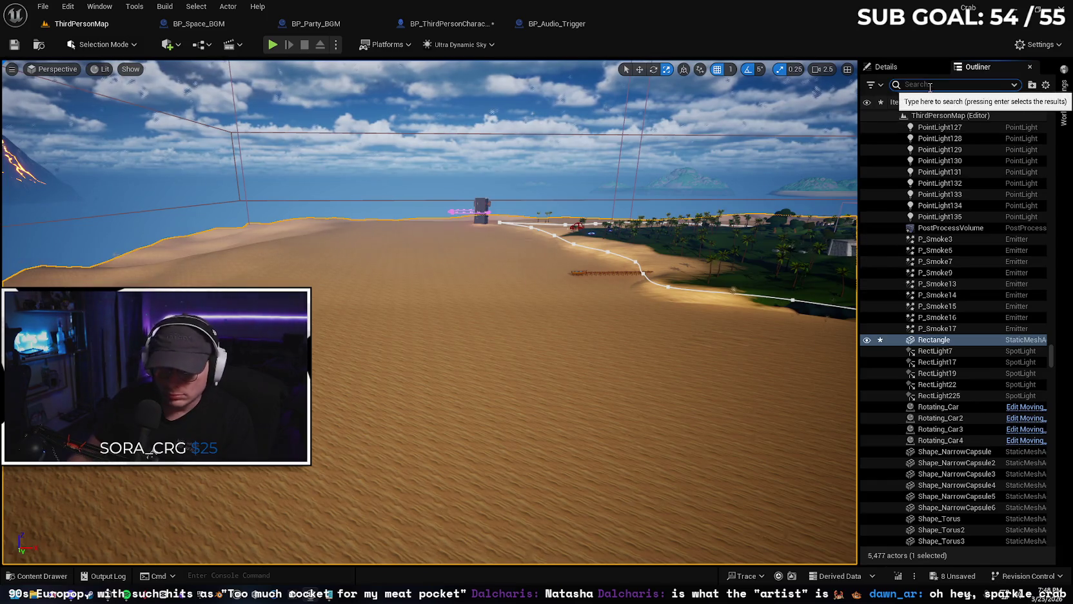
type("water")
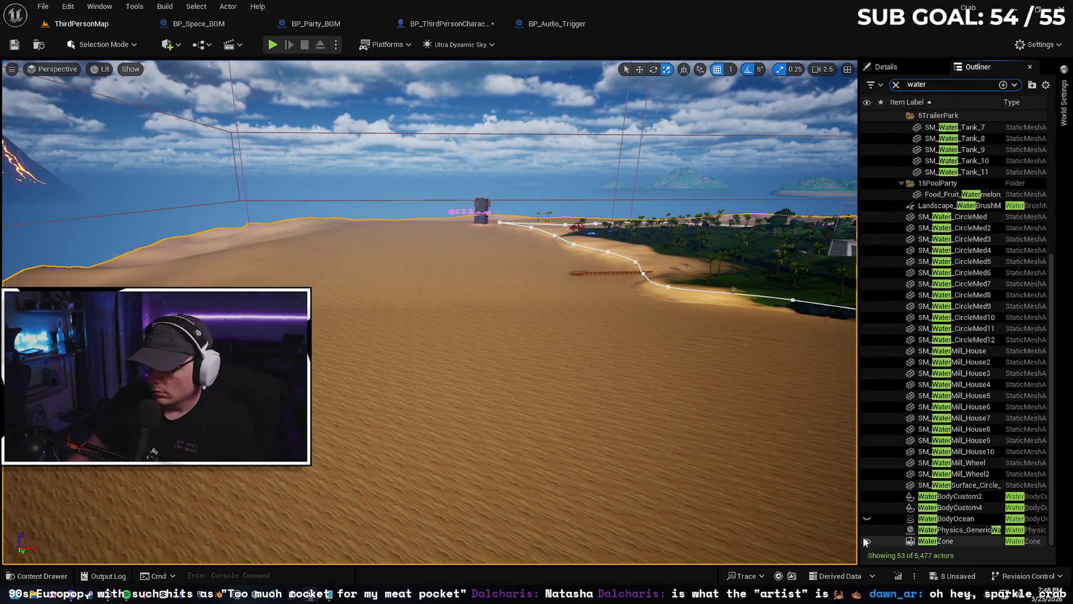
left_click(868, 517)
mouse_move(689, 441)
left_mouse_down()
mouse_move(689, 461)
mouse_move(690, 445)
left_mouse_up()
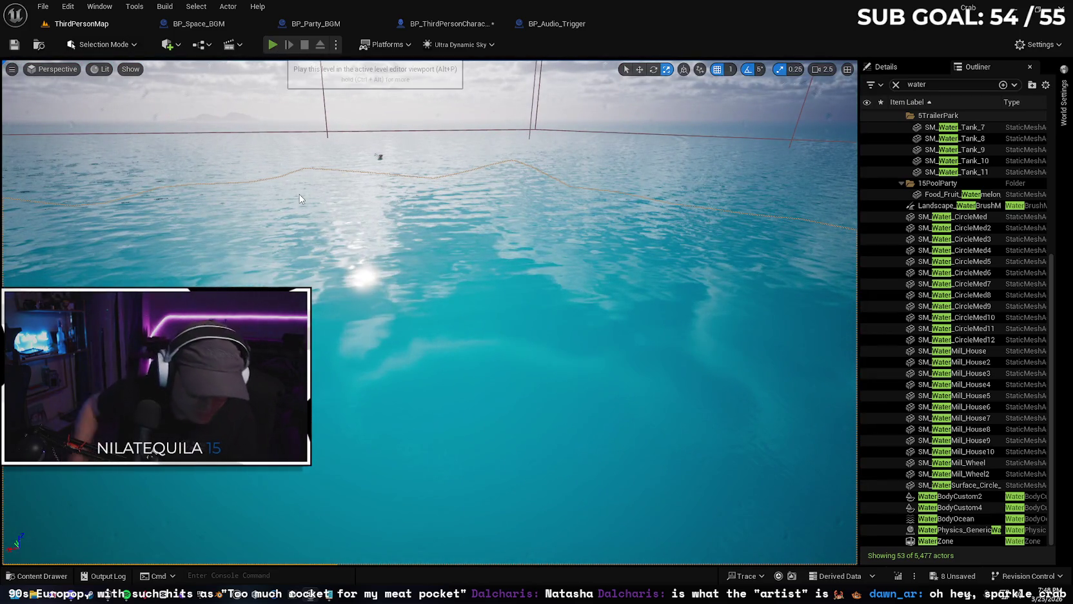
- Playtest the crab walking along the dock, off the beach, and into the sea
key("alt+p")
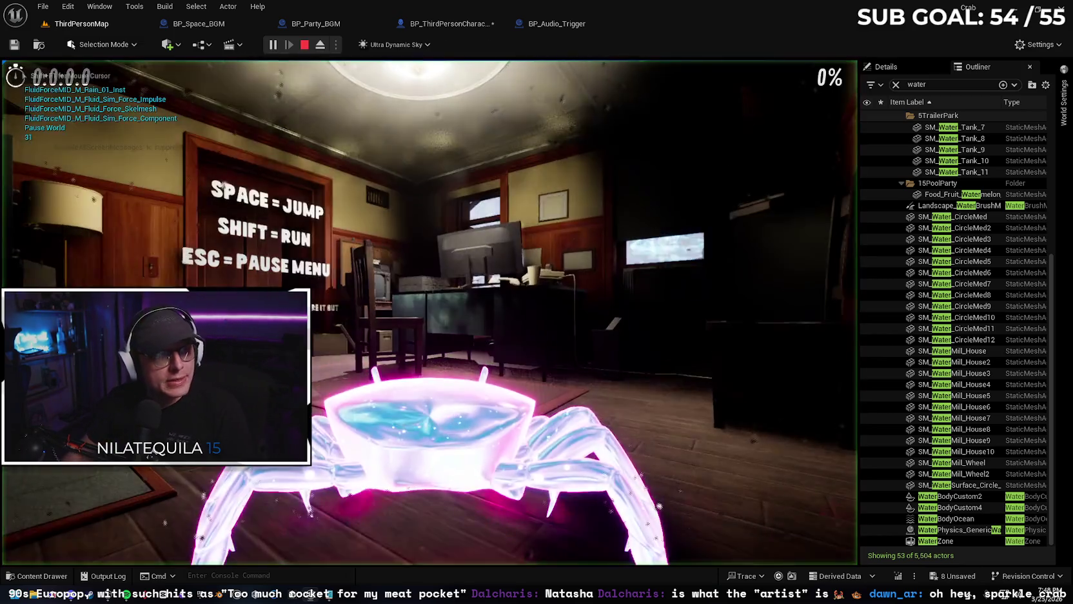
key("w")
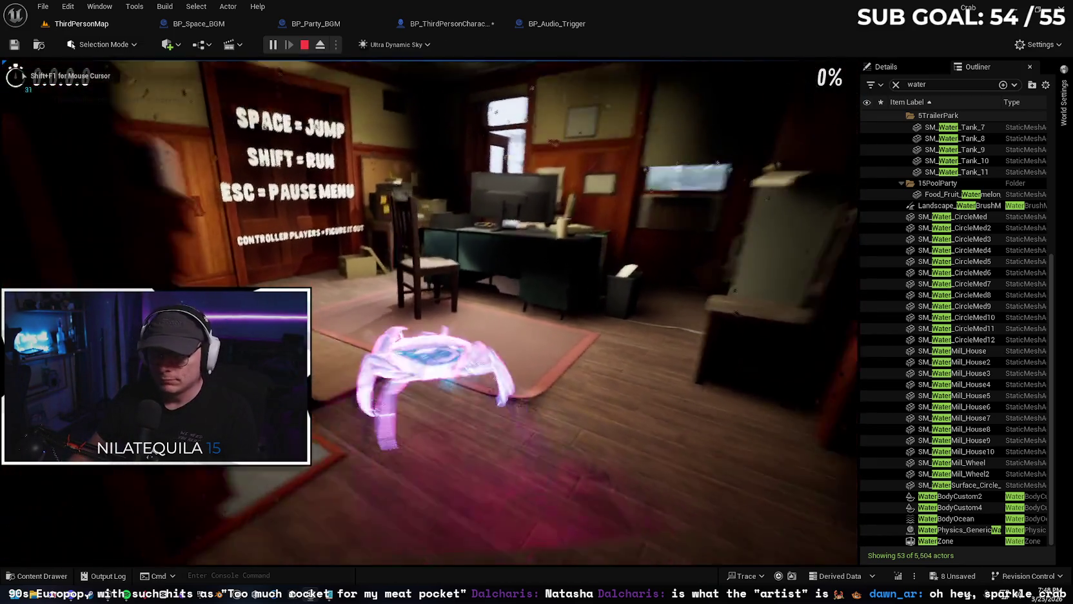
key("w")
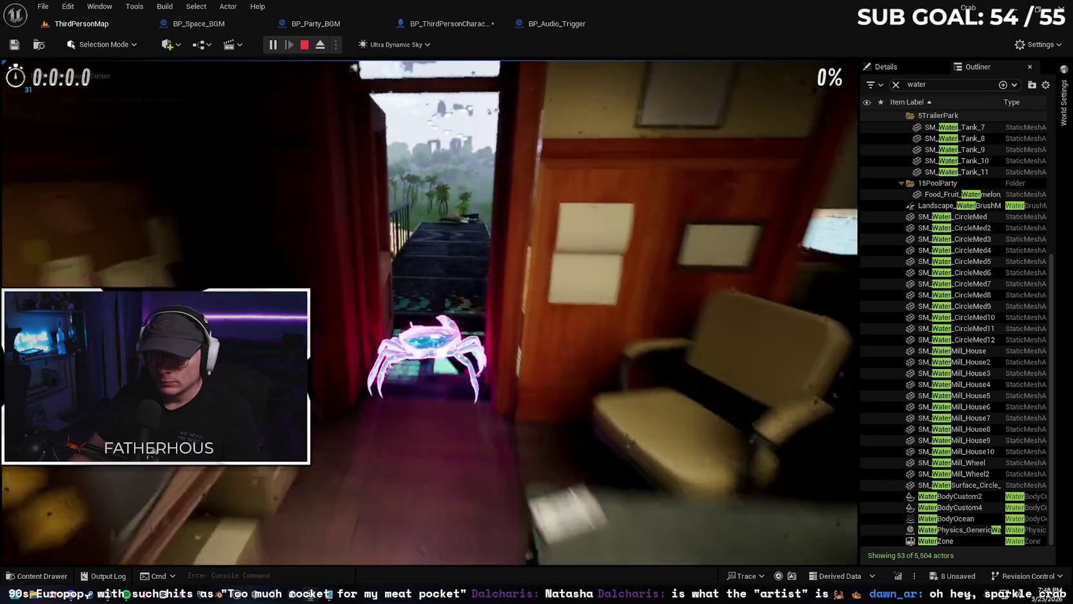
key("w")
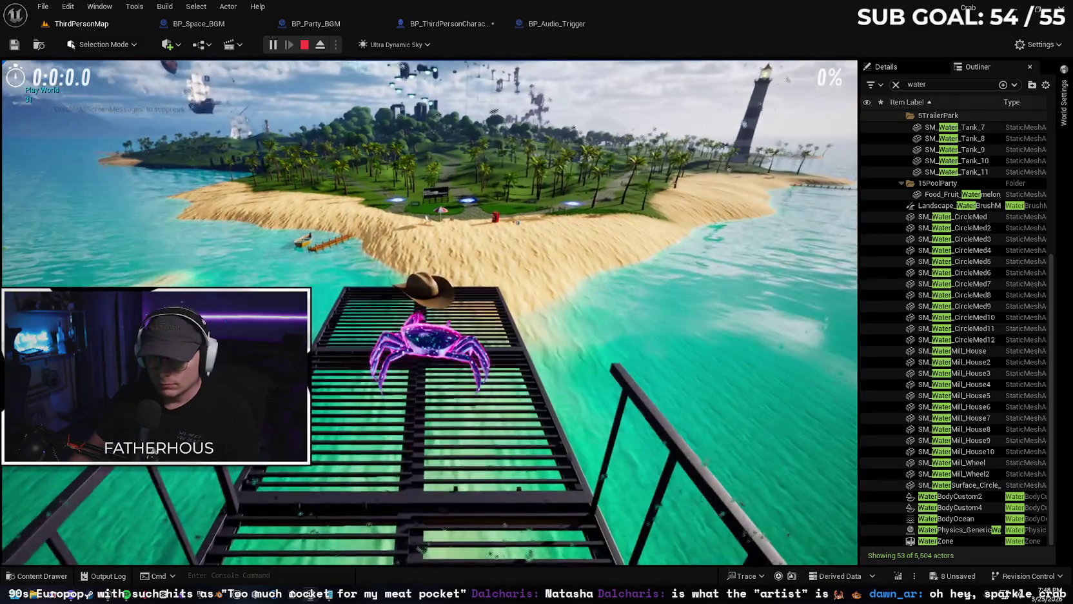
key("w")
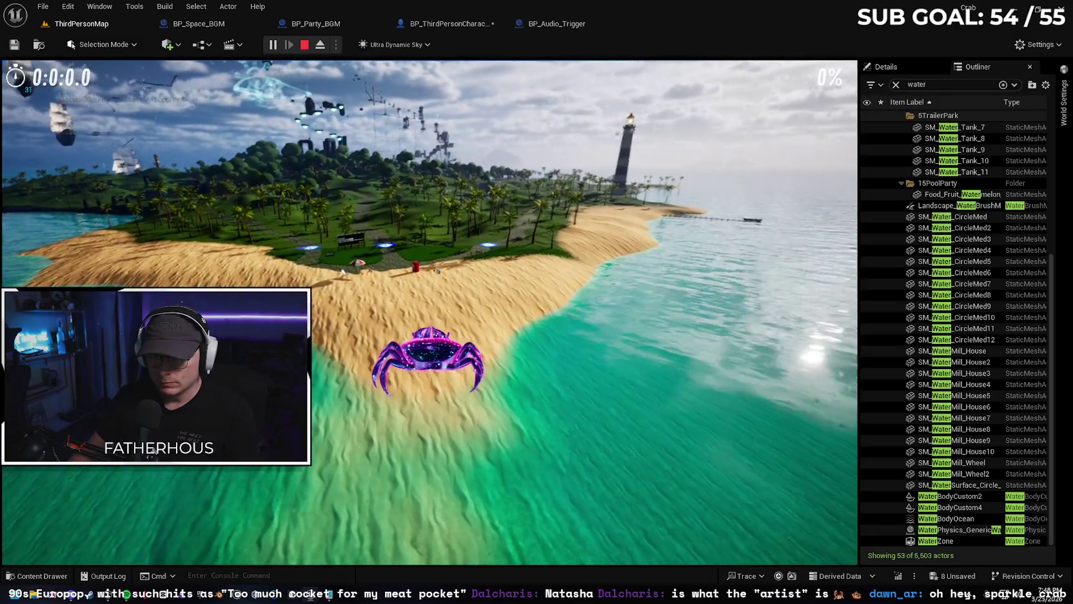
key("w")
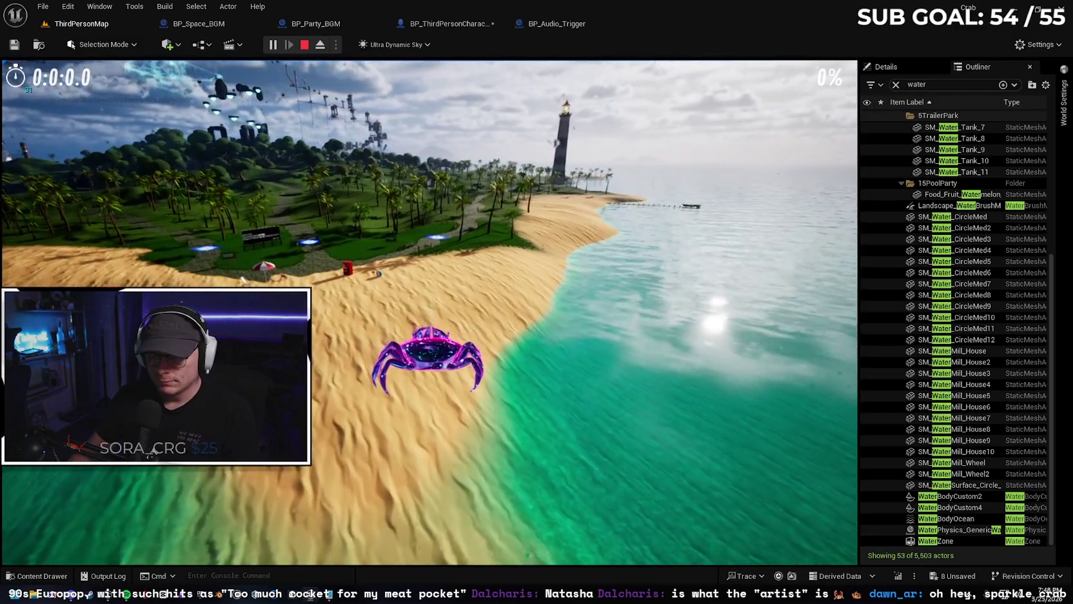
key("w")
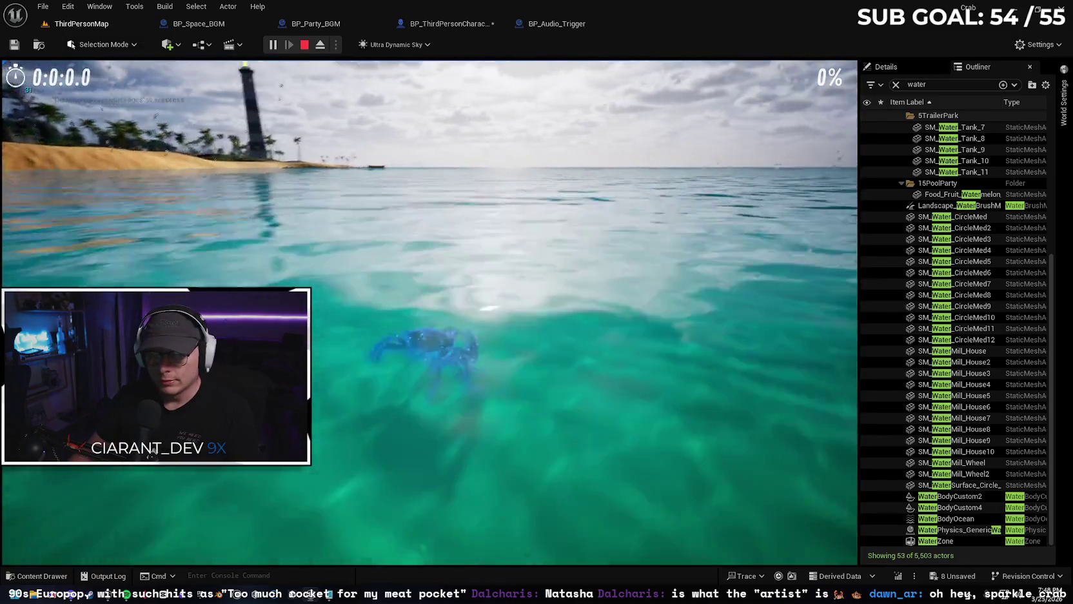
key("w")
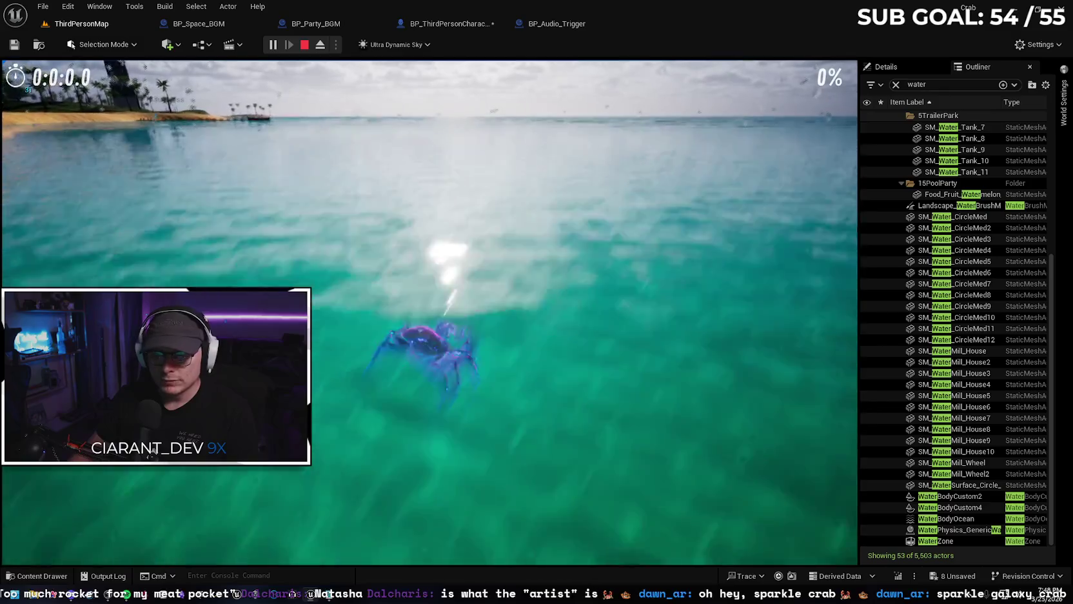
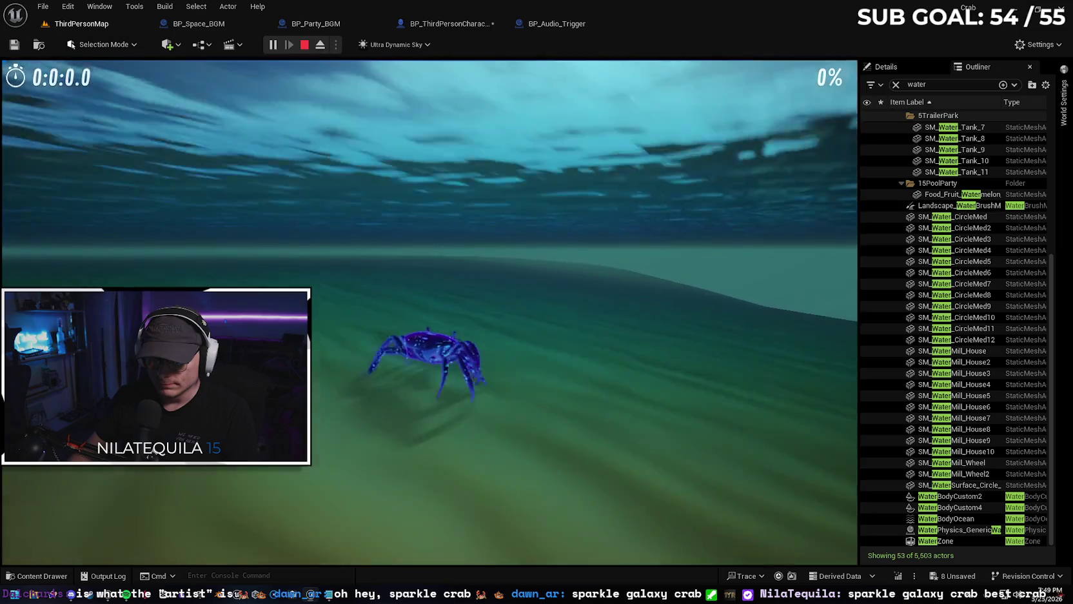
- Stop the play test, fly over the beach, and open the context menu on the sand
key("Escape")
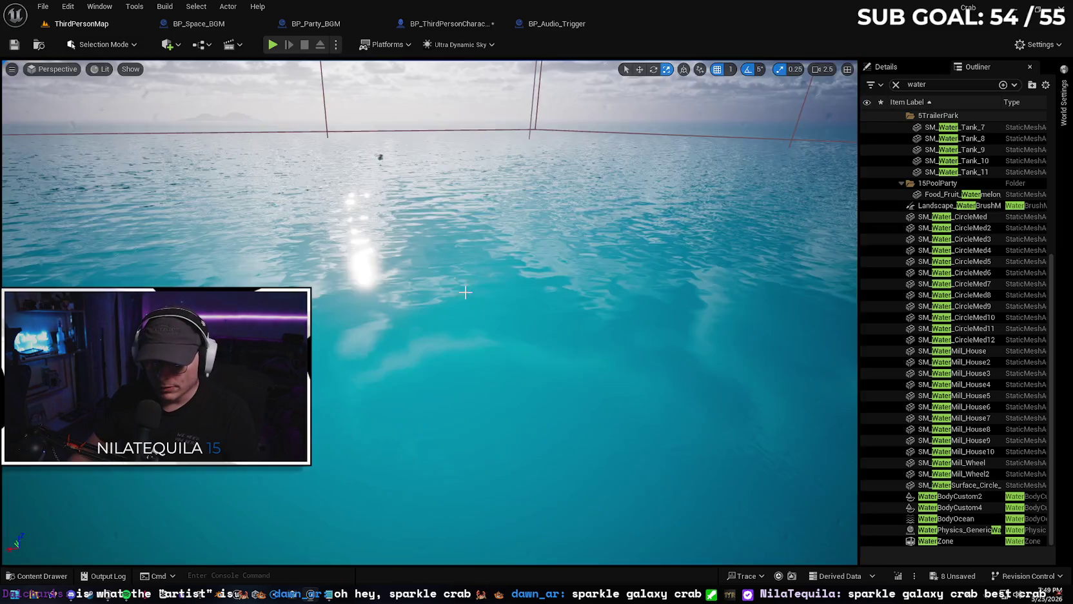
scroll(430, 310, "up", 1)
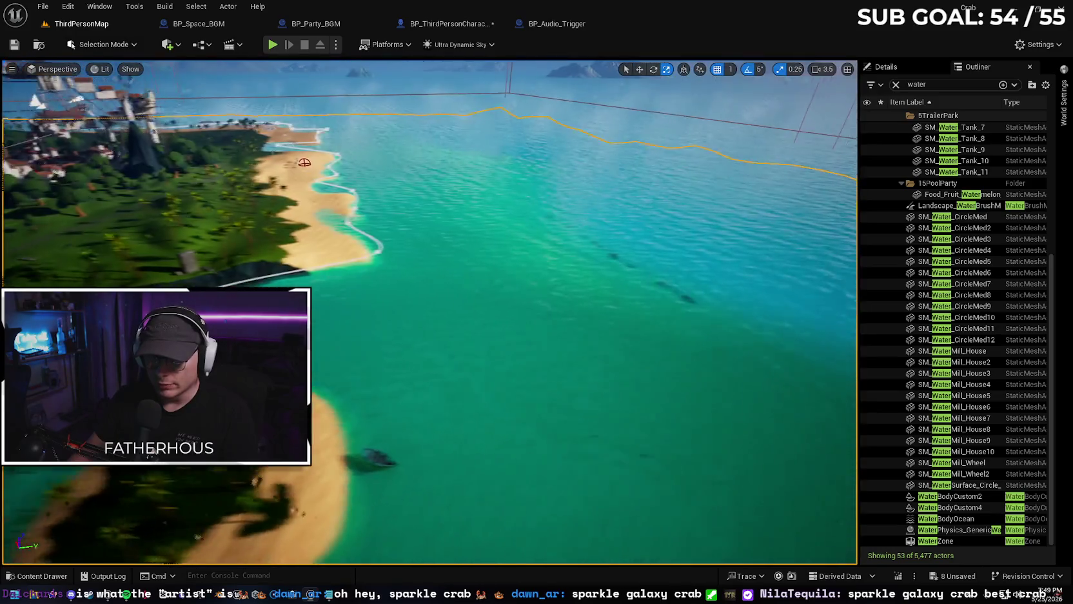
scroll(429, 309, "down", 2)
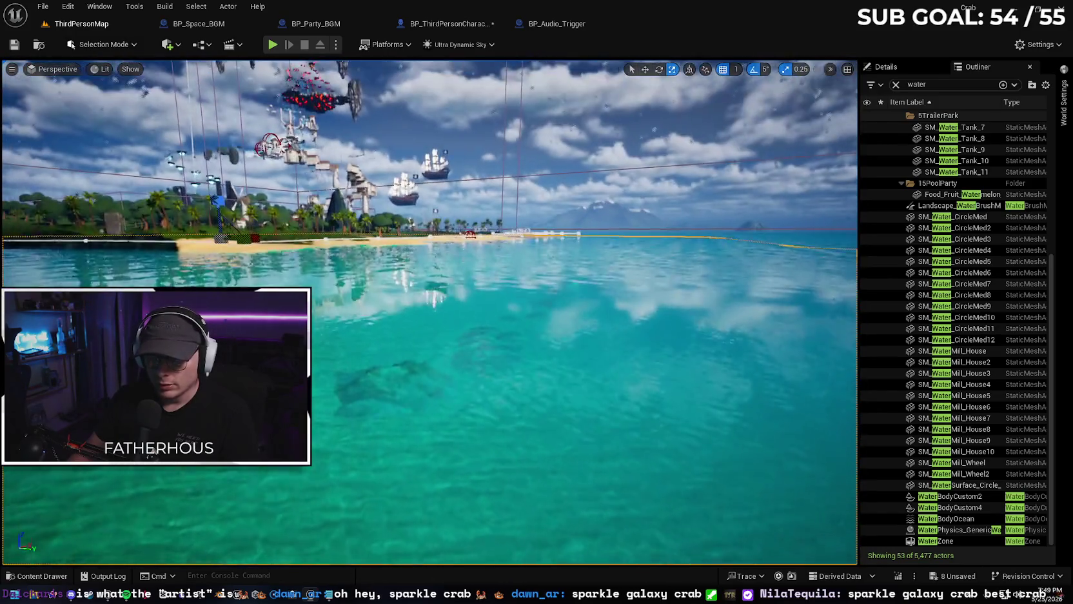
scroll(430, 310, "up", 2)
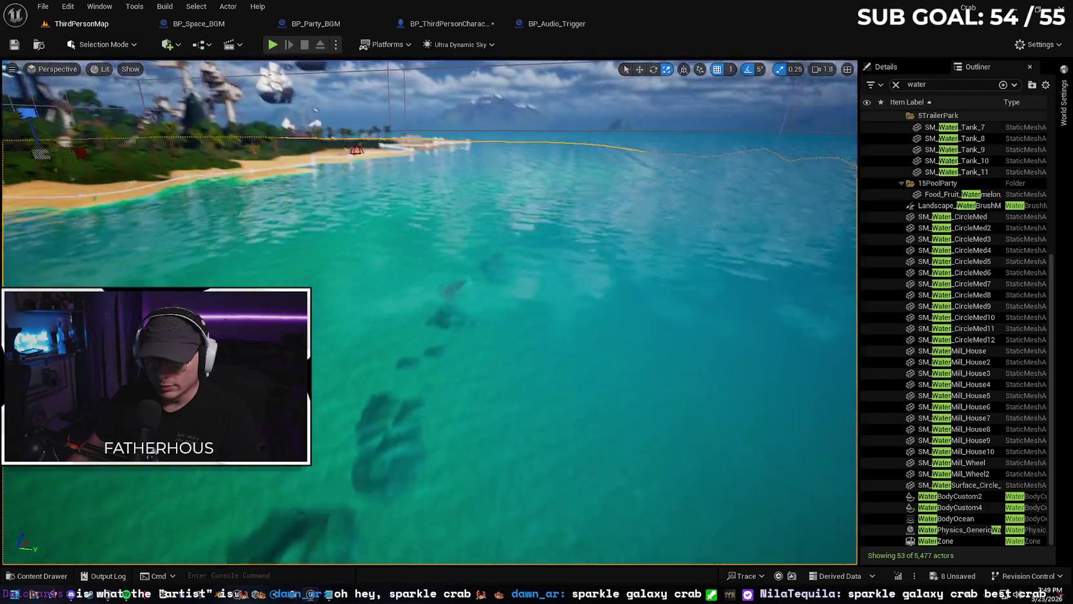
scroll(429, 310, "up", 2)
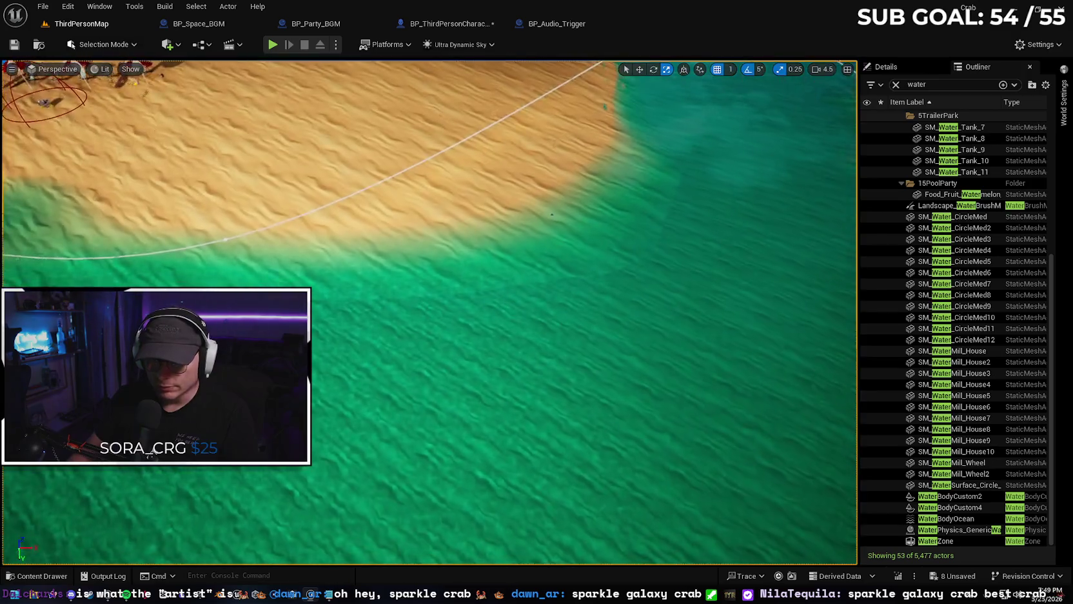
mouse_move(455, 293)
left_mouse_down()
mouse_move(419, 277)
mouse_move(456, 293)
left_mouse_up()
right_click(456, 293)
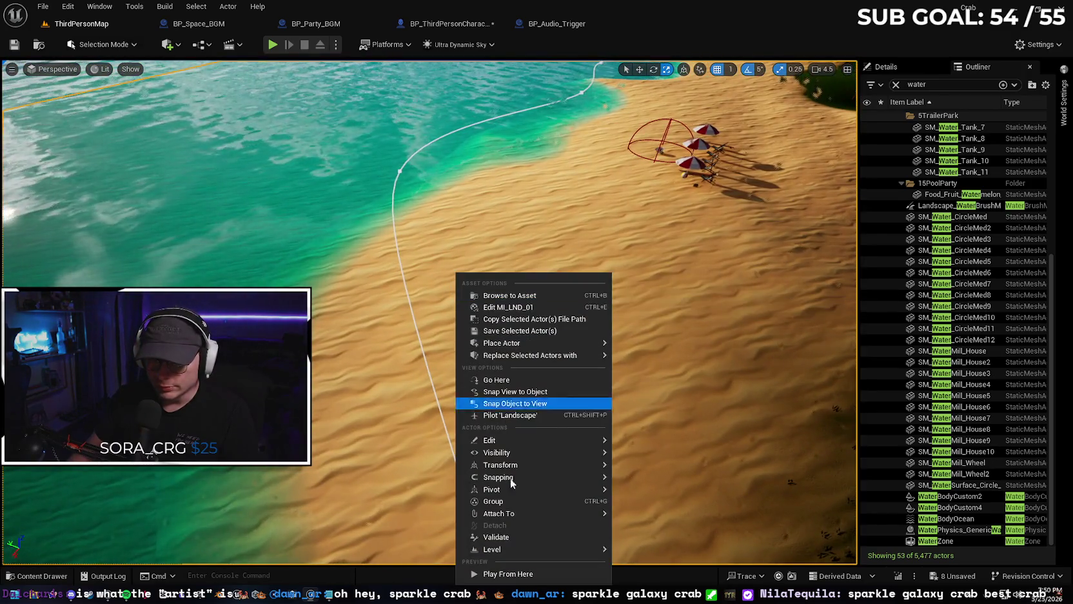
- Play from the beach spot, walk the crab into the sea, then end play and undo once
left_click(528, 574)
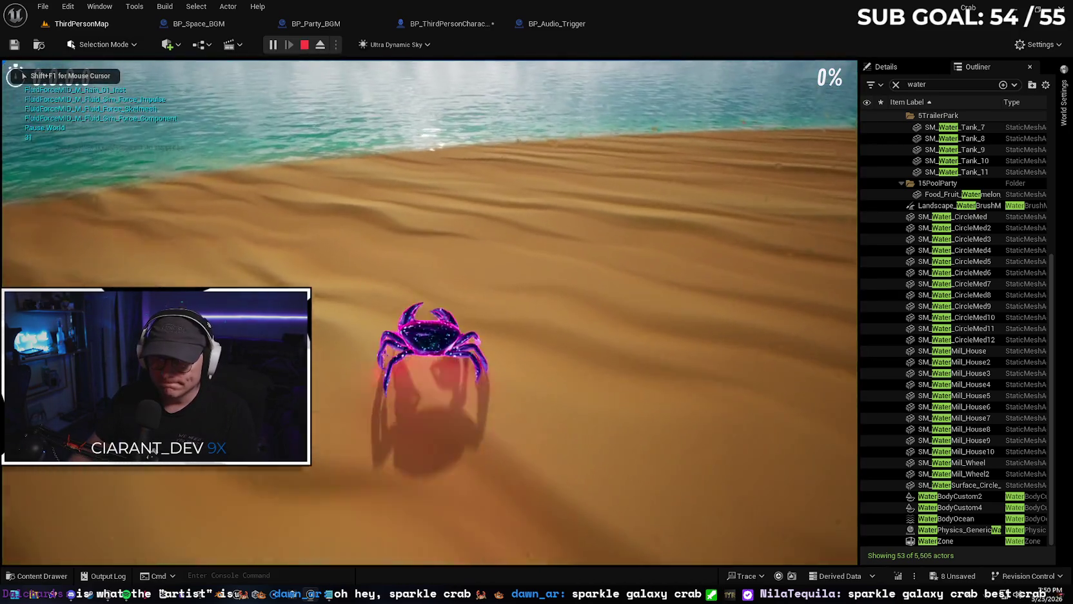
key("w")
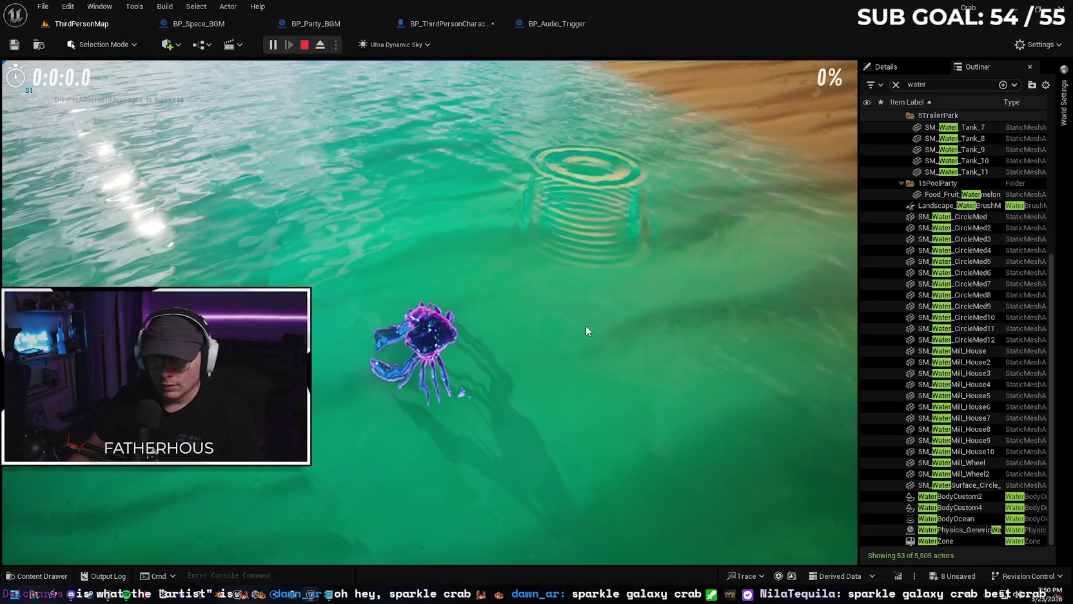
key("Escape")
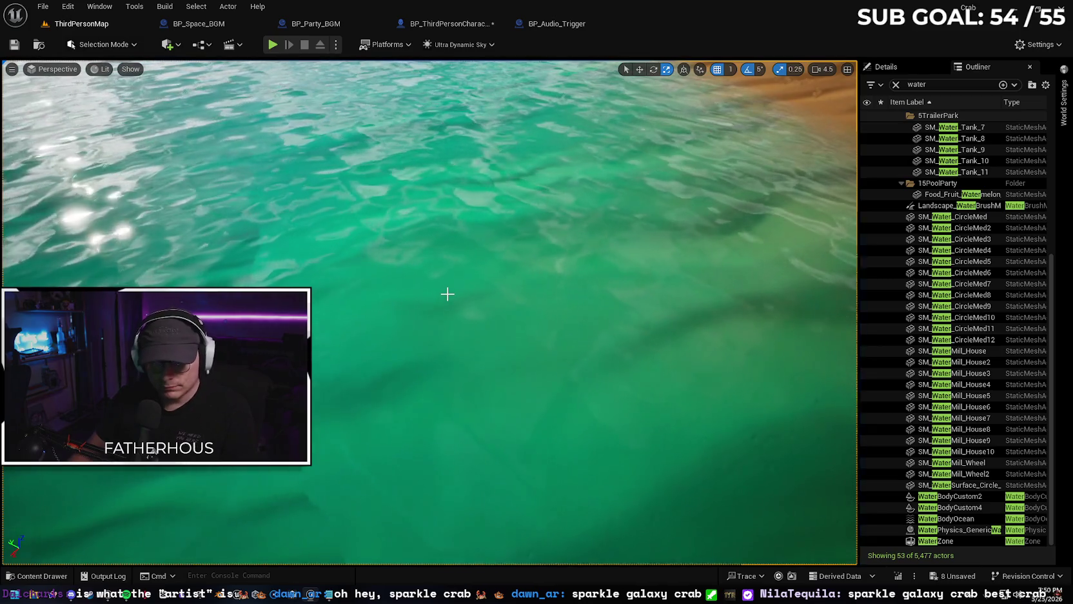
key("ctrl+z")
- Step back through the undo history to restore the ocean water selection
key("ctrl+z")
mouse_move(447, 294)
left_mouse_down()
mouse_move(447, 239)
mouse_move(467, 219)
mouse_move(428, 284)
mouse_move(481, 277)
mouse_move(481, 295)
left_mouse_up()
key("ctrl+z")
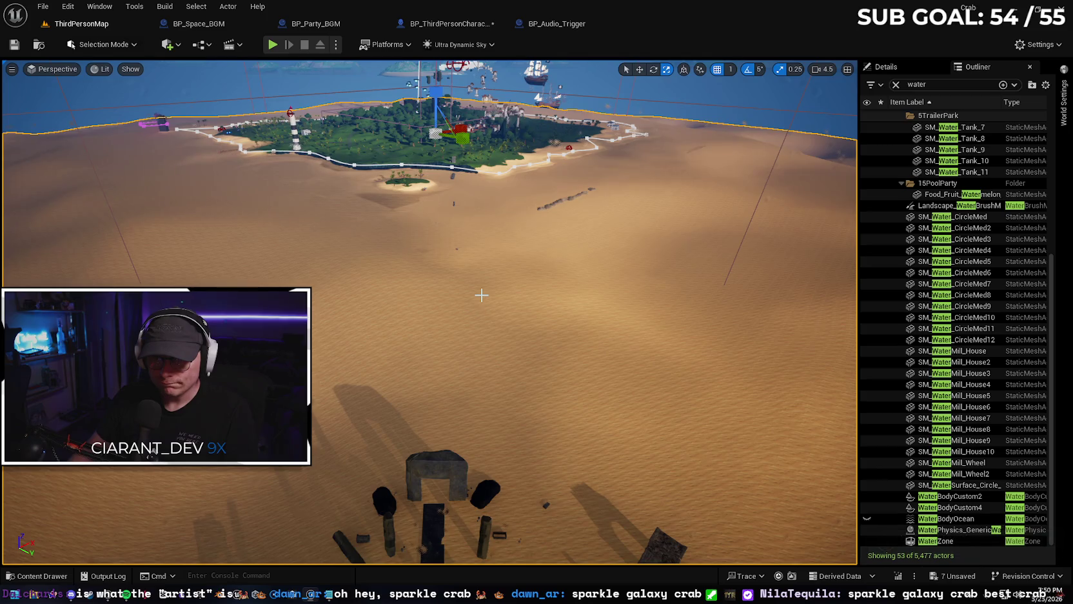
key("ctrl+z")
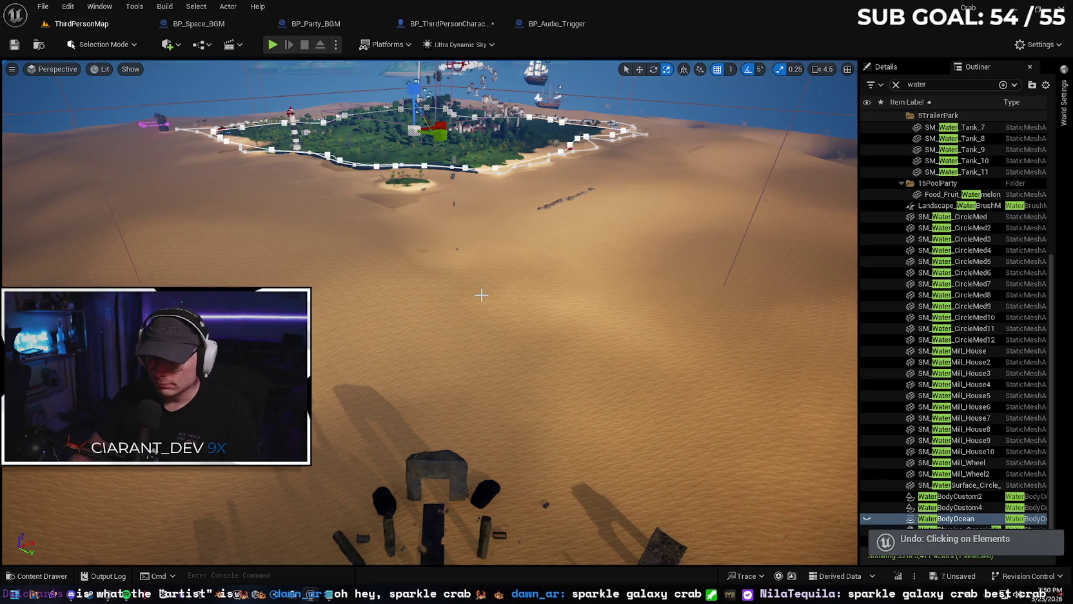
key("ctrl+z")
key("Escape")
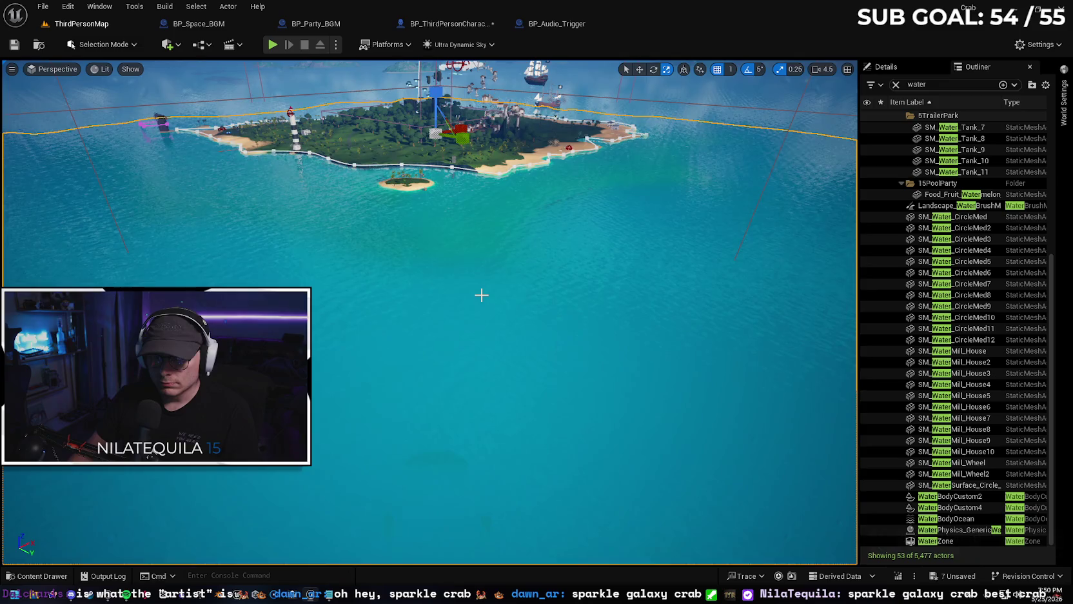
key("ctrl+z")
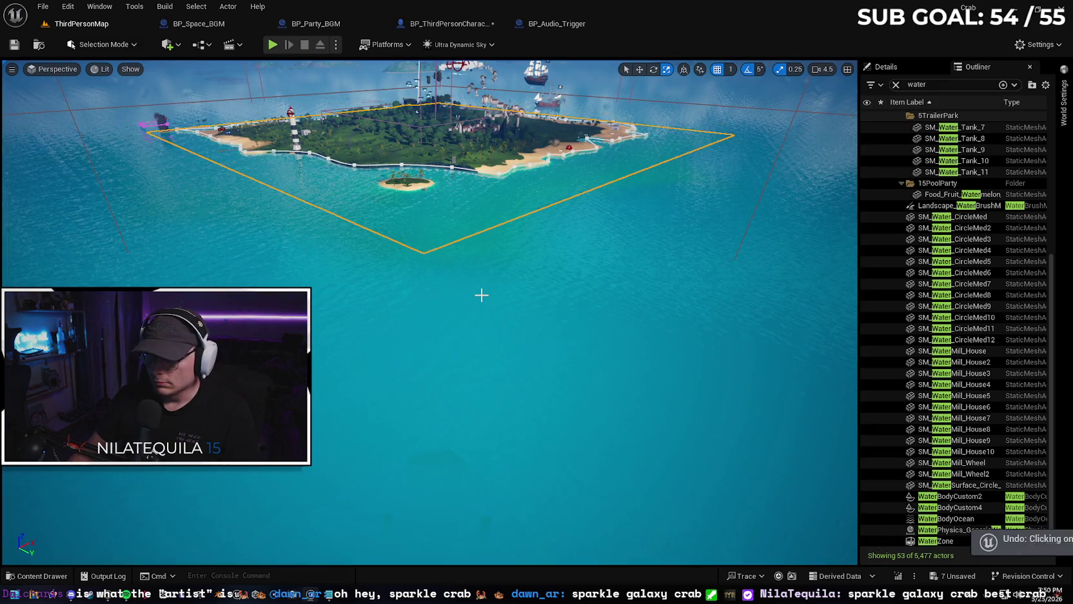
- Undo the last selection step from the Edit menu
left_click(68, 6)
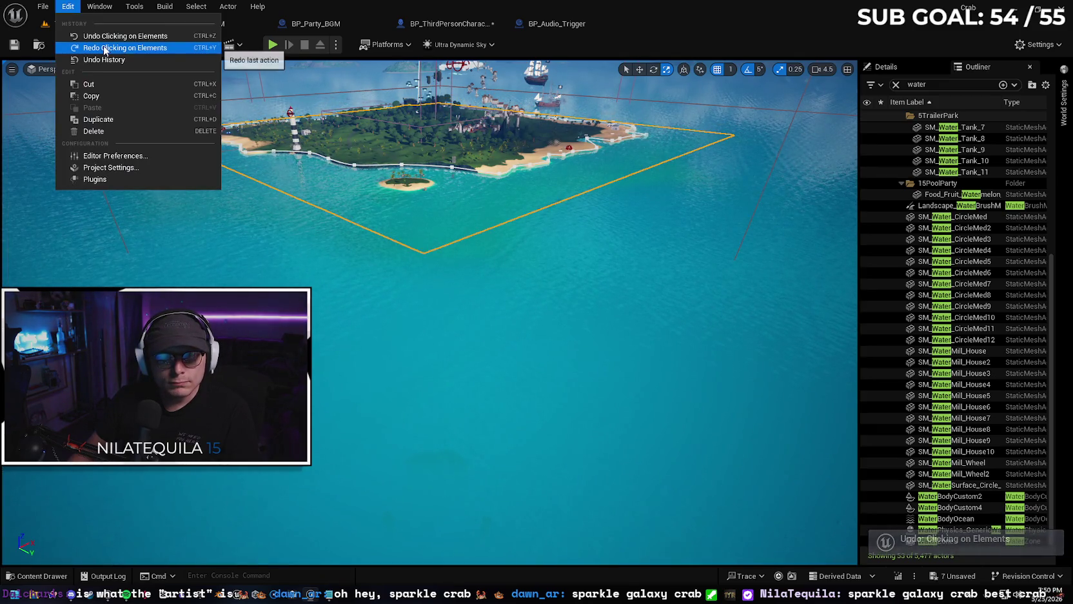
left_click(68, 7)
left_click(67, 8)
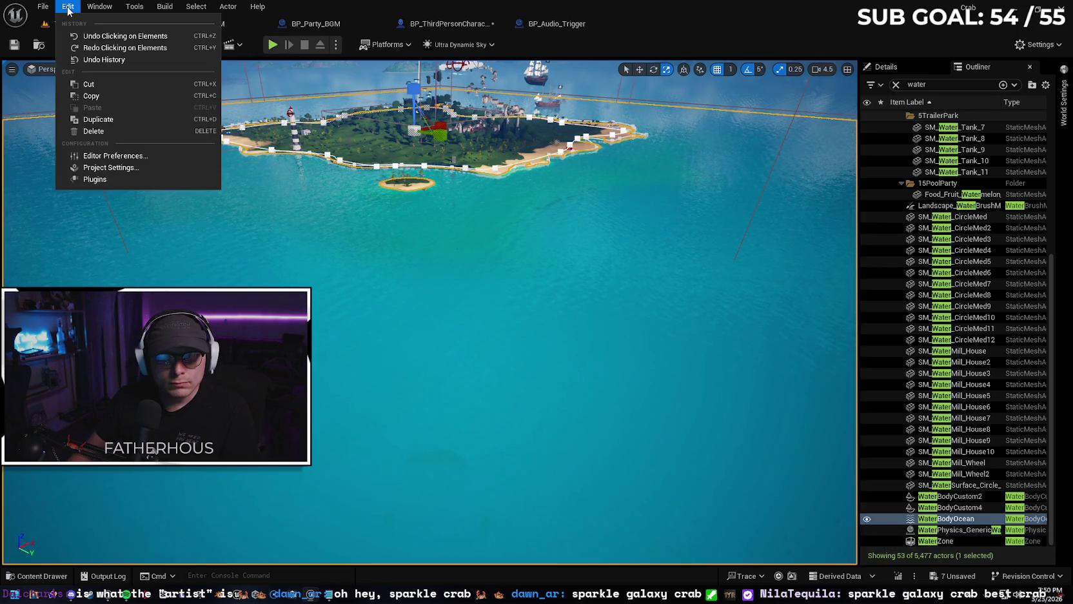
left_click(93, 36)
left_click(67, 6)
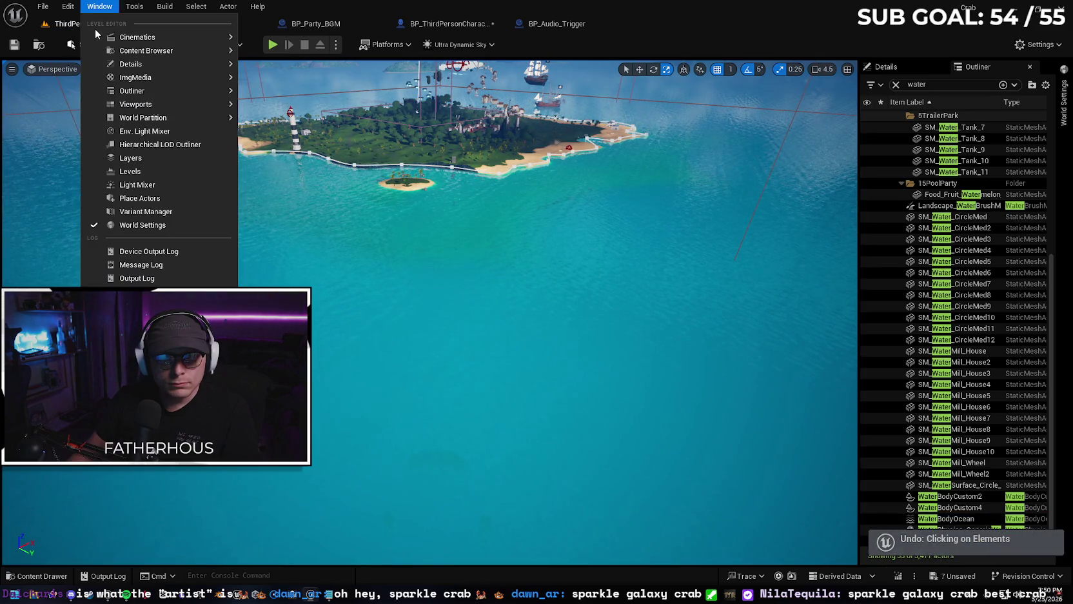
left_click(517, 234)
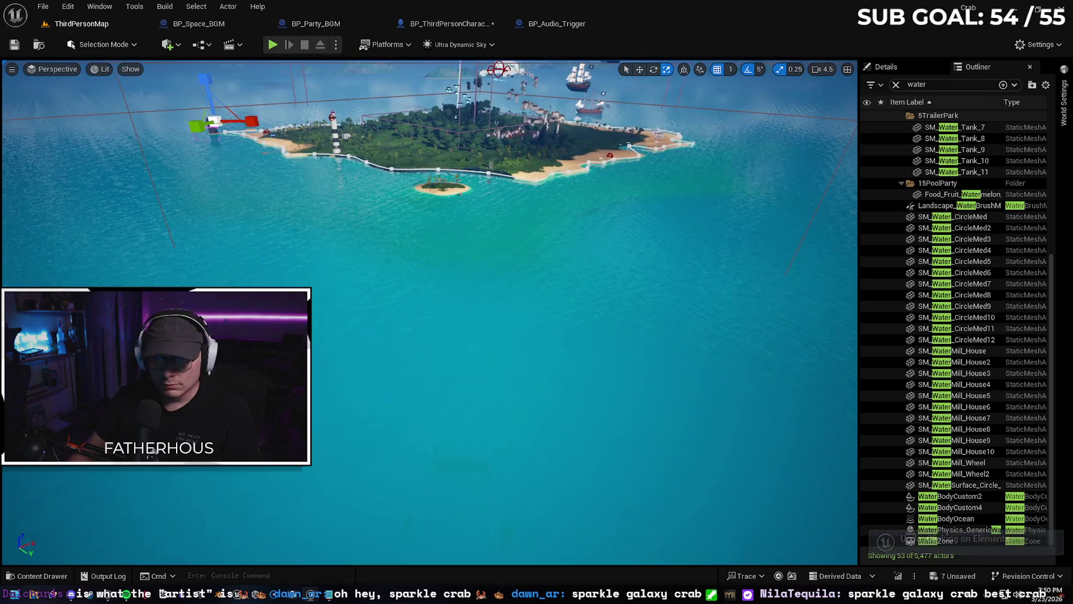
- Hide WaterBodyOcean in the Outliner and show the sand Rectangle's details
left_click(544, 305)
left_click(867, 519)
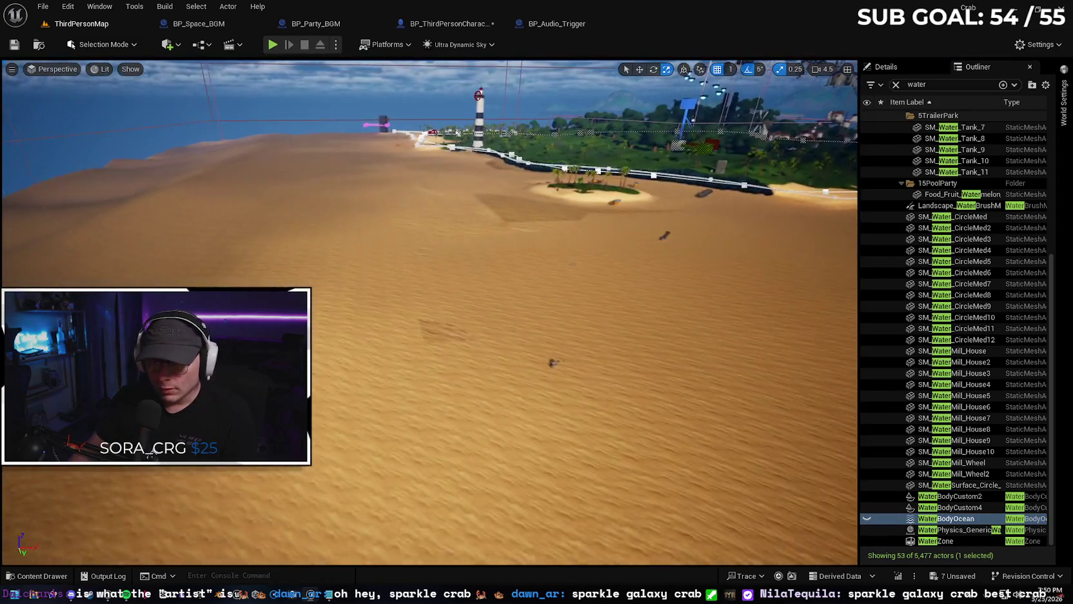
left_click(477, 400)
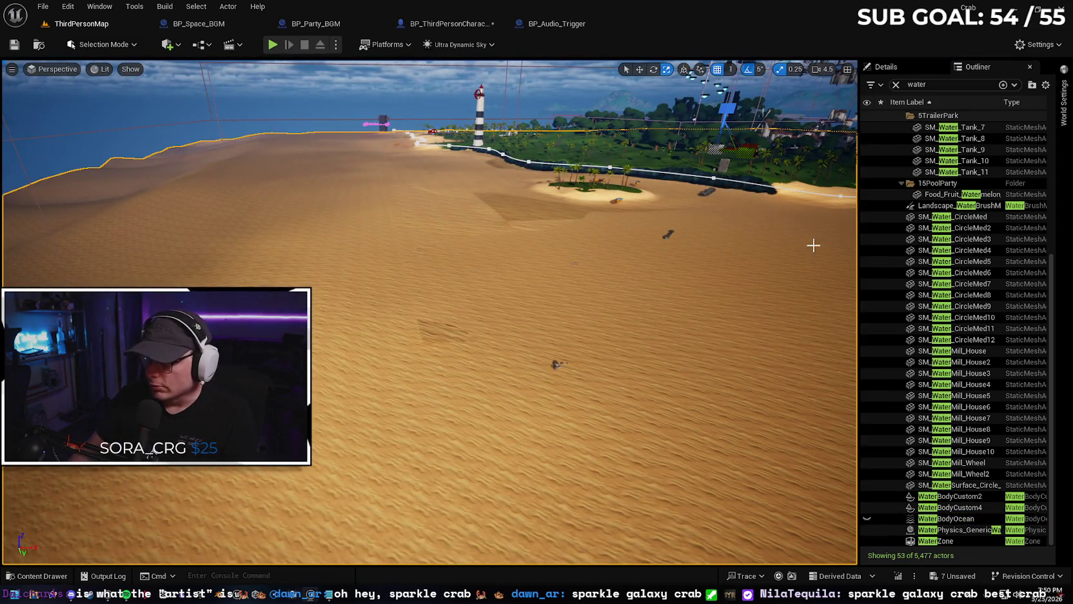
left_click(893, 70)
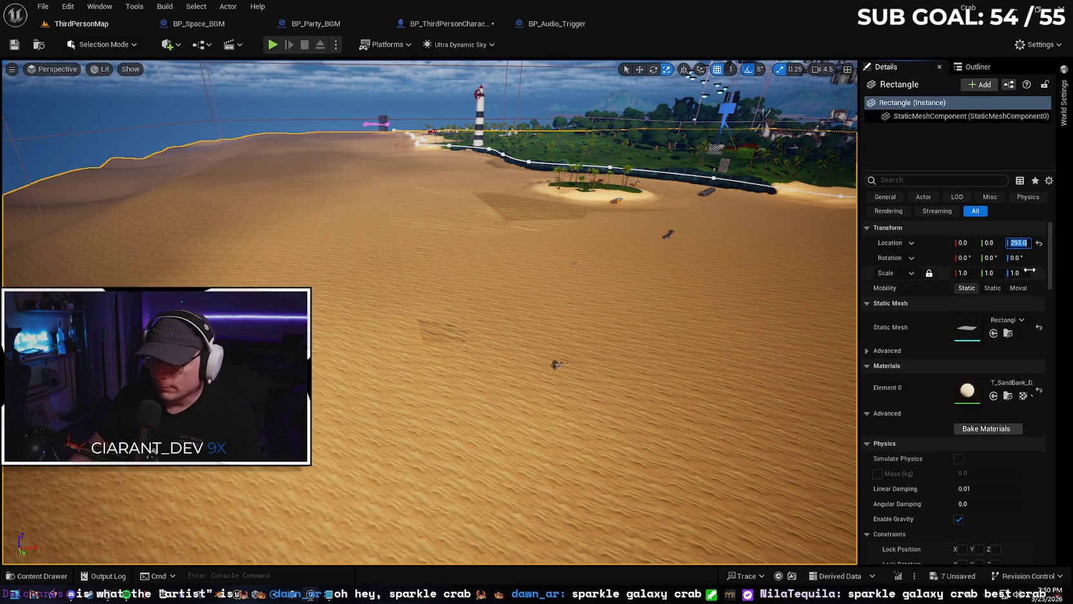
- Set the Rectangle's Location Z to -317
left_click(1009, 242)
type("-317")
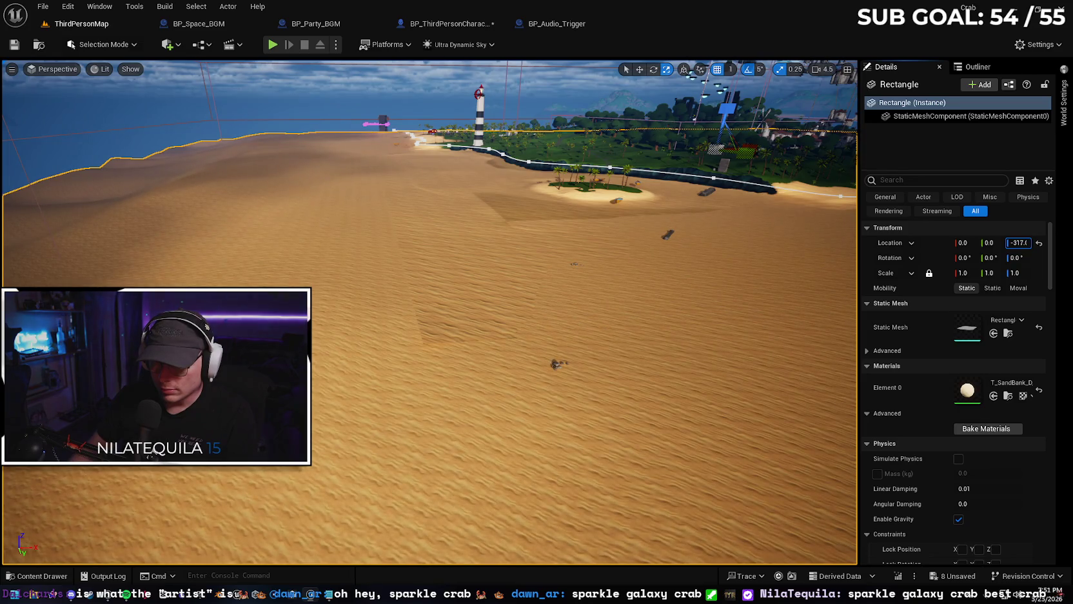
key("Return")
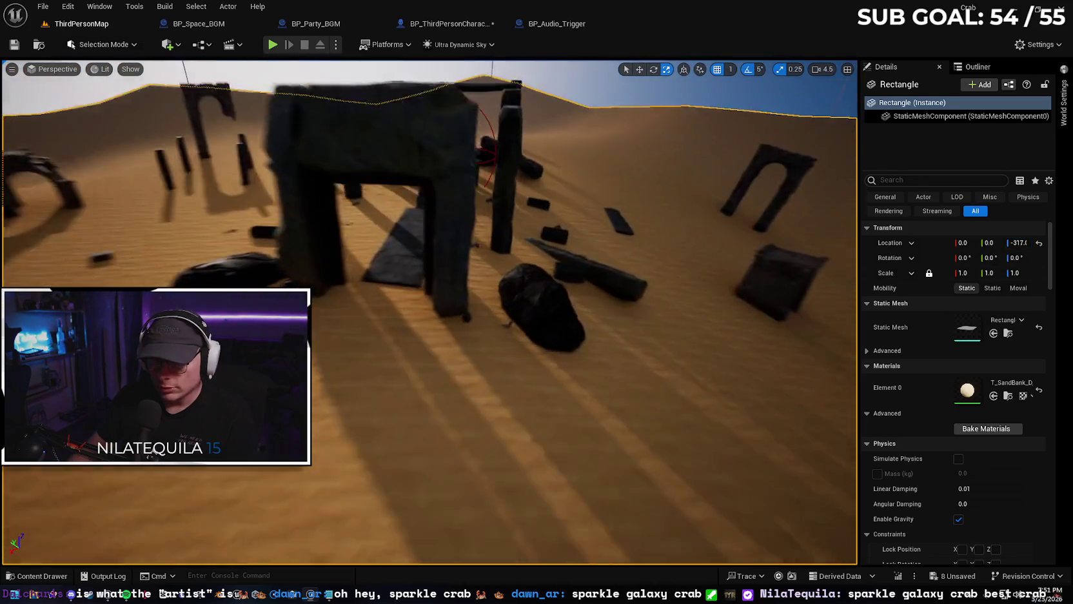
- Fly through the ruins and over the lowered sand toward the lighthouse and island
key("w")
scroll(429, 312, "down", 1)
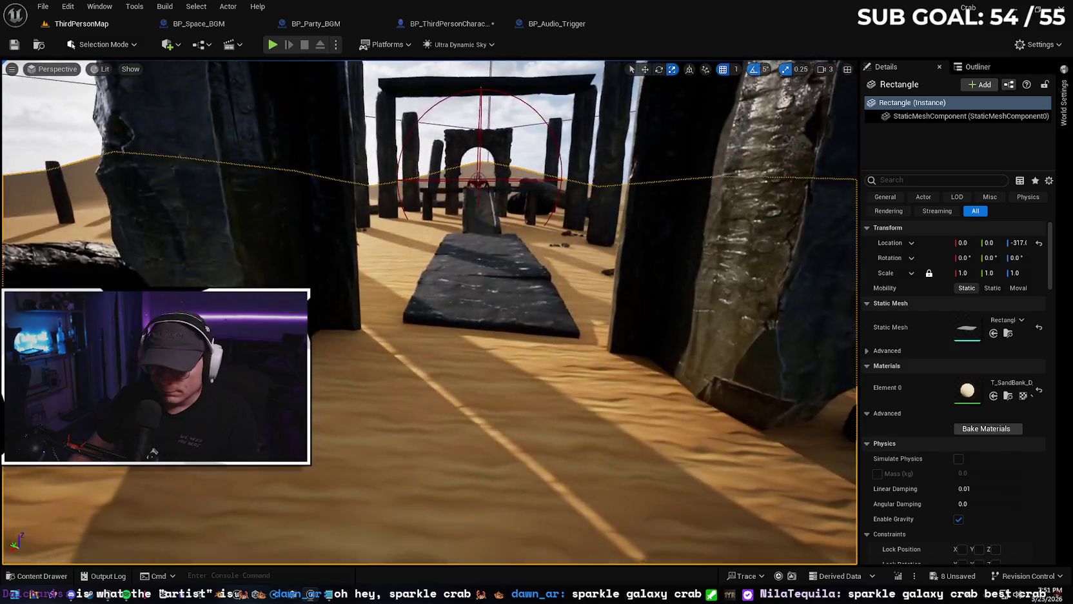
key("w")
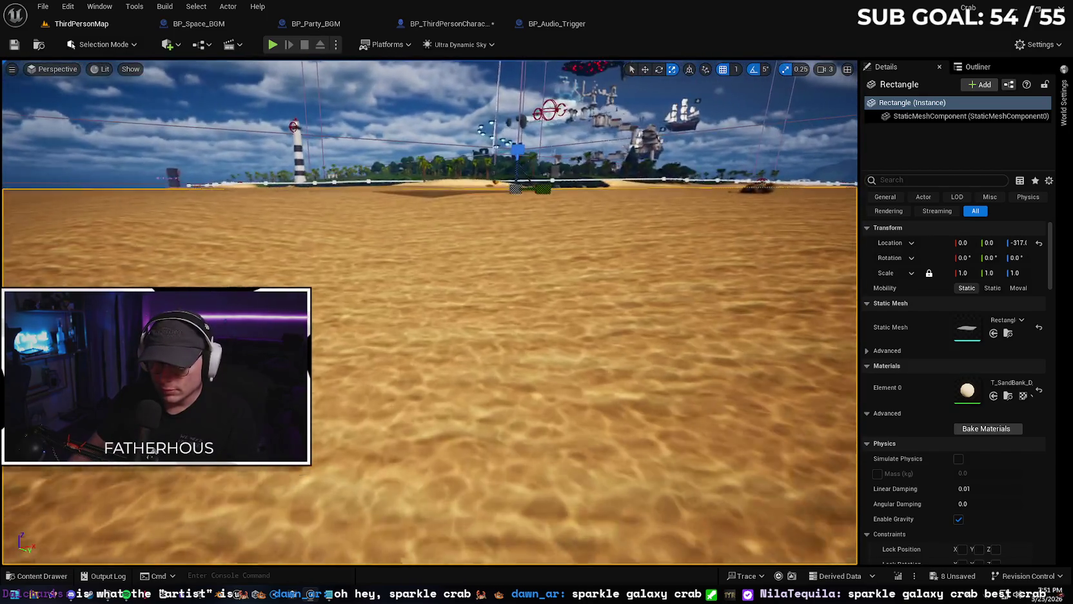
key("w")
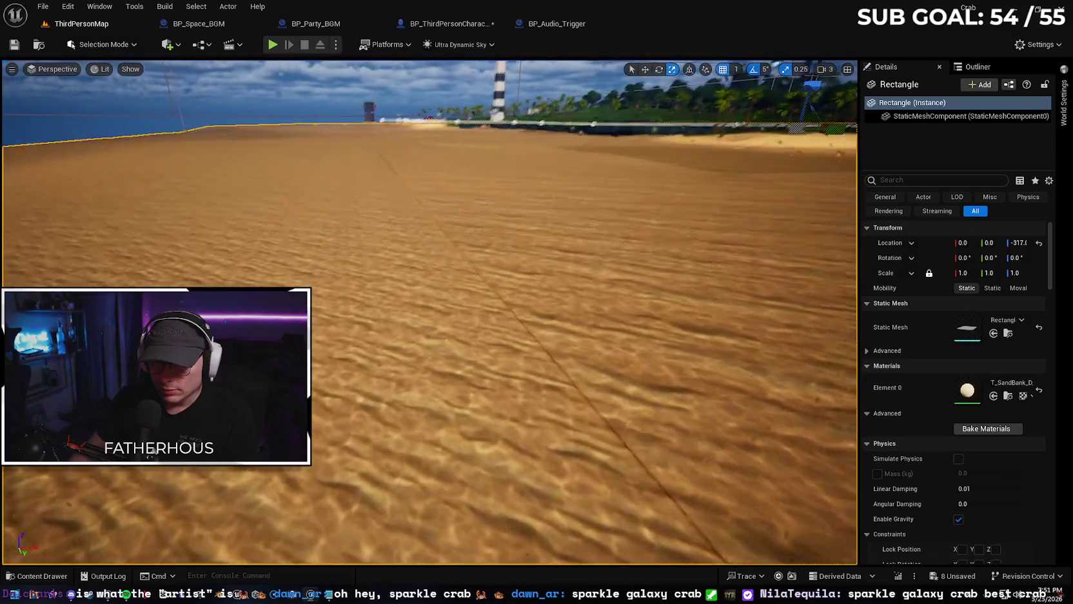
key("w")
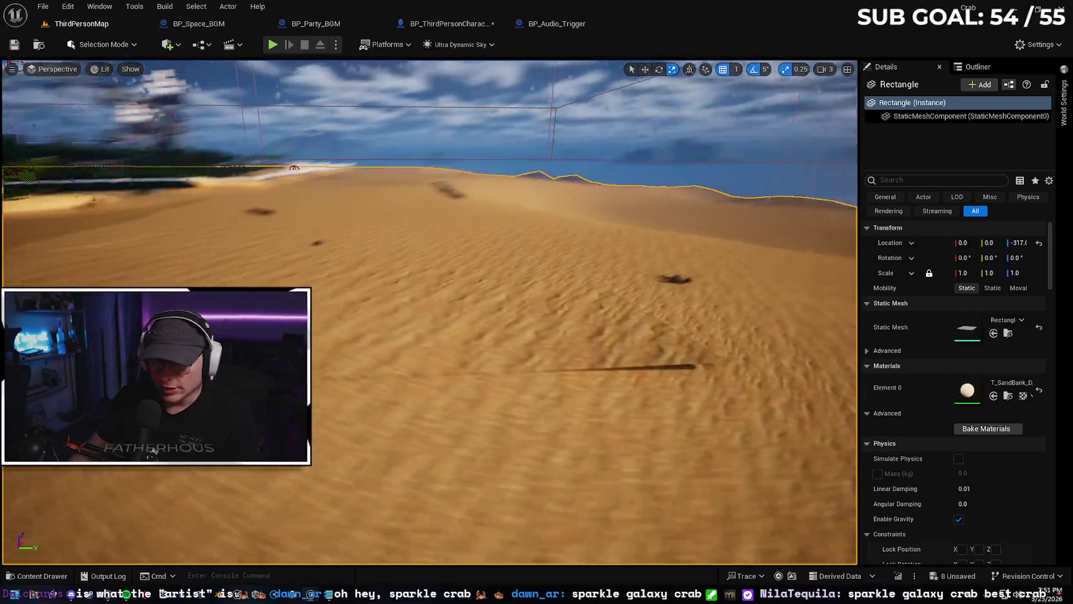
key("w")
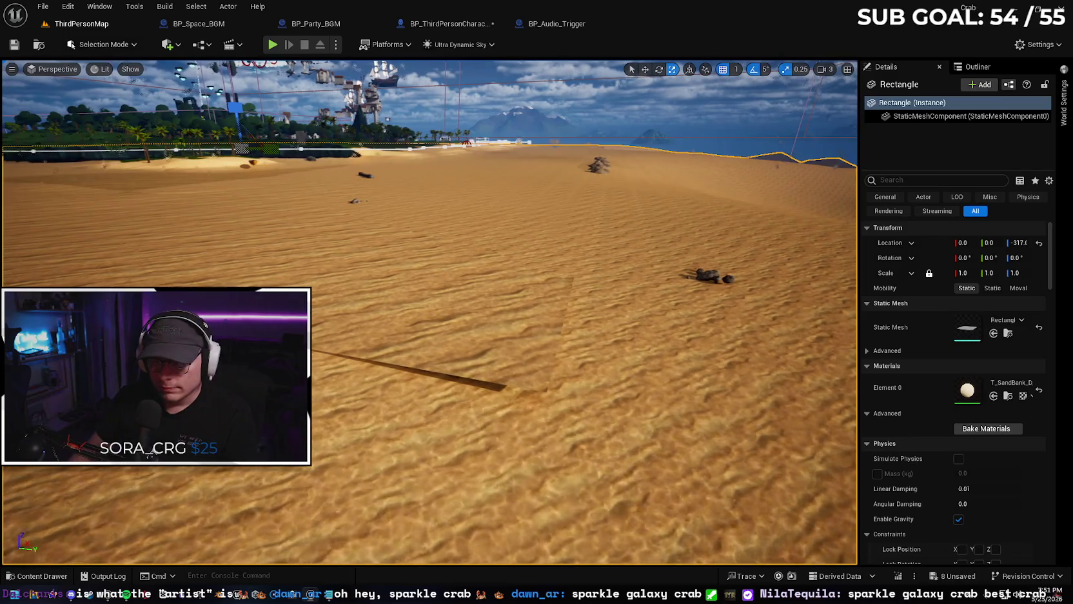
key("w")
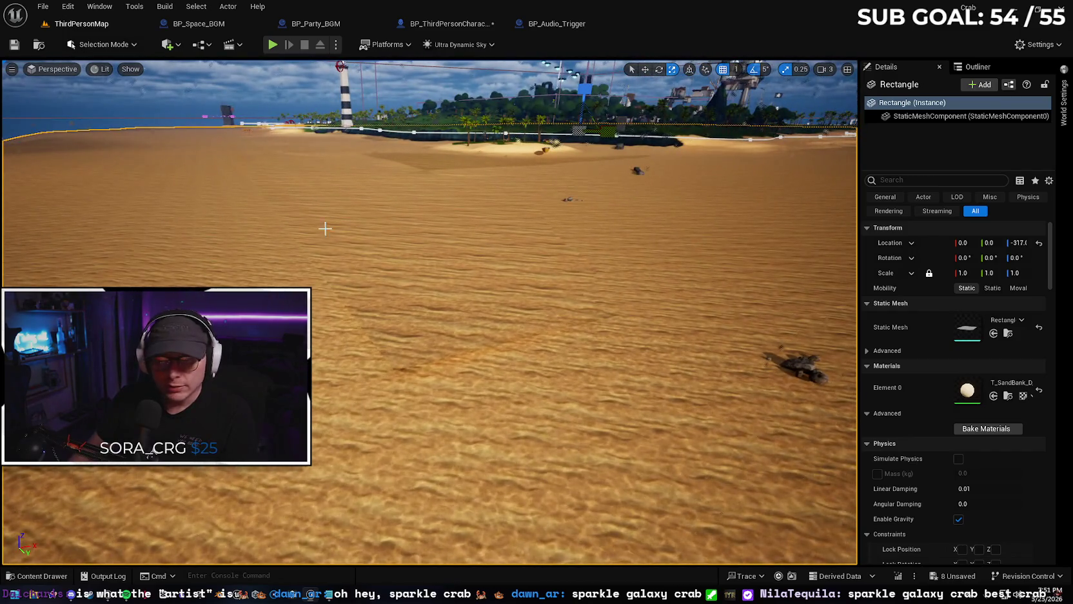
left_click(100, 43)
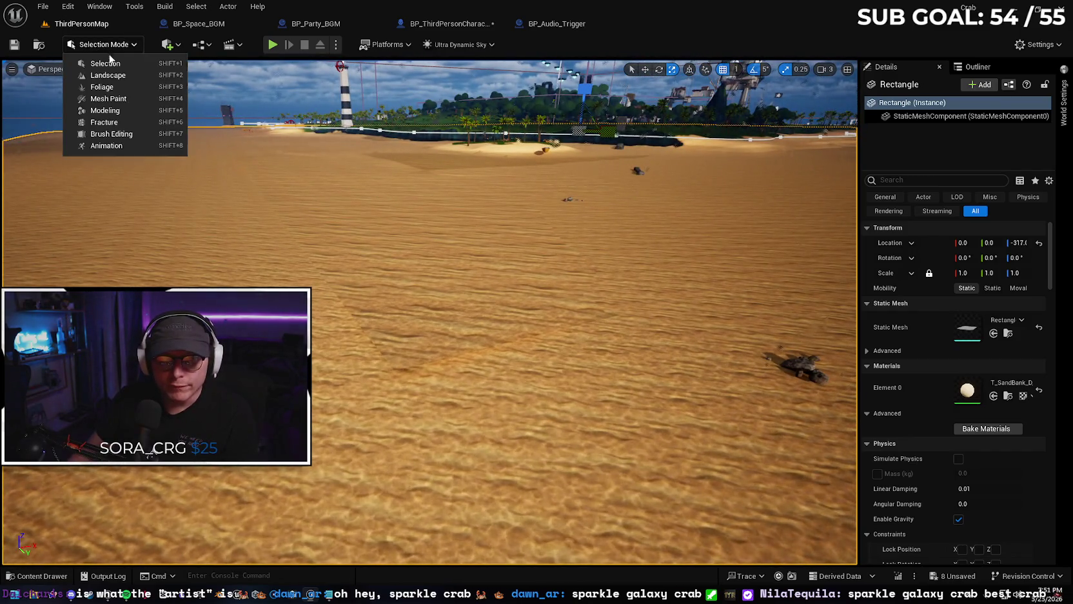
- Enter Landscape mode, undo the accidental raised sand patch, then return to Selection mode
left_click(128, 89)
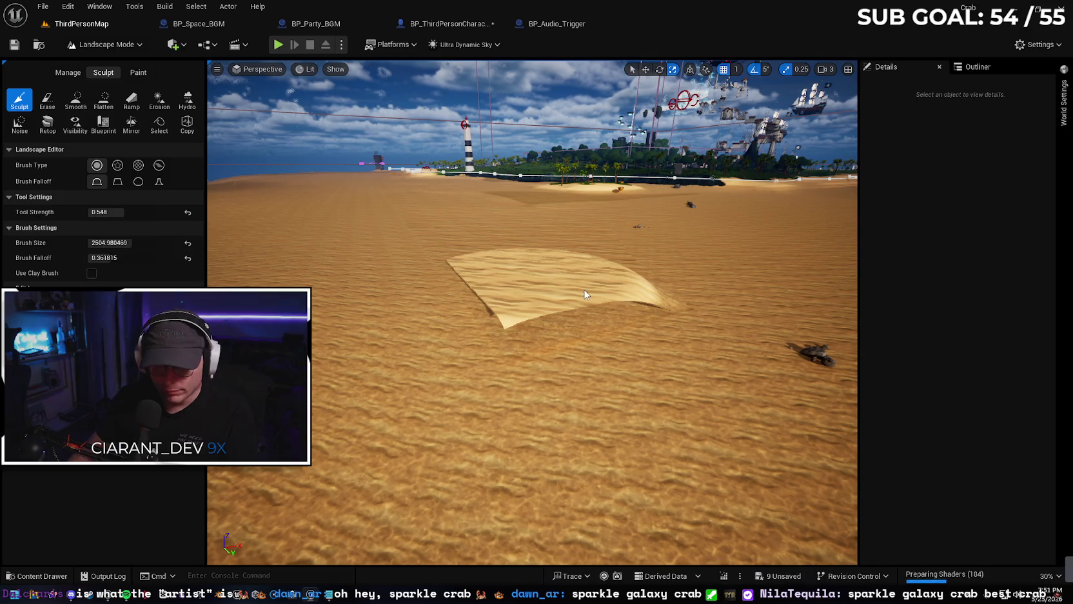
key("ctrl+z")
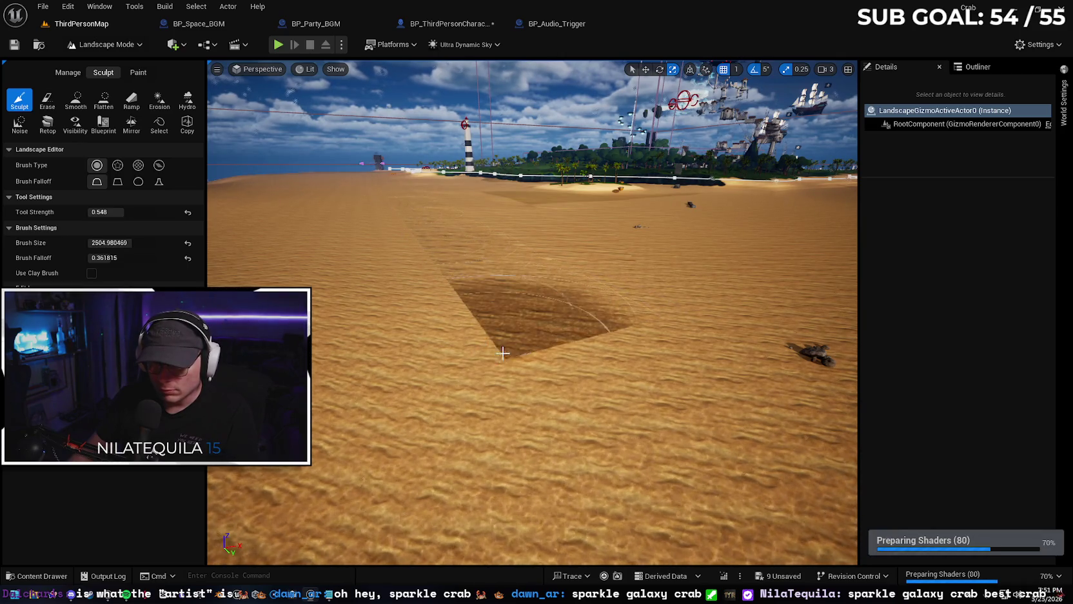
mouse_move(601, 383)
left_mouse_down()
mouse_move(567, 381)
mouse_move(539, 347)
mouse_move(621, 348)
left_mouse_up()
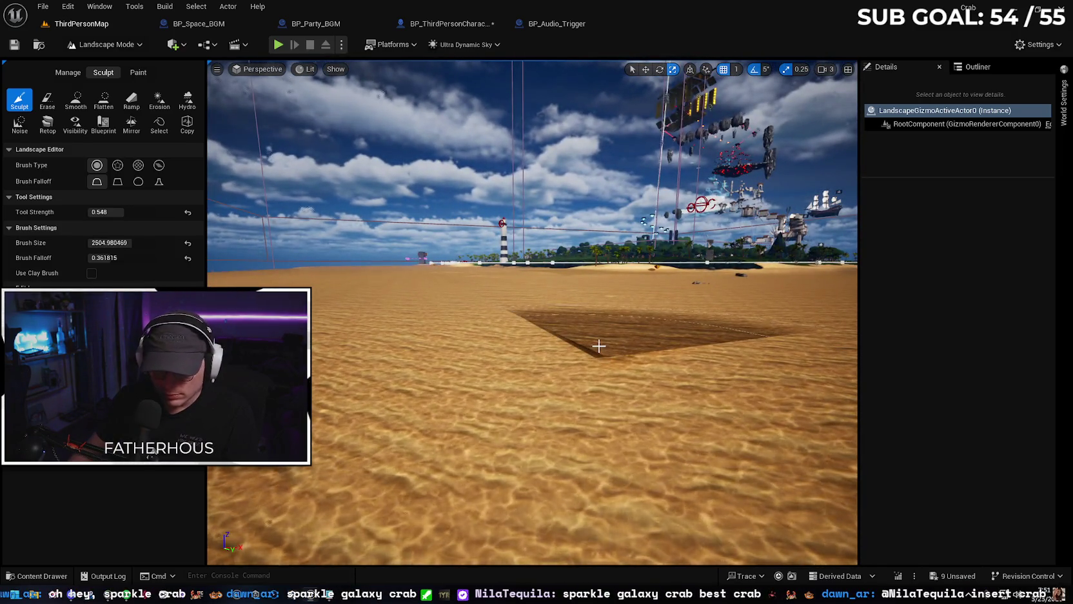
mouse_move(638, 332)
left_mouse_down()
mouse_move(639, 358)
mouse_move(609, 361)
mouse_move(566, 336)
left_mouse_up()
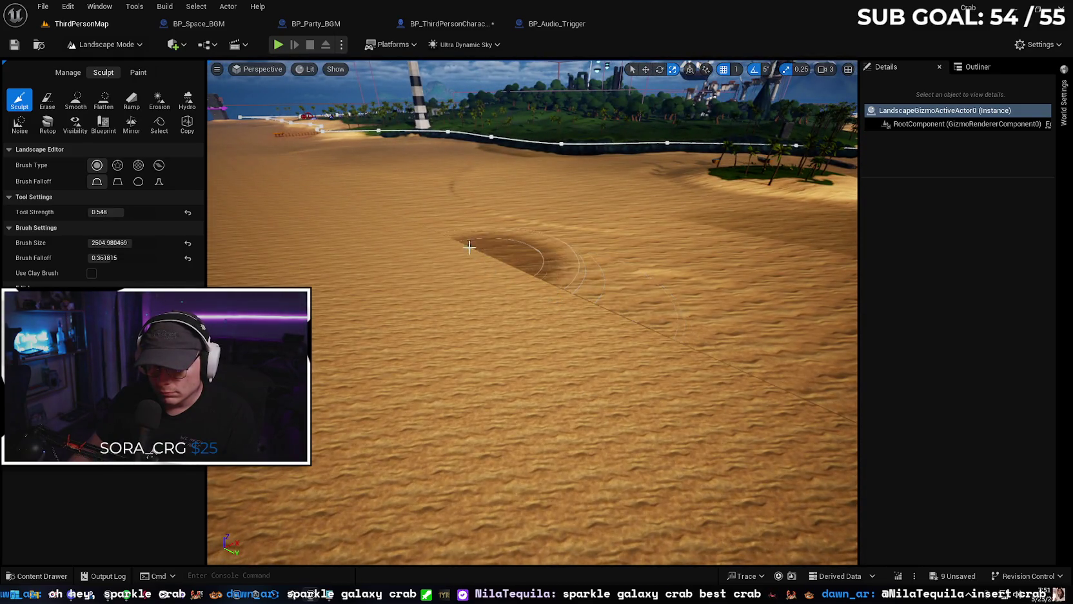
mouse_move(599, 366)
left_mouse_down()
mouse_move(600, 400)
mouse_move(600, 367)
mouse_move(577, 375)
left_mouse_up()
left_click(122, 44)
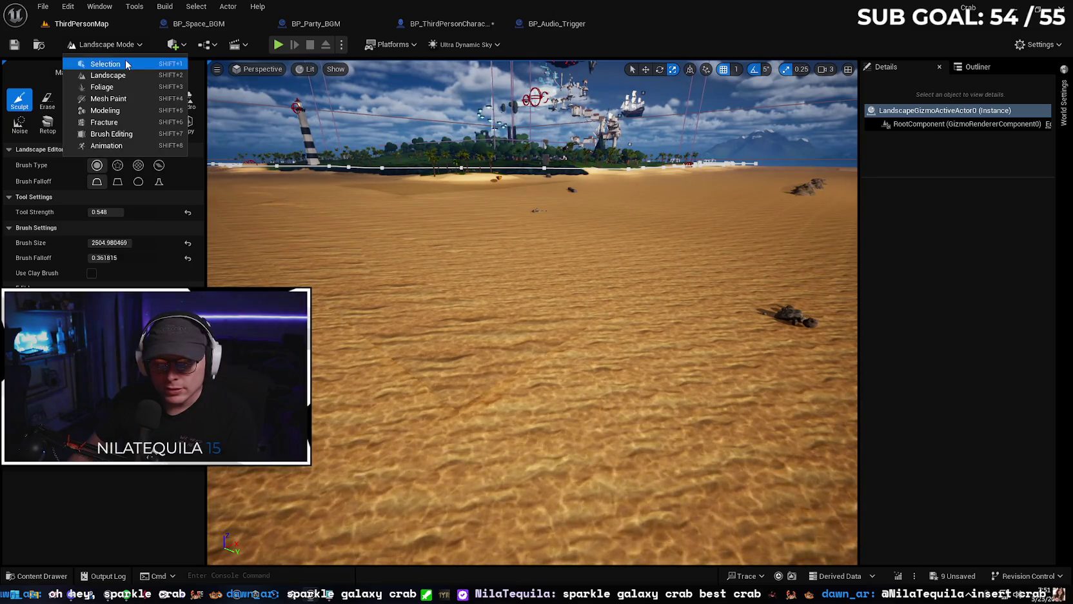
left_click(127, 64)
- Select the sand Rectangle and set its Location Z to -312
left_click(618, 328)
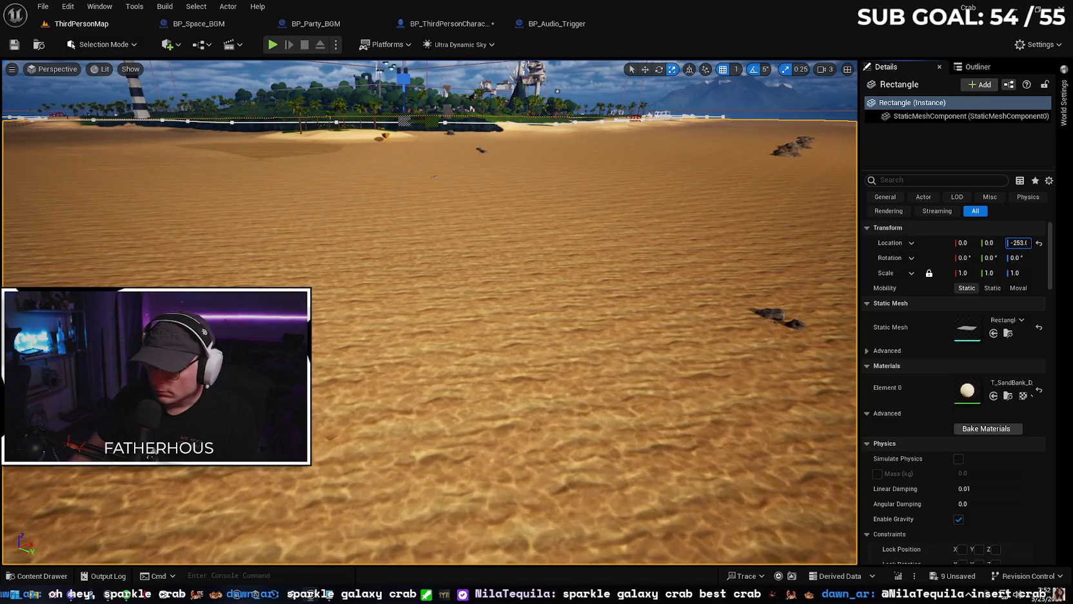
key("Return")
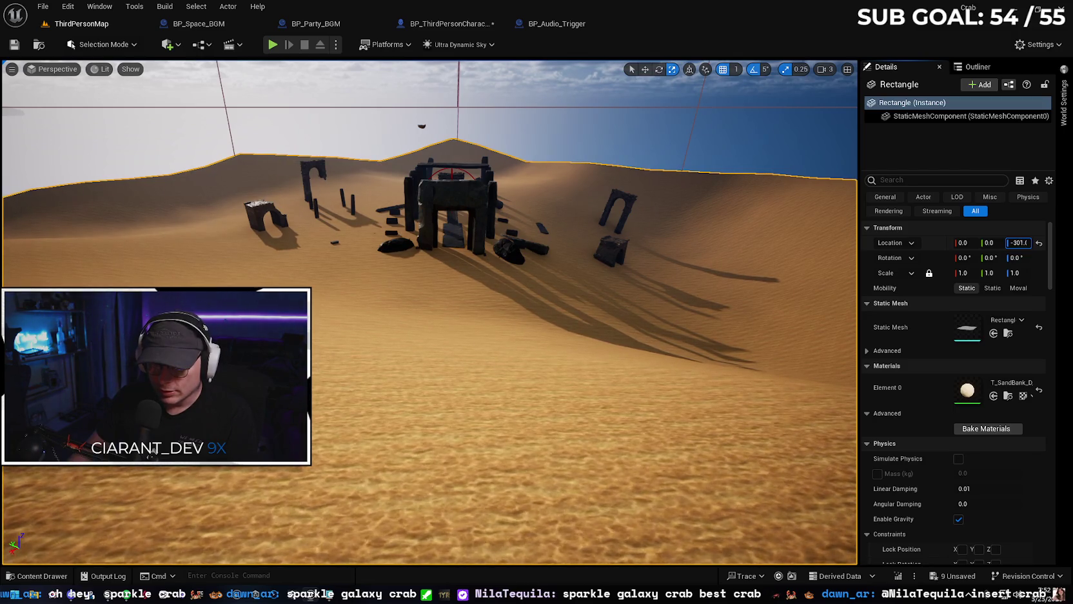
left_click_drag(817, 282, 817, 180)
mouse_move(644, 293)
left_mouse_down()
mouse_move(644, 319)
mouse_move(644, 293)
left_mouse_up()
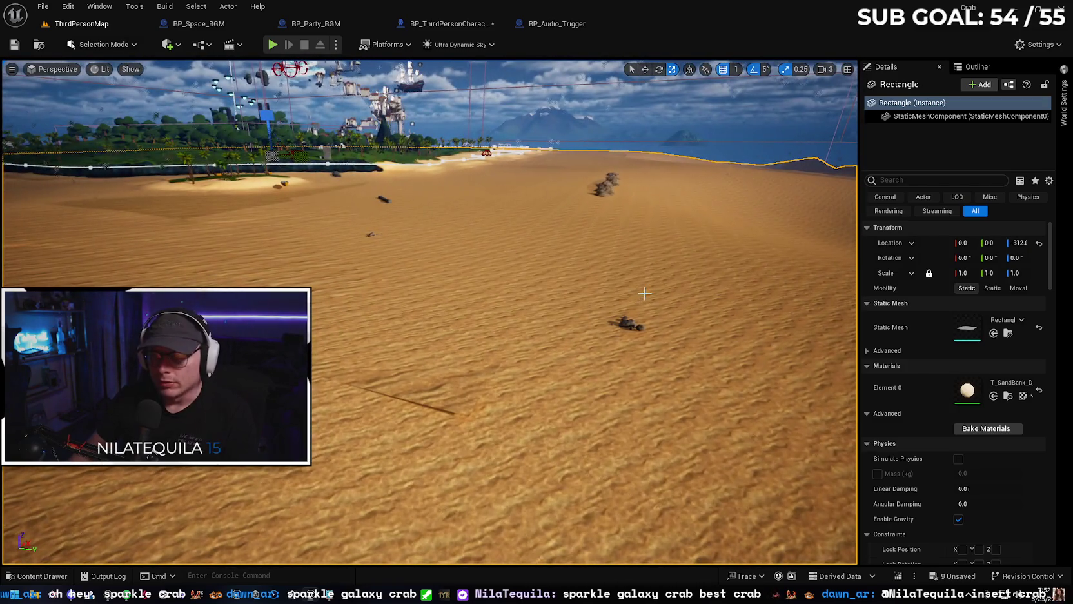
- Raise the SM_Rock01Cave16 rock out of the sand and rotate it about 55 degrees
left_click(603, 192)
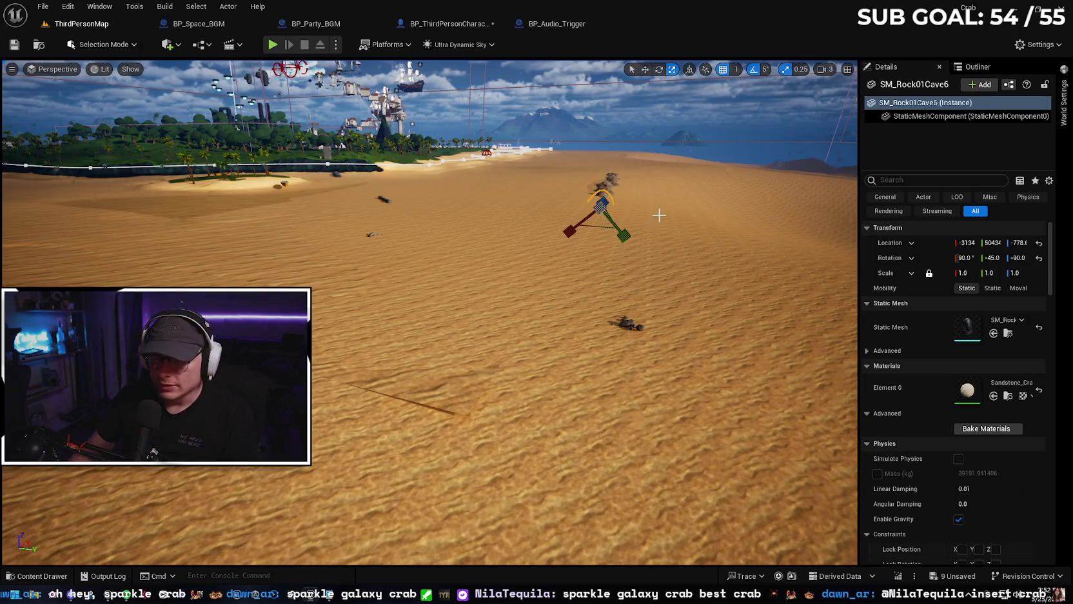
left_click_drag(670, 262, 661, 256)
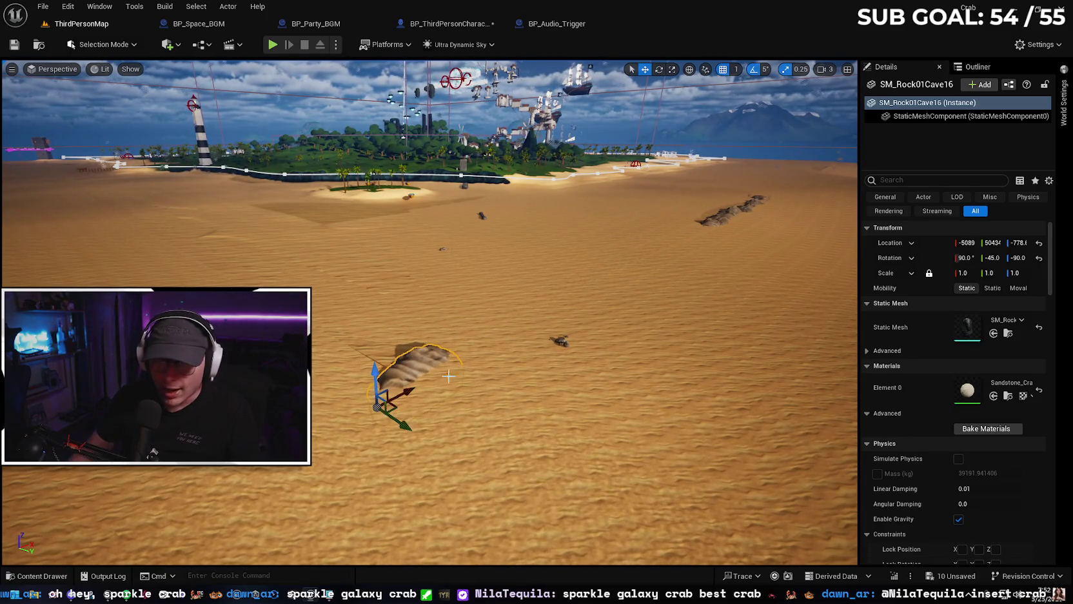
left_click_drag(436, 406, 416, 435)
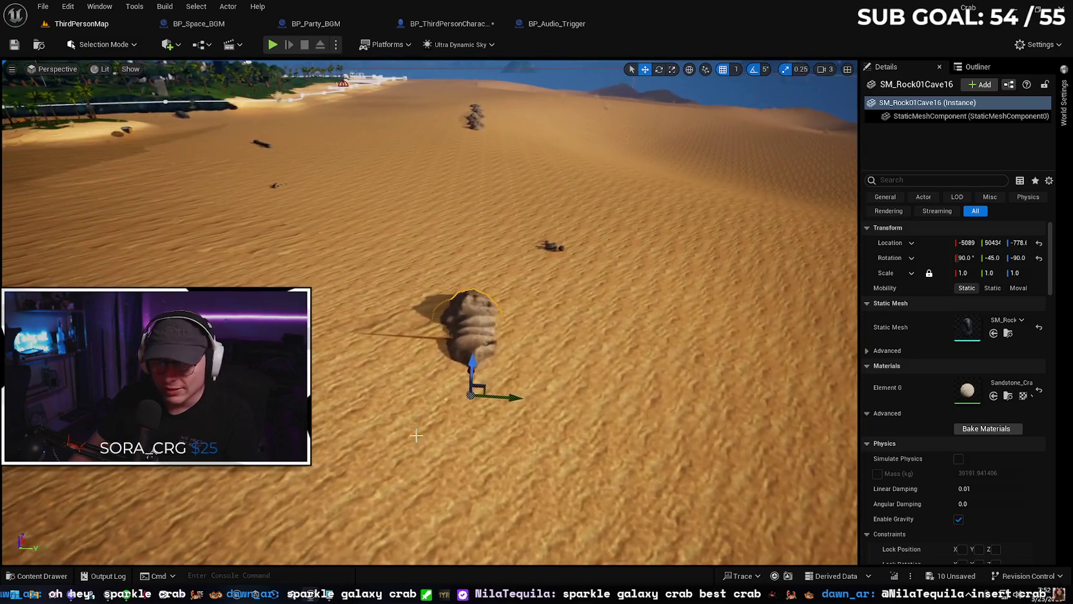
left_click_drag(470, 358, 486, 341)
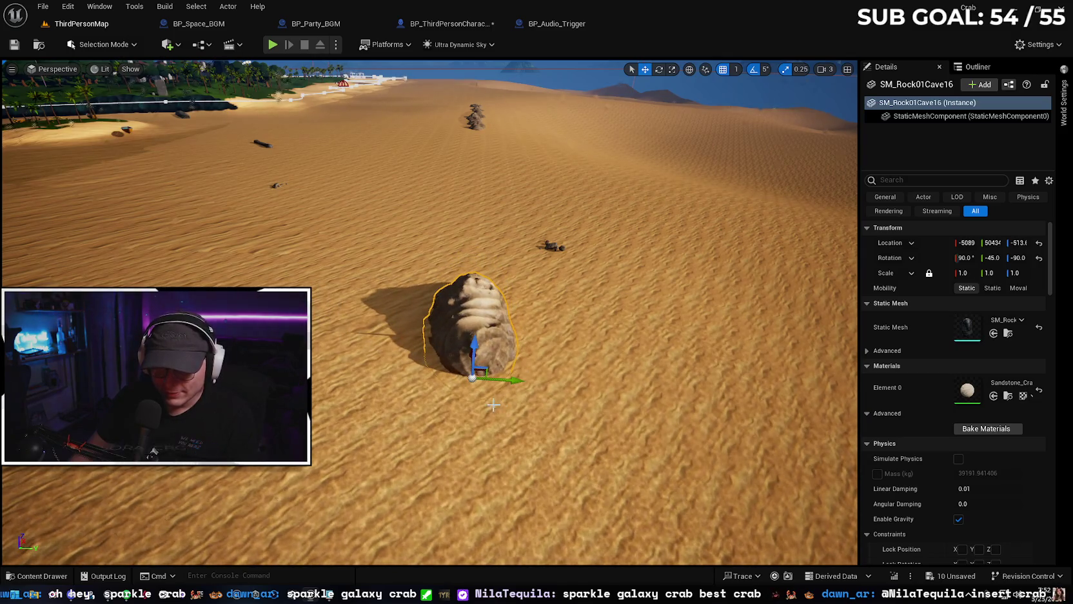
left_click_drag(438, 406, 471, 420)
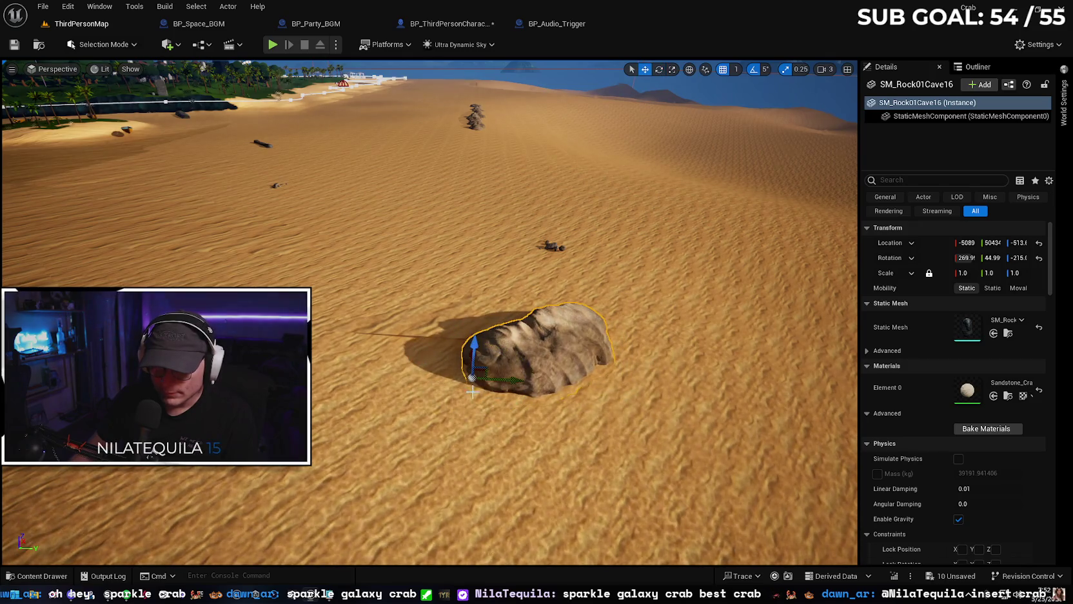
left_click_drag(450, 392, 487, 365)
left_click_drag(600, 379, 599, 361)
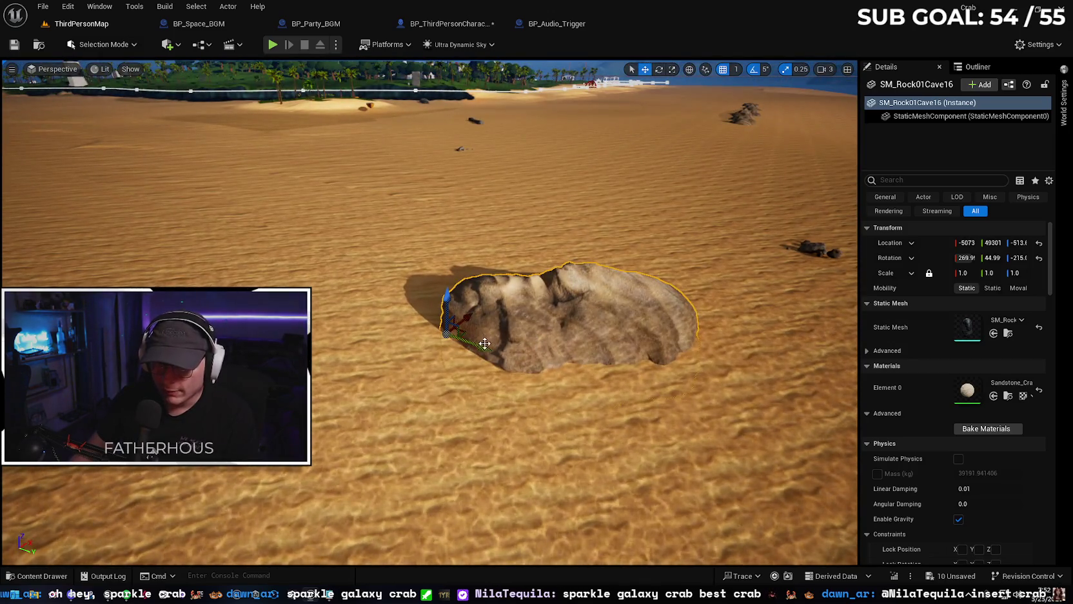
mouse_move(574, 327)
left_mouse_down()
mouse_move(439, 337)
mouse_move(439, 284)
mouse_move(452, 280)
mouse_move(452, 306)
left_mouse_up()
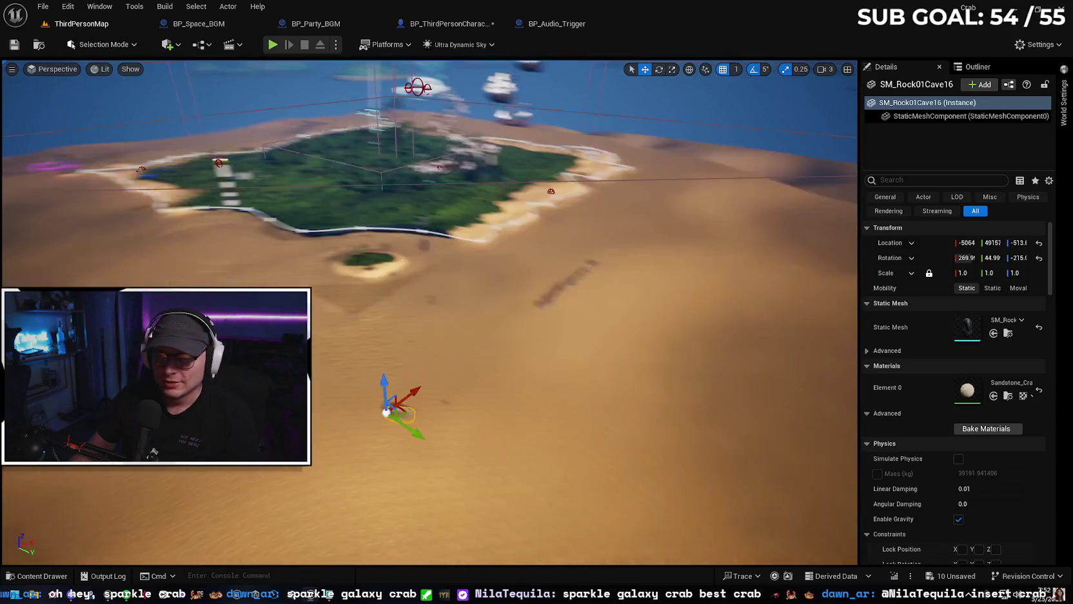
- Make WaterBodyOcean visible again from the Outliner and fly past the island at water level
left_click(986, 67)
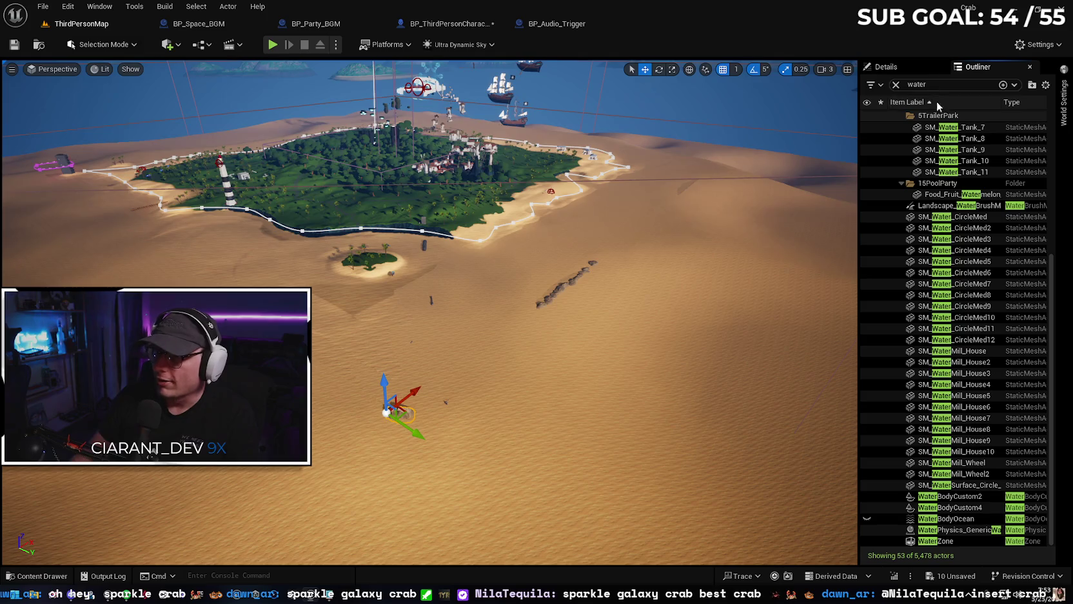
left_click(866, 518)
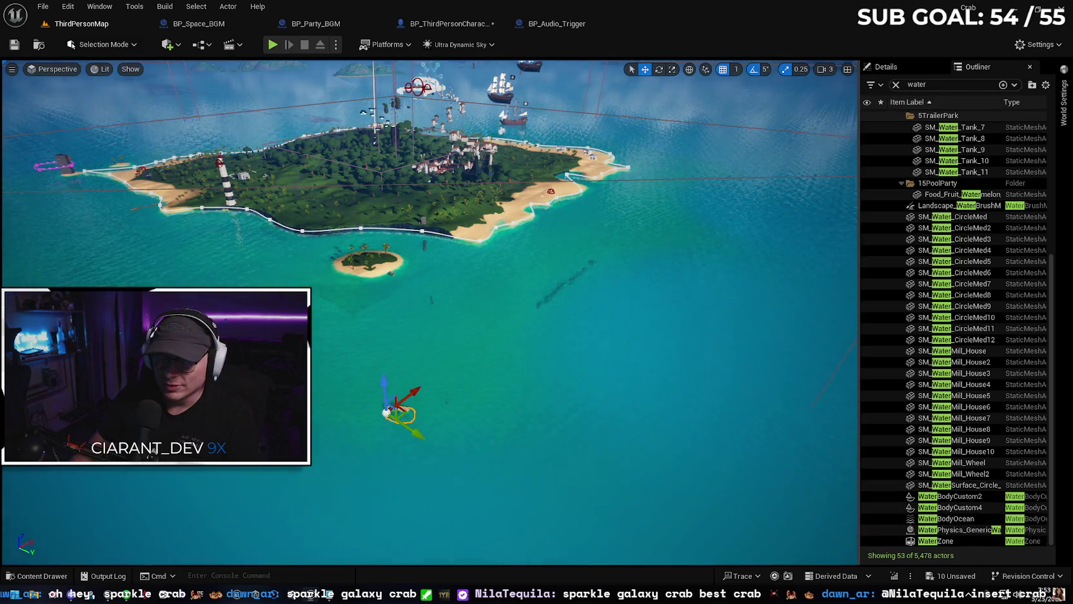
left_click_drag(451, 306, 451, 239)
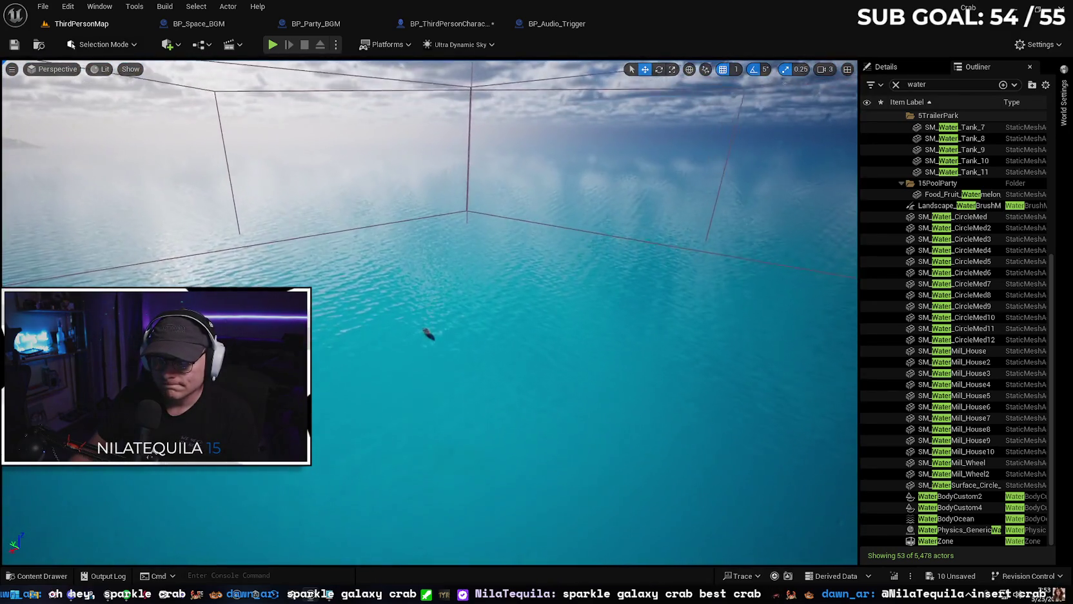
mouse_move(451, 238)
left_mouse_down()
mouse_move(452, 187)
mouse_move(442, 189)
mouse_move(442, 219)
mouse_move(413, 203)
left_mouse_up()
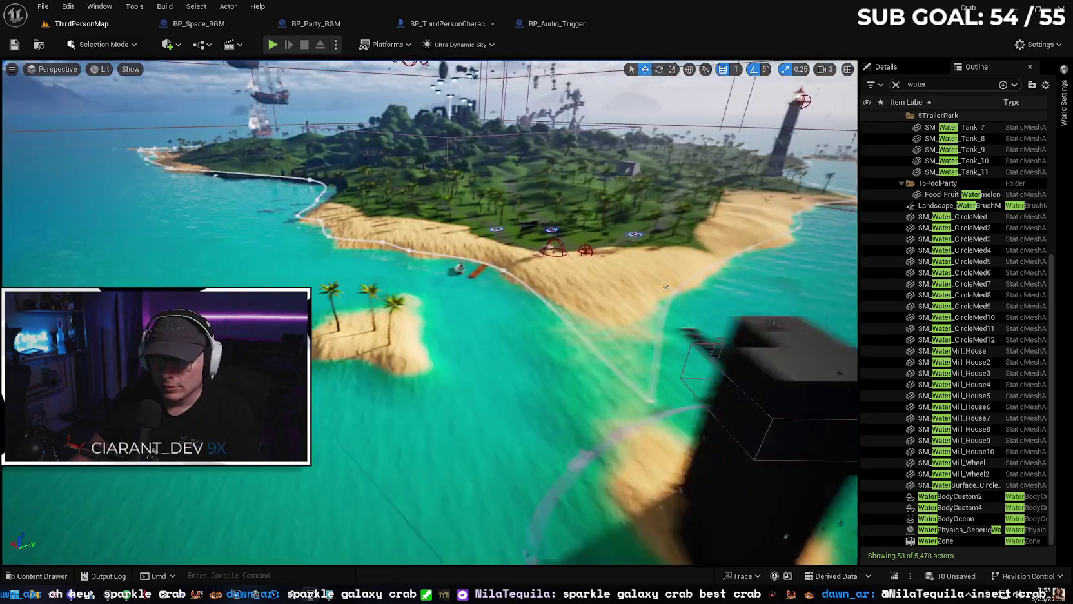
mouse_move(413, 203)
left_mouse_down()
mouse_move(413, 155)
mouse_move(413, 177)
mouse_move(509, 167)
mouse_move(476, 166)
mouse_move(666, 365)
left_mouse_up()
left_click(902, 63)
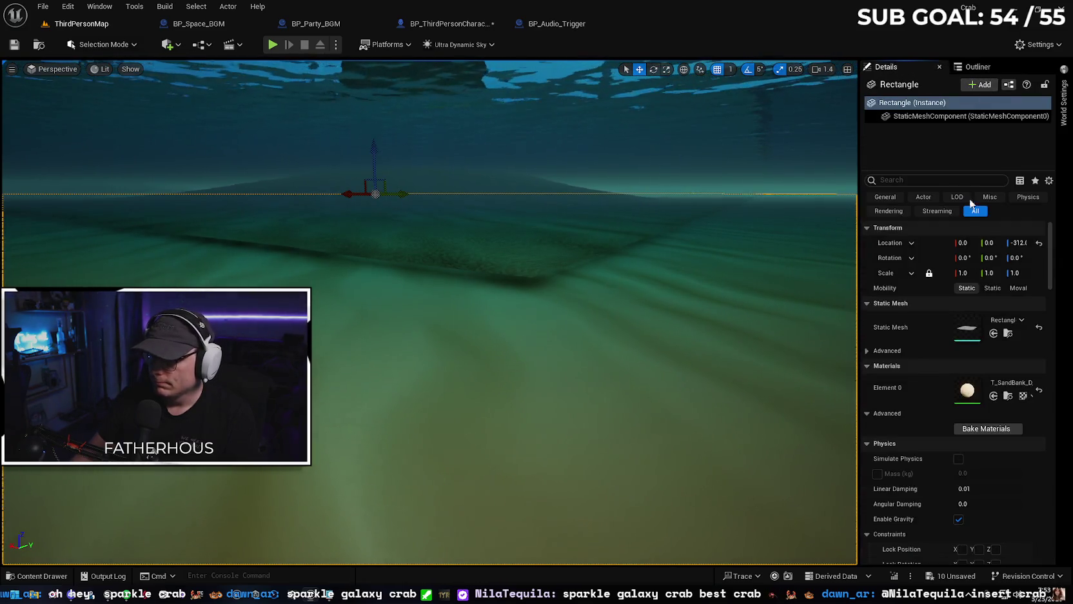
- Raise the Rectangle's Location Z to about -297, just under the water surface
left_click_drag(1019, 243, 1021, 242)
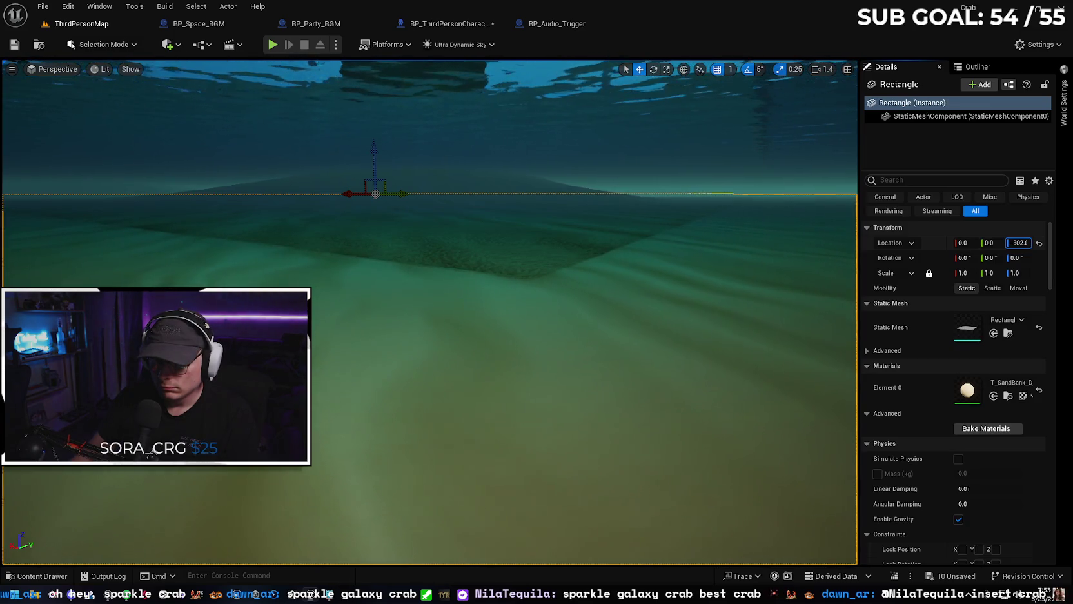
left_click_drag(1022, 242, 1025, 243)
mouse_move(490, 291)
left_mouse_down()
mouse_move(477, 258)
mouse_move(452, 290)
mouse_move(485, 278)
mouse_move(452, 283)
mouse_move(461, 268)
mouse_move(474, 284)
mouse_move(490, 281)
mouse_move(467, 287)
mouse_move(658, 254)
left_mouse_up()
scroll(485, 289, "up", 3)
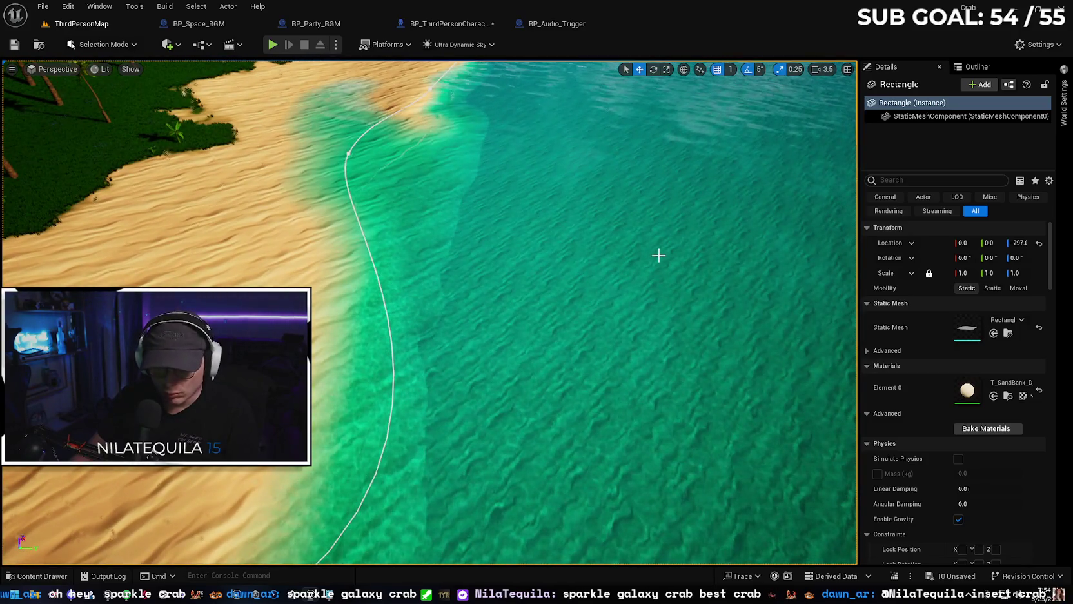
key("ctrl+z")
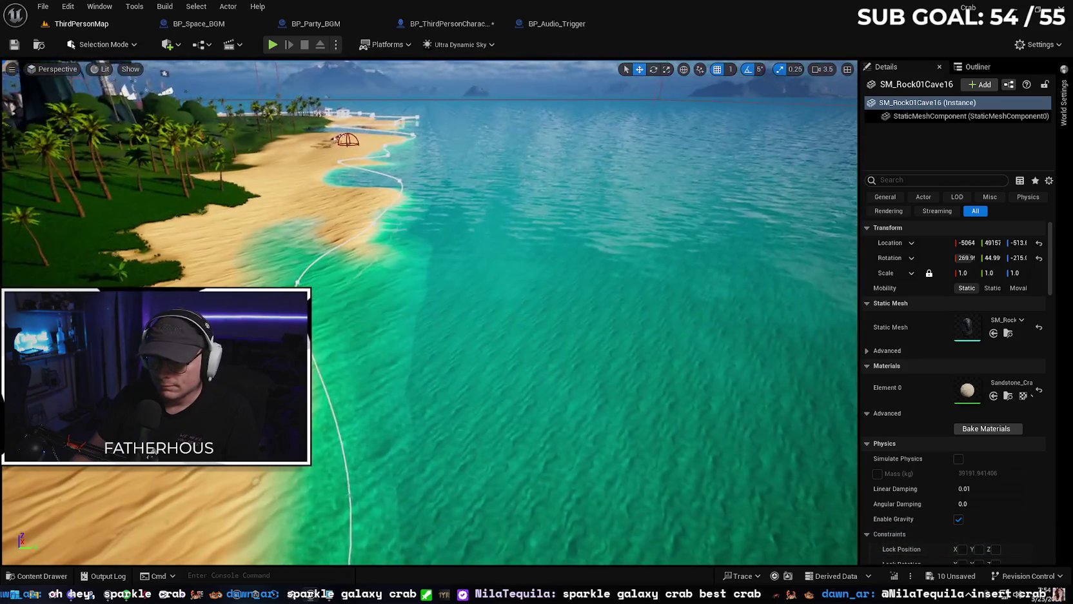
key("ctrl+z")
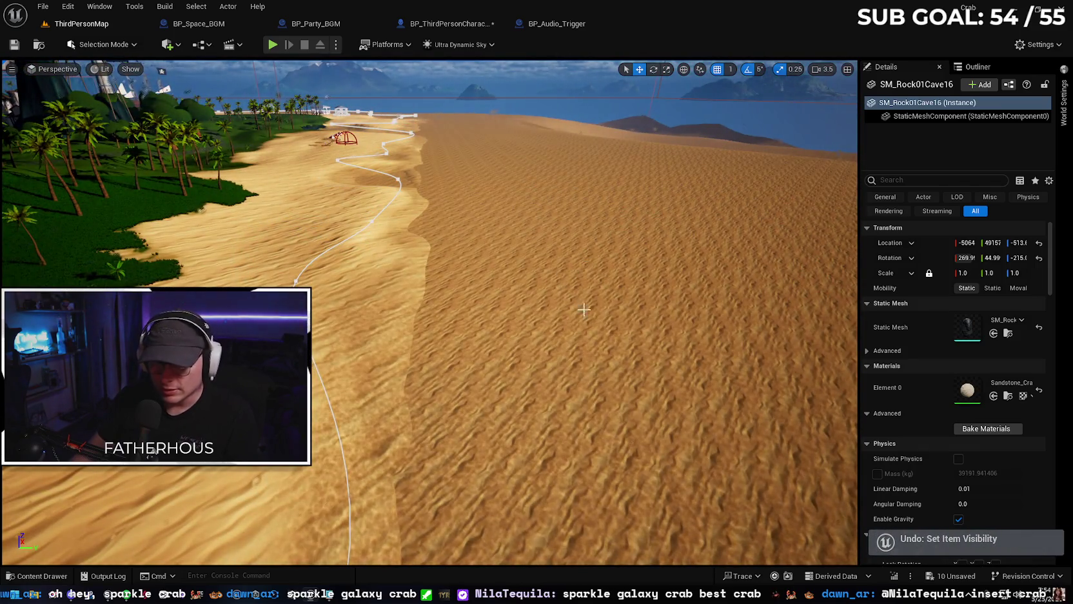
scroll(583, 309, "down", 5)
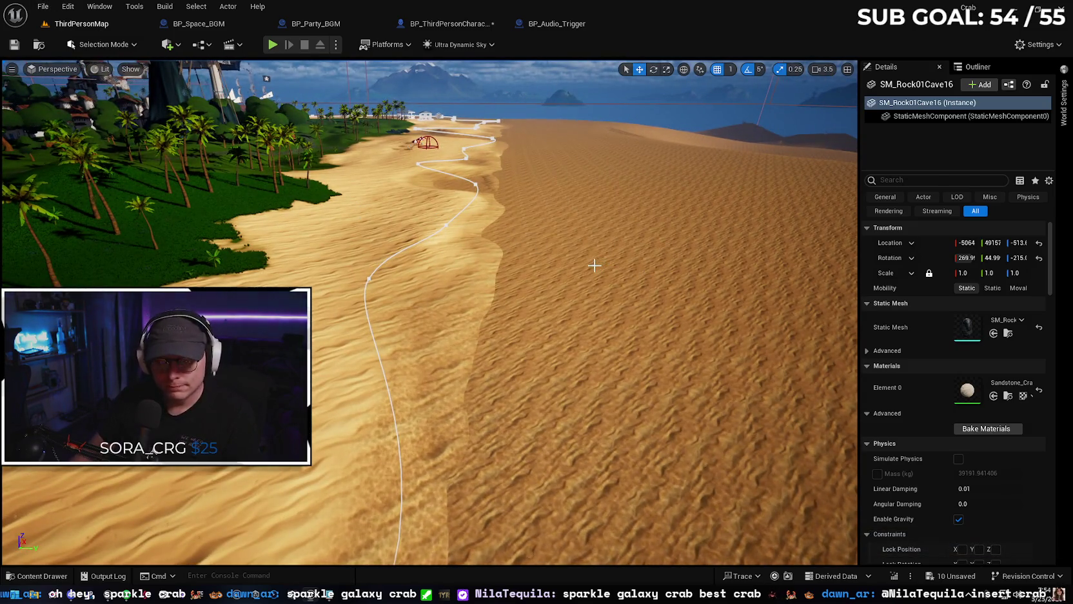
key("ctrl+y")
key("ctrl+y")
key("ctrl+y")
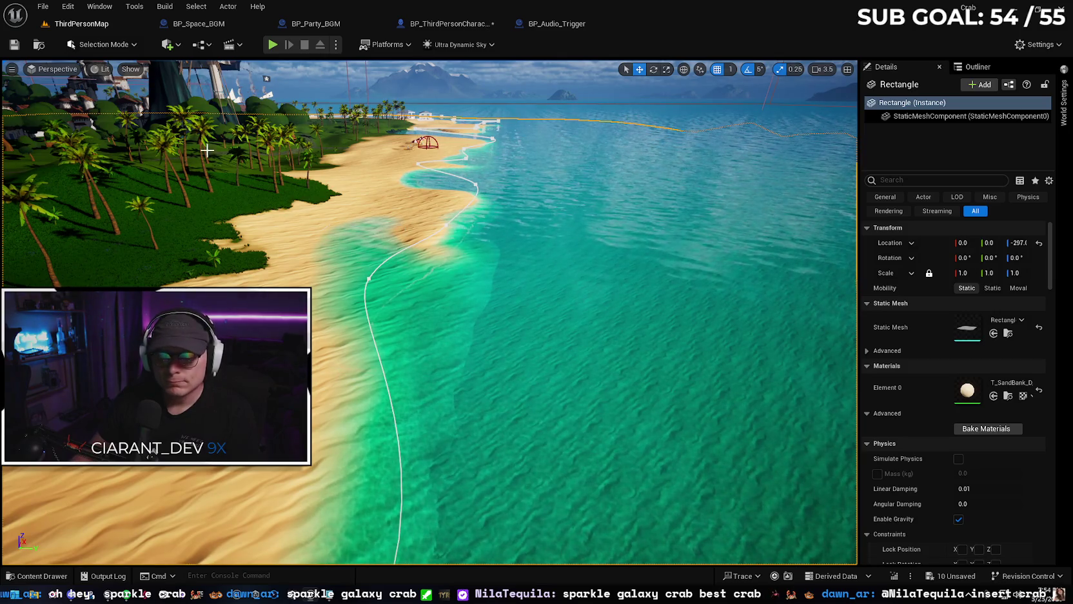
left_click(72, 11)
left_click(73, 11)
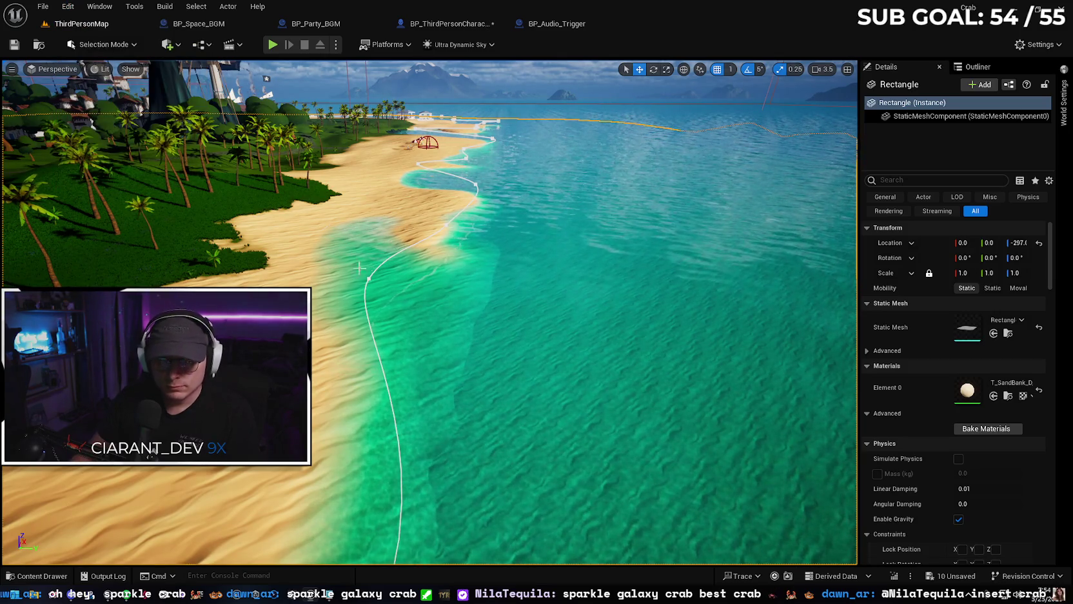
scroll(430, 312, "down", 3)
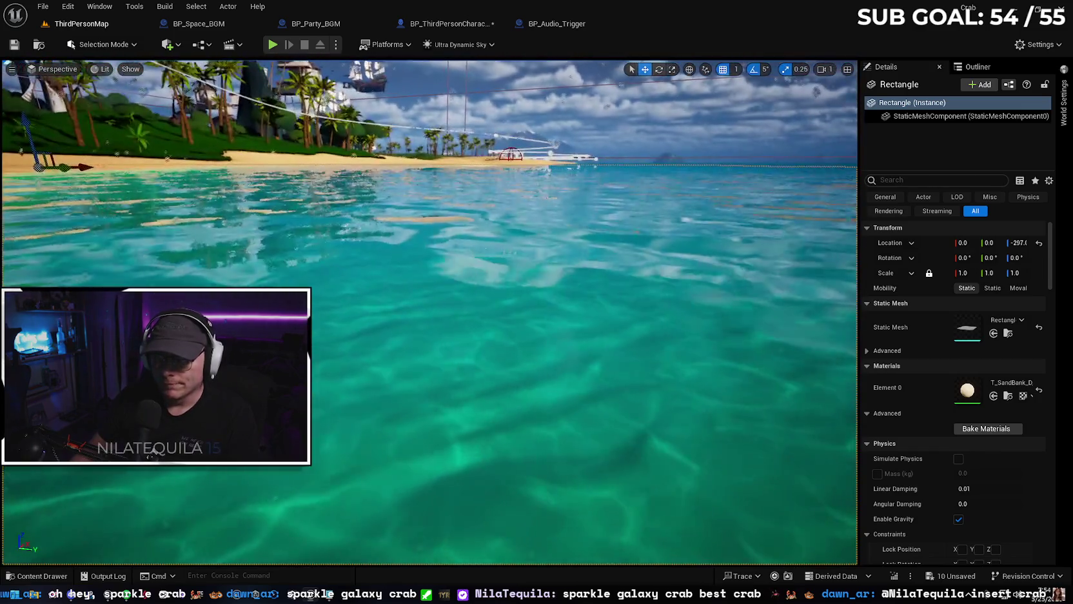
mouse_move(430, 311)
left_mouse_down()
mouse_move(430, 362)
mouse_move(429, 309)
mouse_move(451, 361)
left_mouse_up()
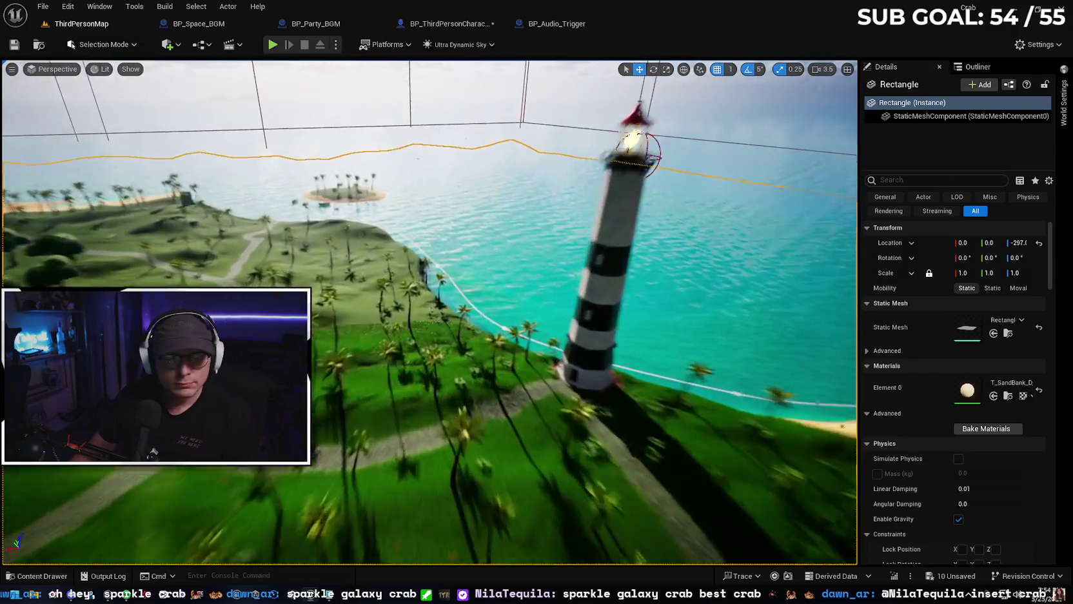
- Fly underwater to the seabed and nudge the floor slab up slightly
key("w")
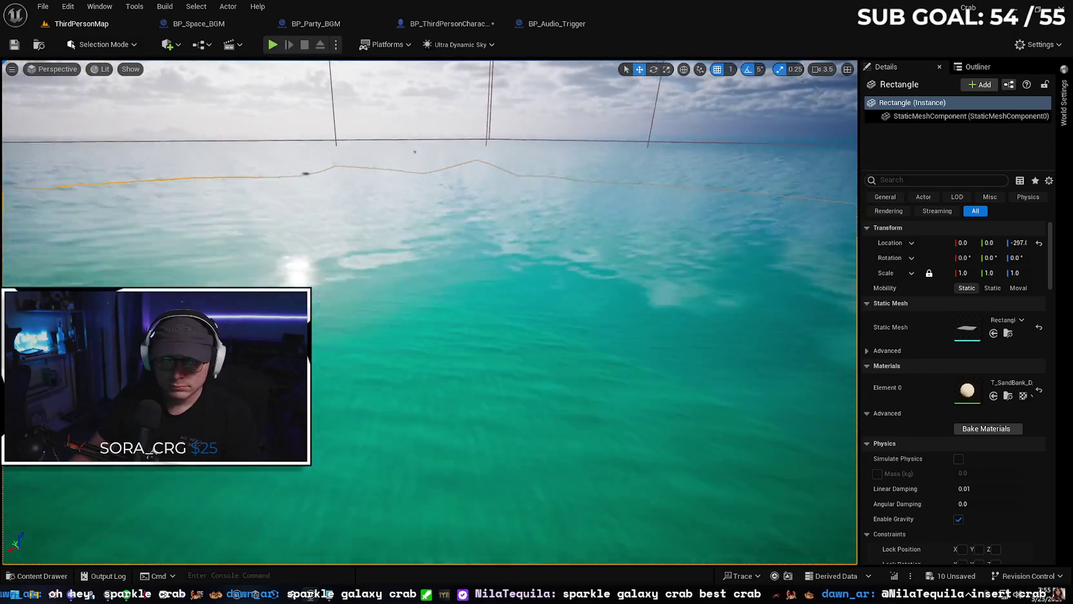
key("q")
key("e")
key("w")
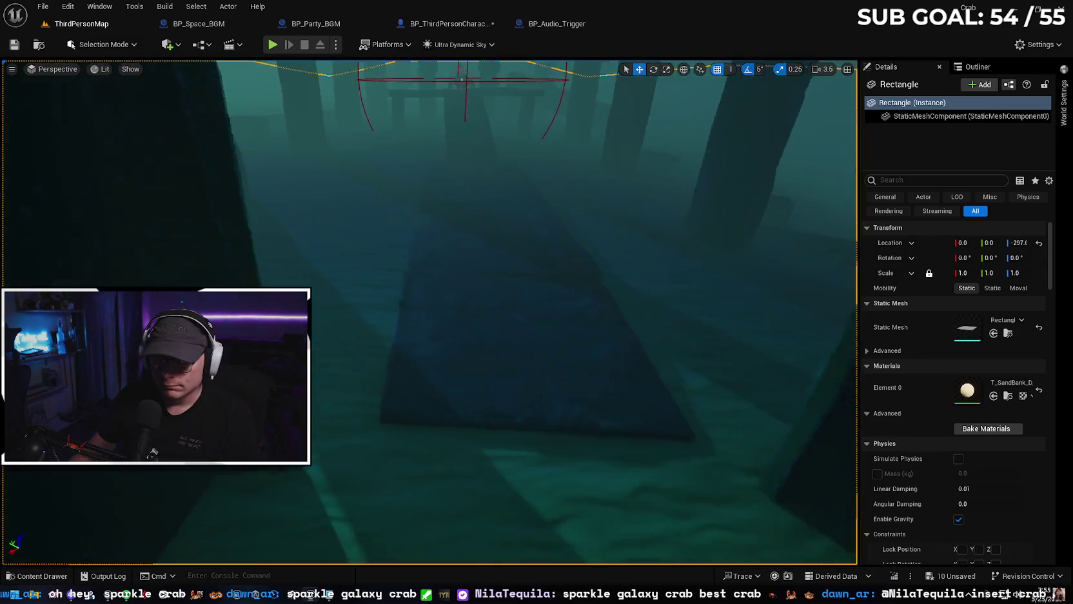
key("w")
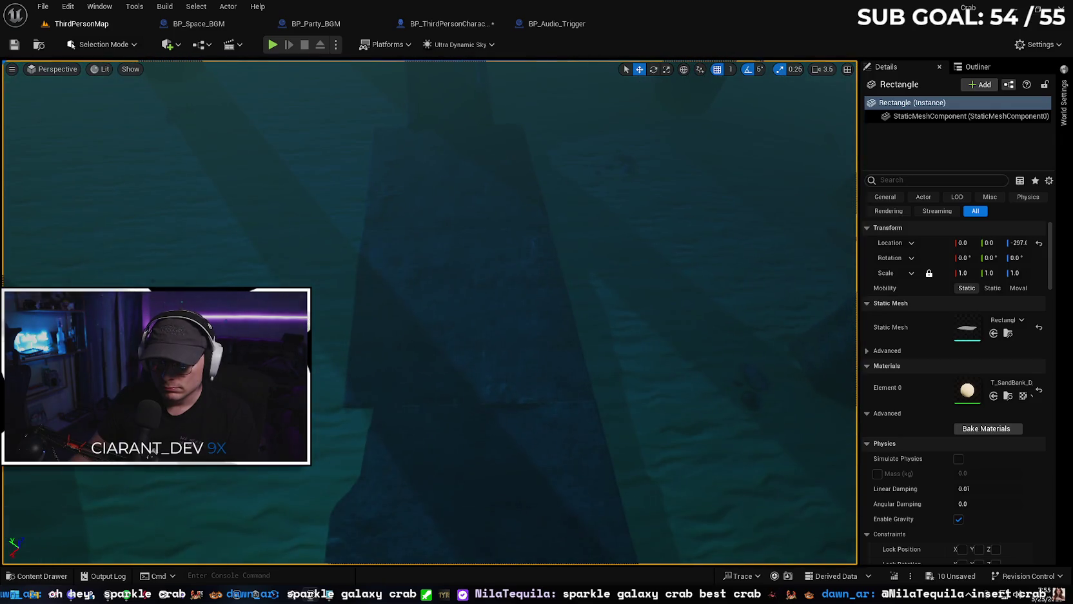
key("s")
key("w")
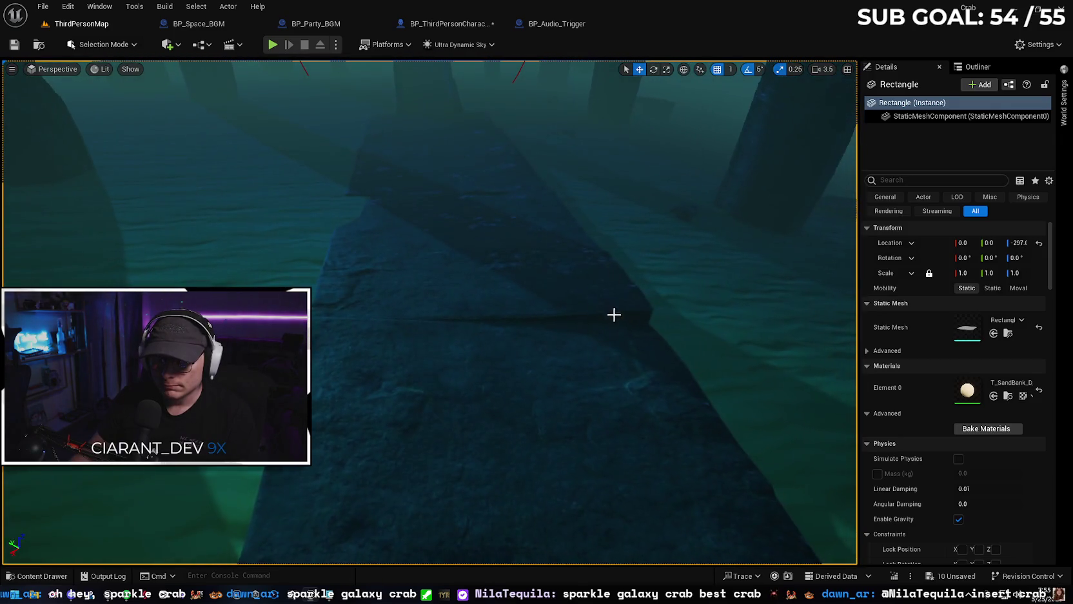
left_click(504, 246)
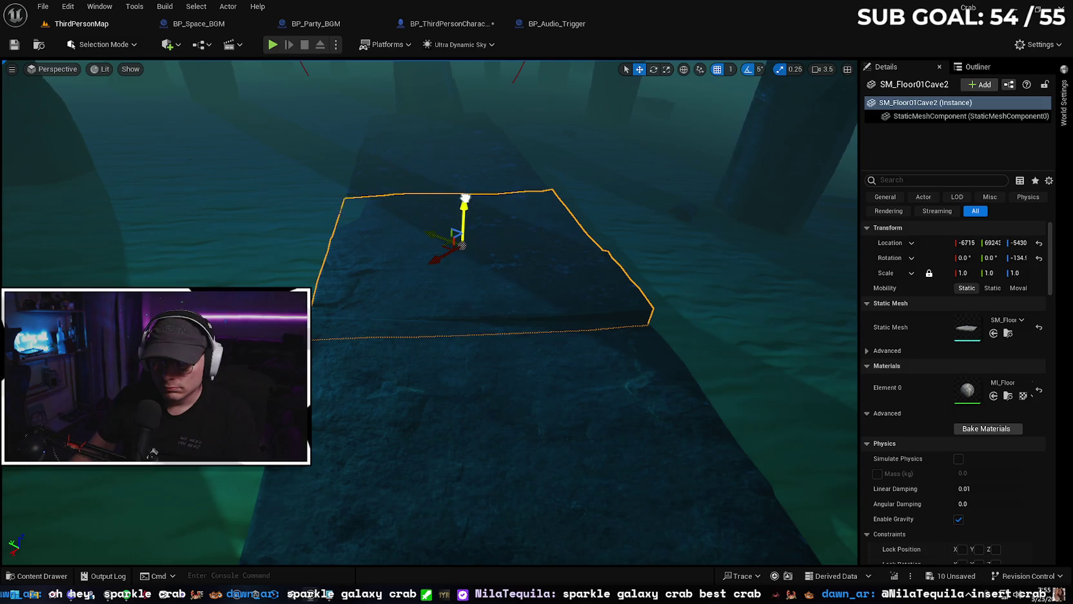
left_click_drag(463, 194, 461, 193)
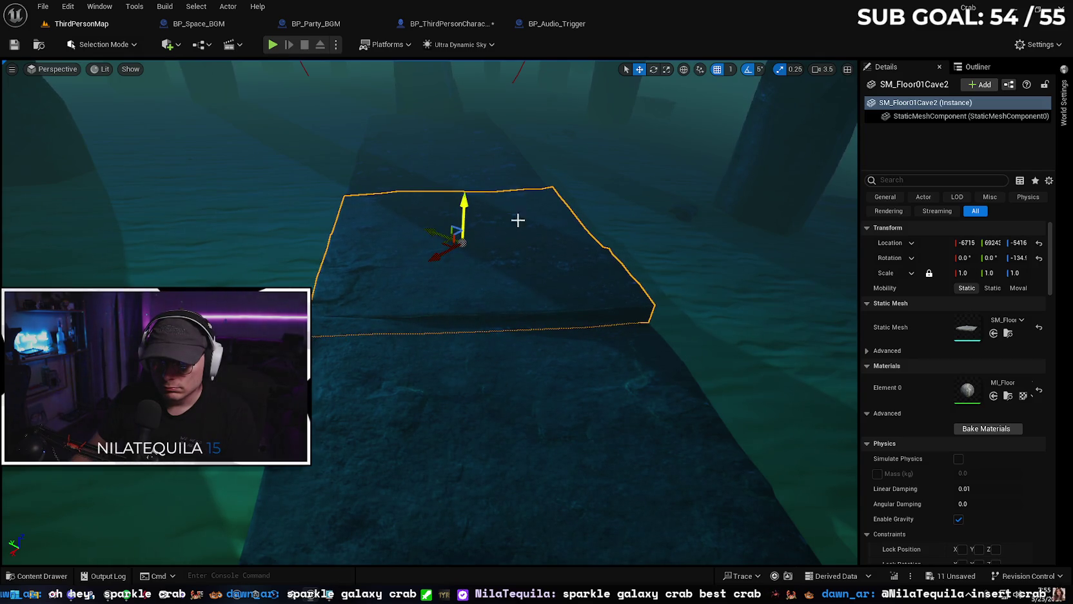
- Fly back over the sea and lighthouse down onto the island beach
key("s")
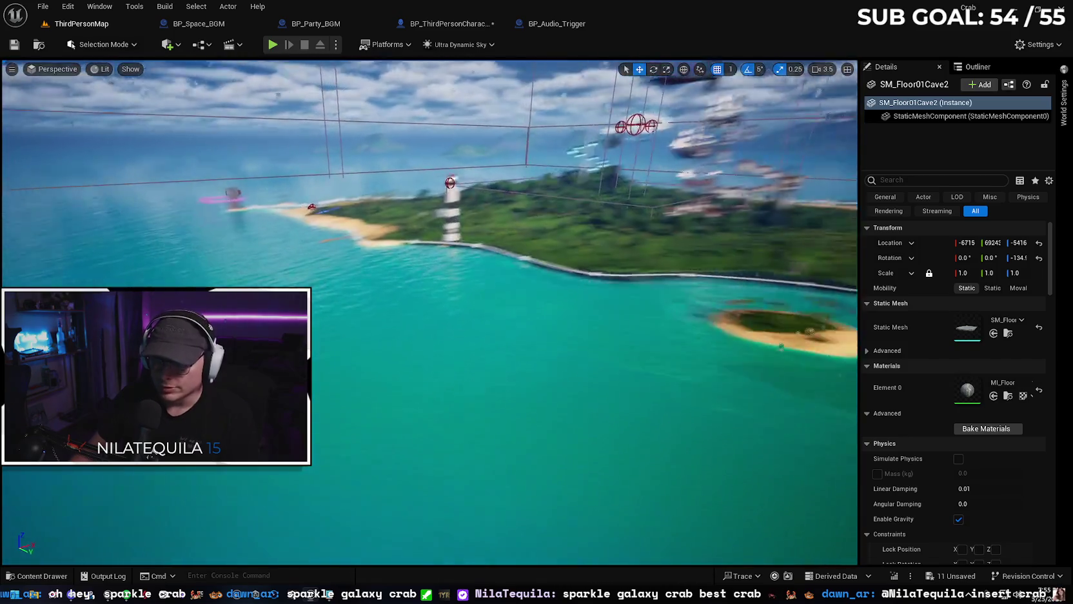
key("w")
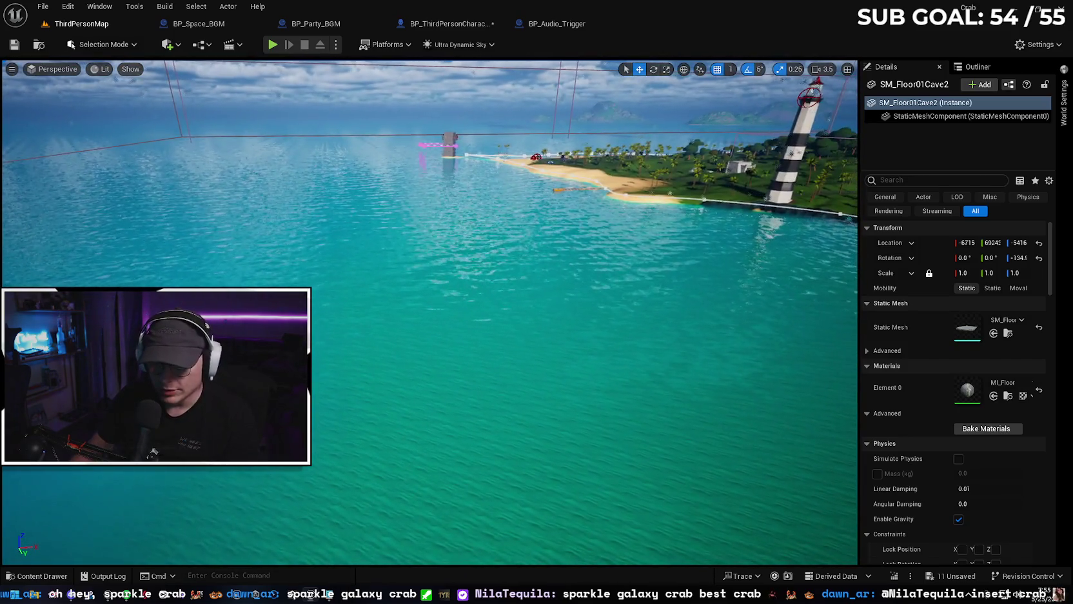
key("w")
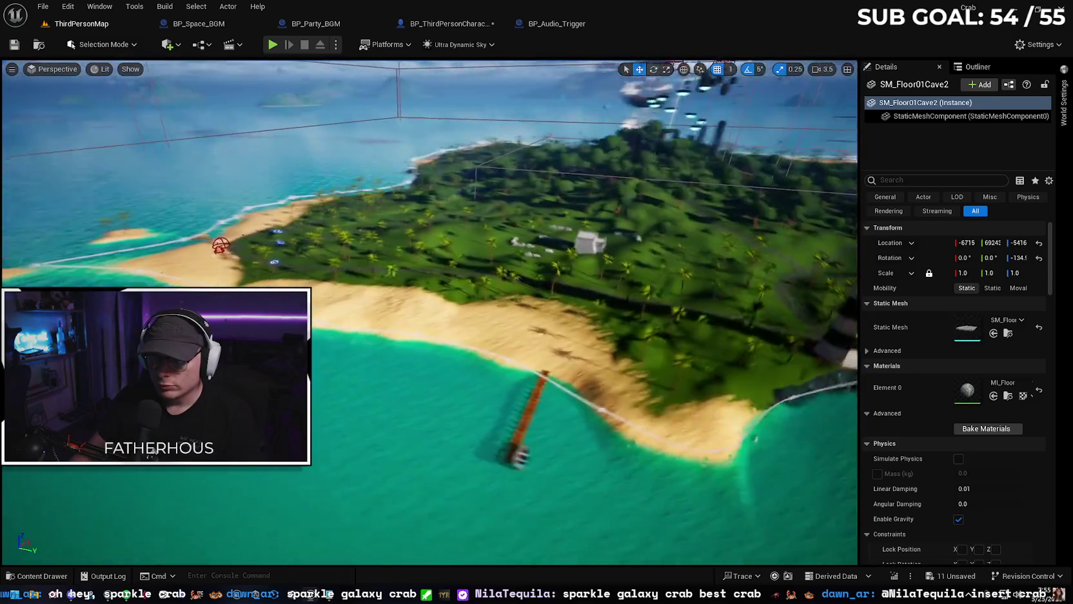
key("w")
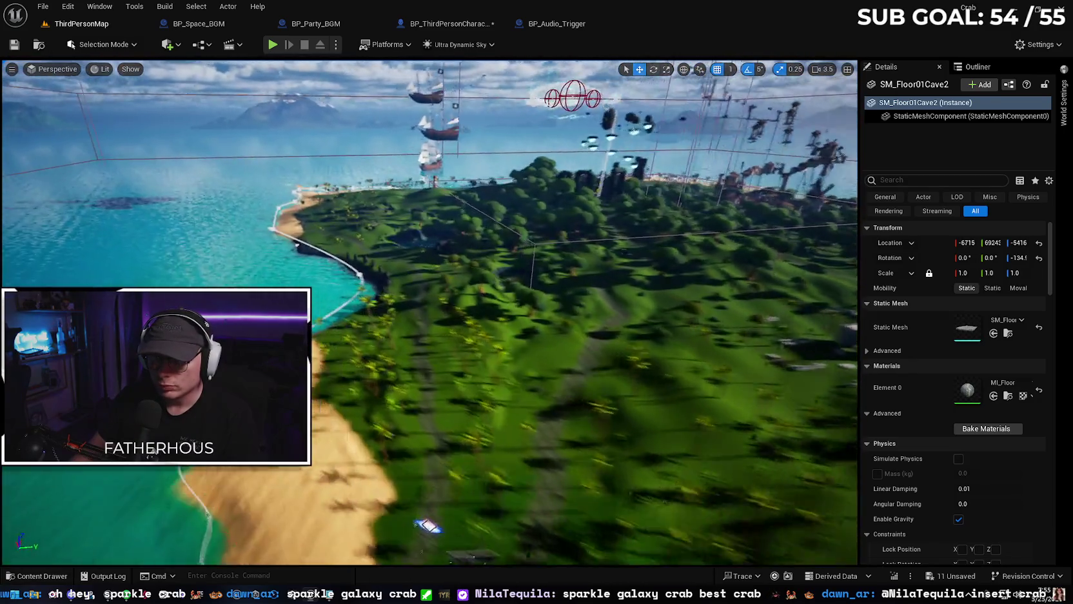
key("w")
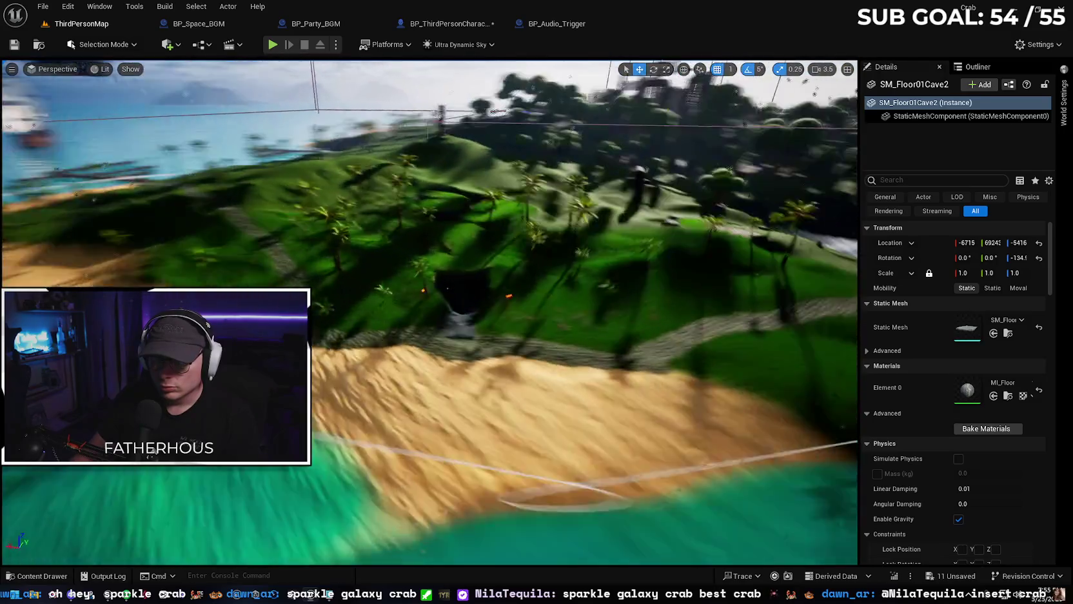
scroll(429, 312, "down", 2)
- Fly through the cave tunnel and jungle up into the sky area
key("w")
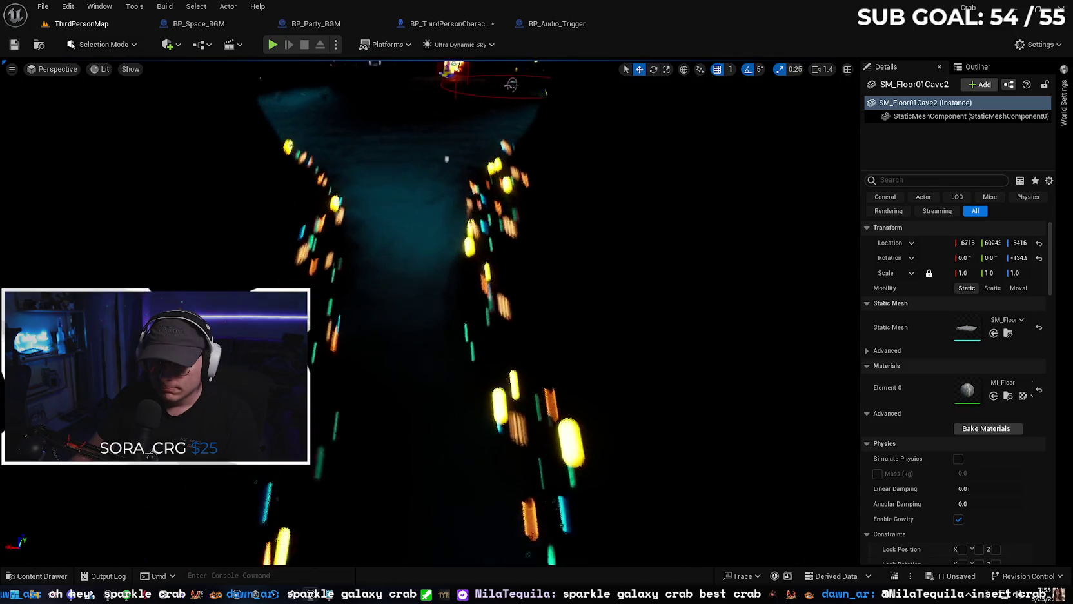
key("w")
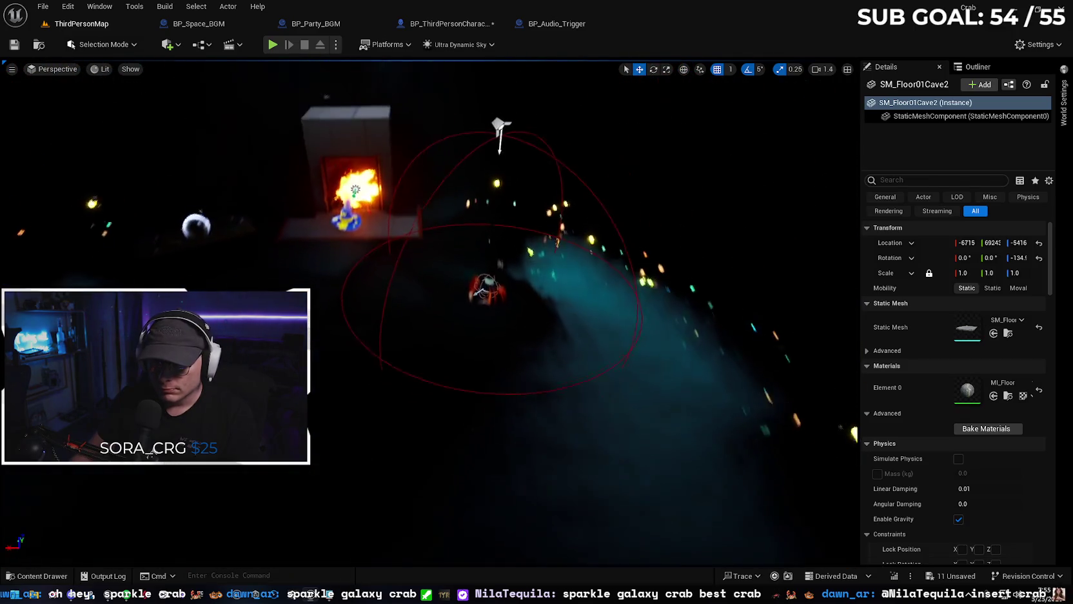
key("w")
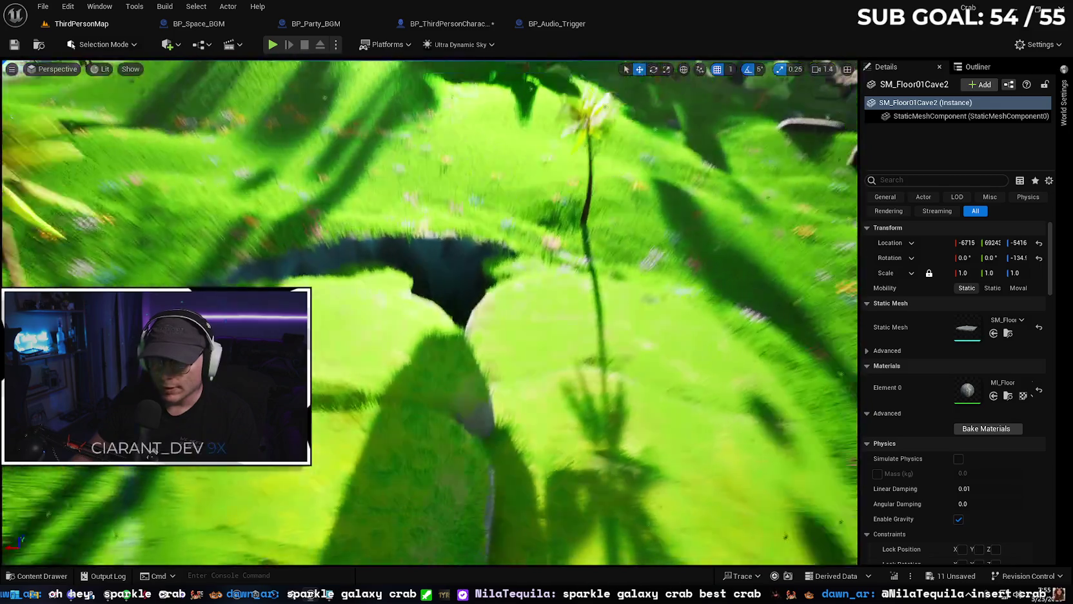
key("w")
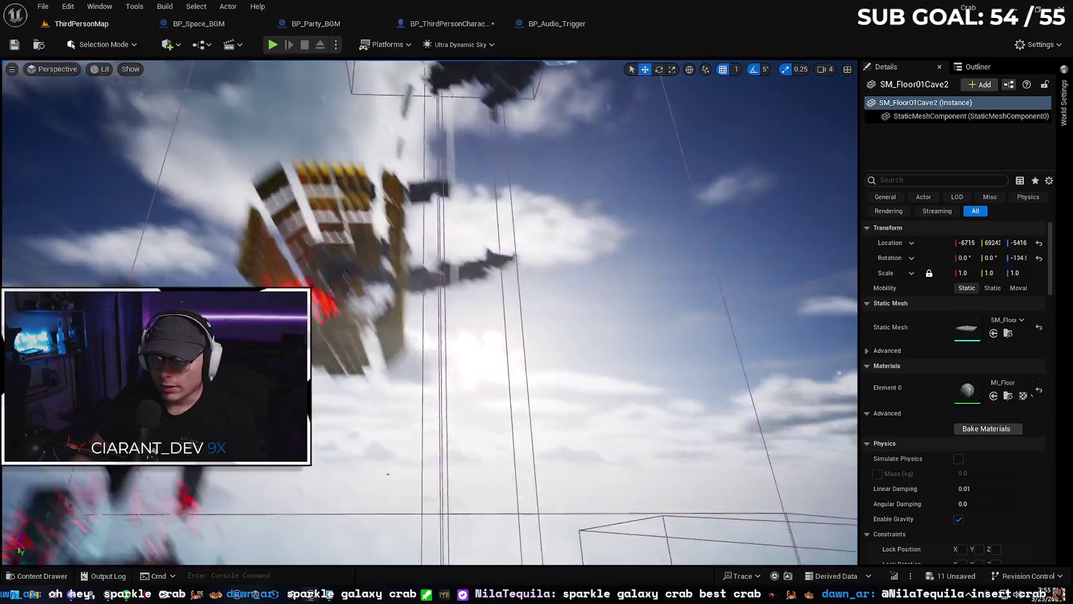
key("w")
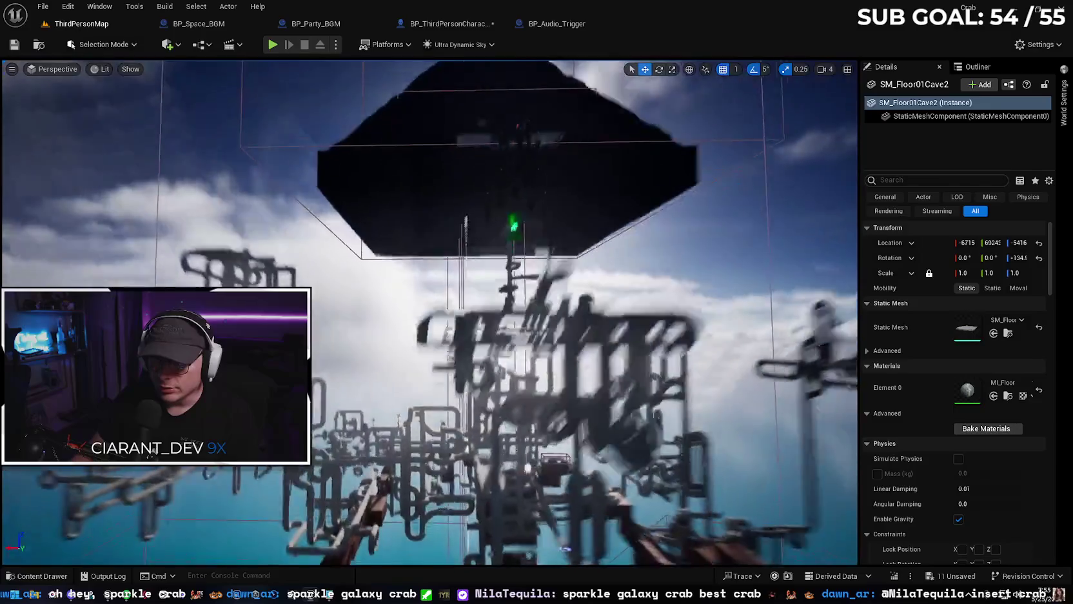
key("w")
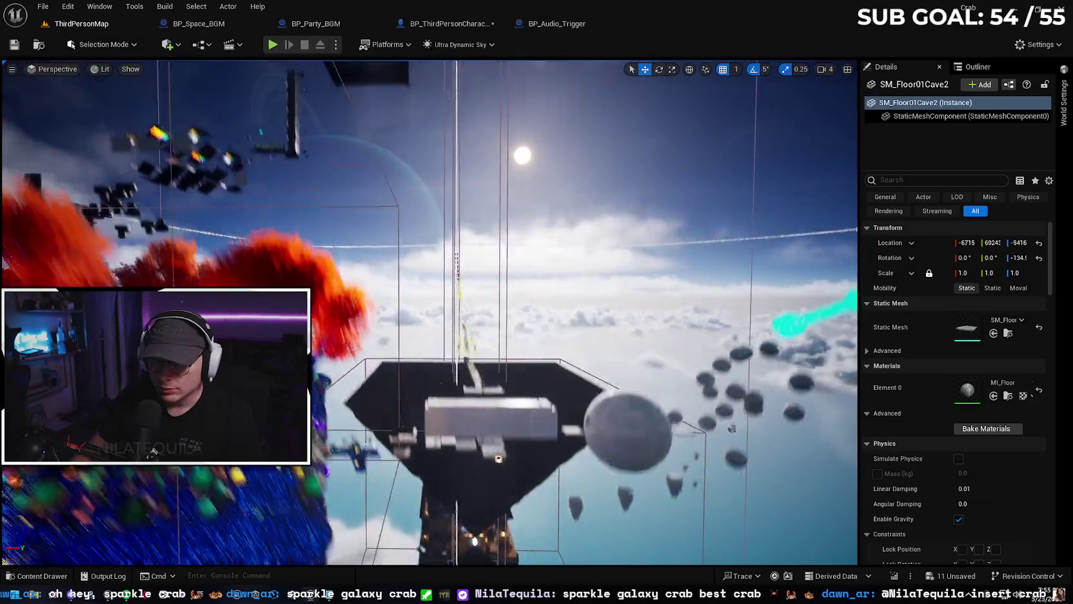
key("w")
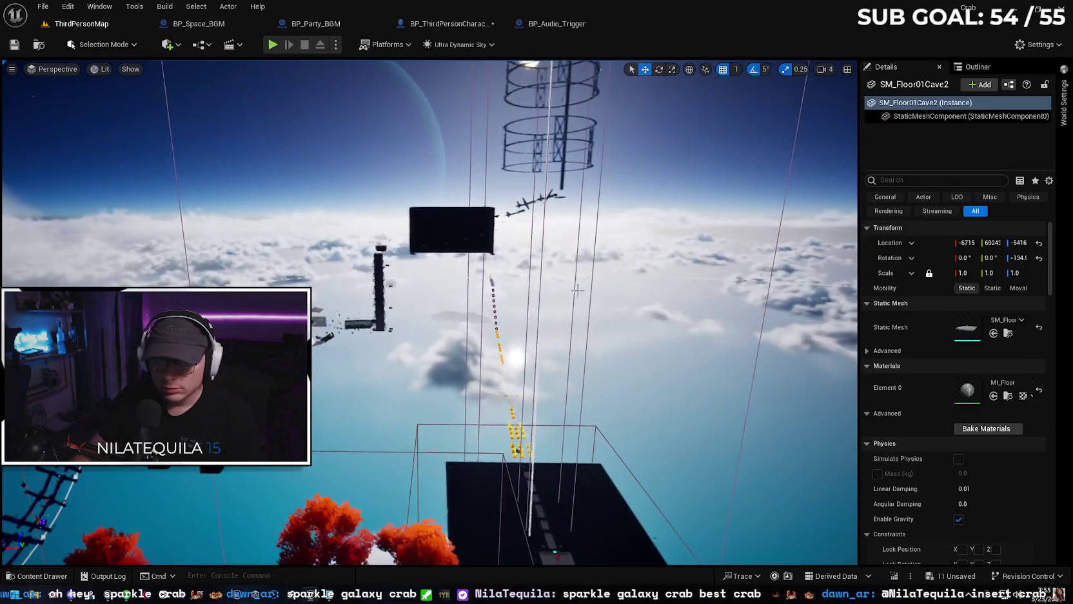
left_click(64, 577)
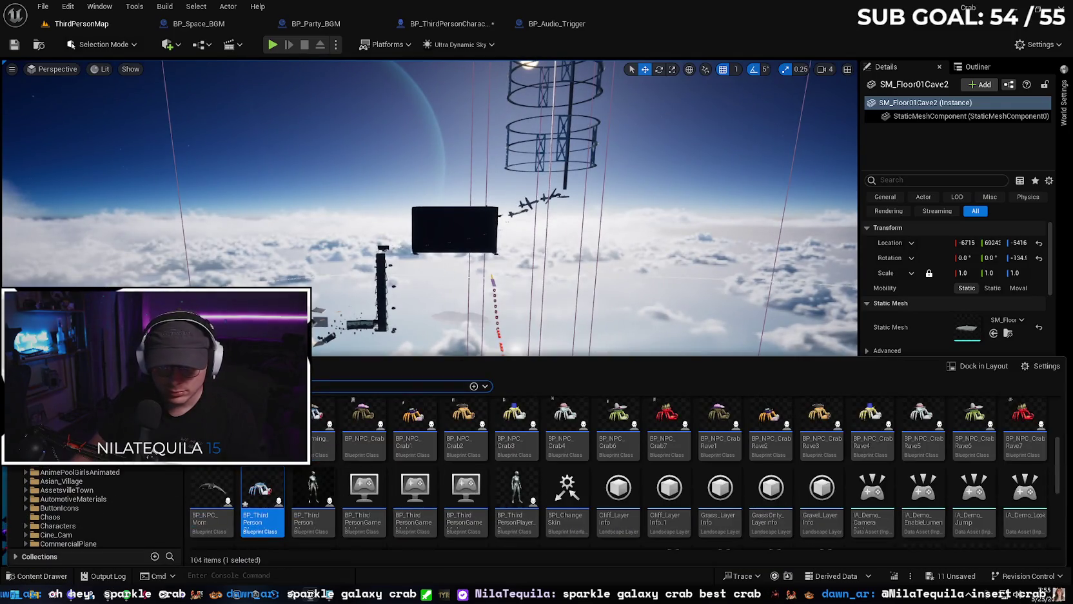
- Clear the asset search, open the Music folder, and bring the Forest - mushroom notes forward
key("Escape")
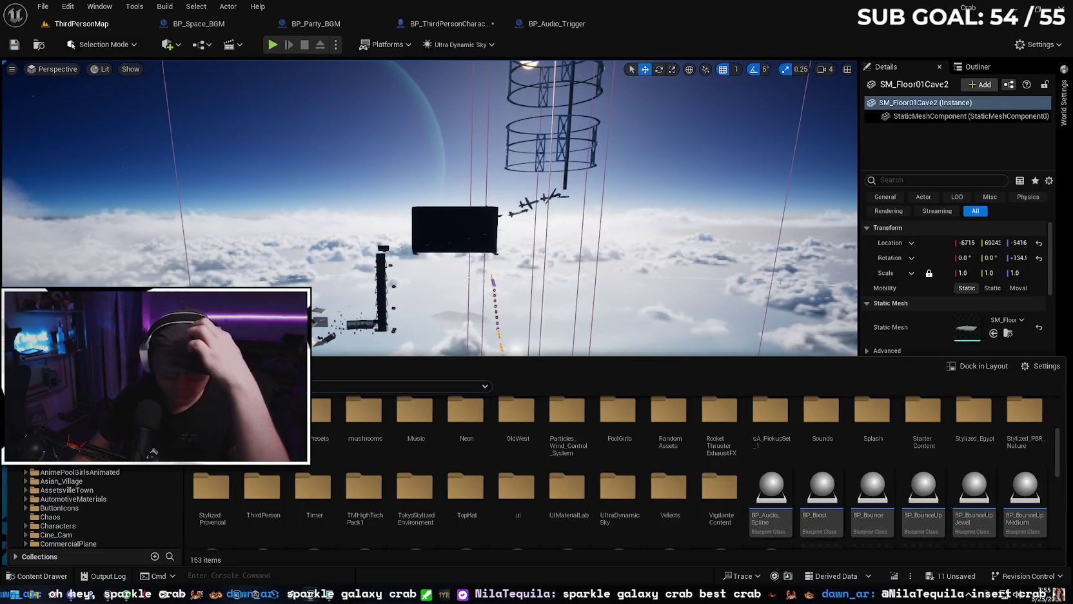
double_click(416, 413)
mouse_move(329, 597)
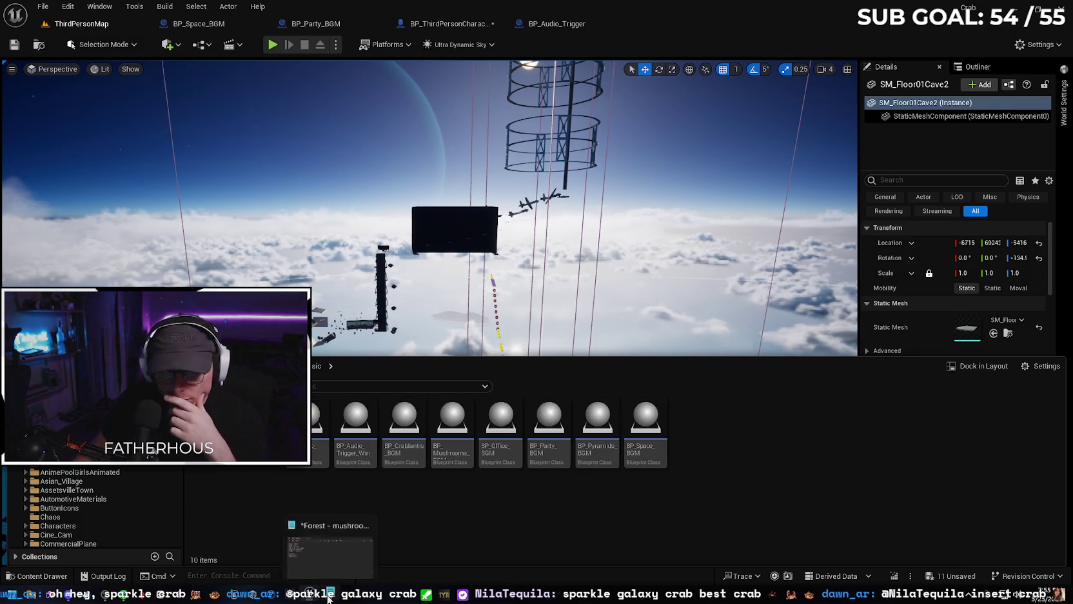
left_click(330, 555)
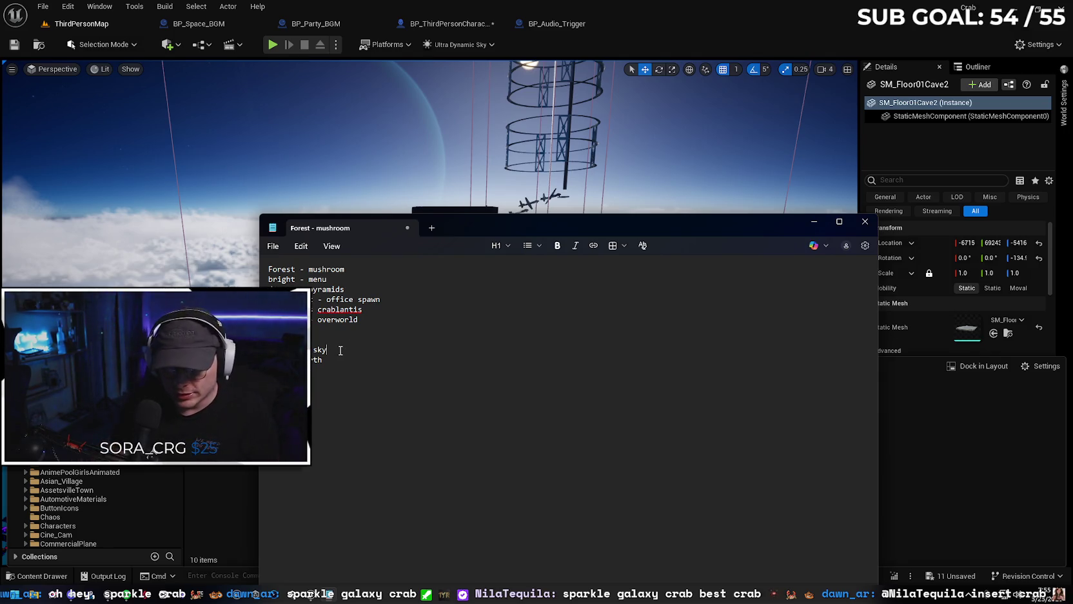
- Add a 'sky - space' line after 'overworld' in the notes, then minimize Notepad
left_click(340, 350)
key("BackSpace")
key("Return")
type("sky -")
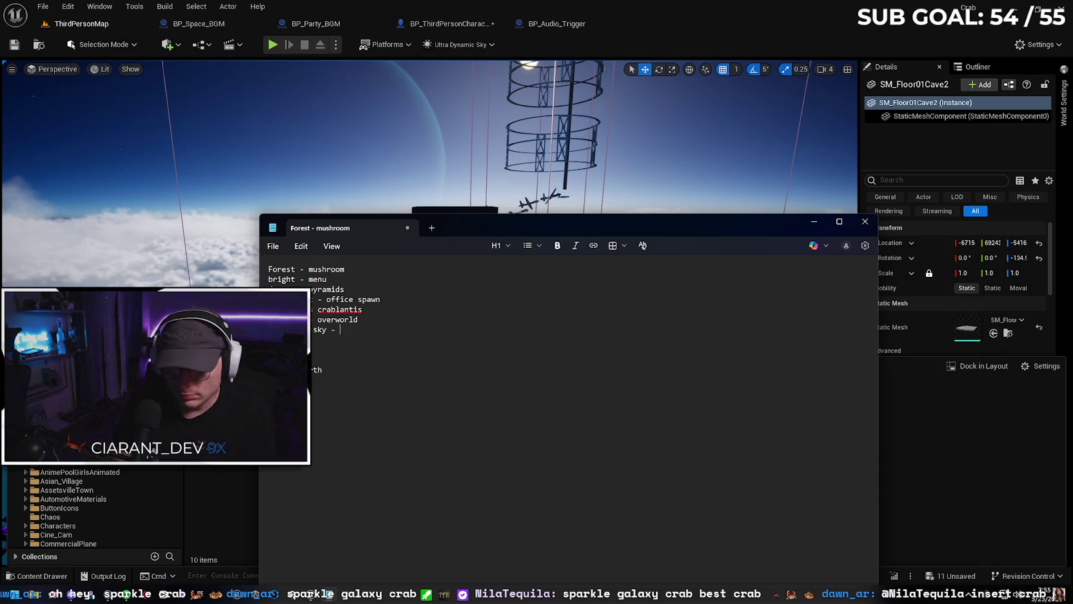
type("ce")
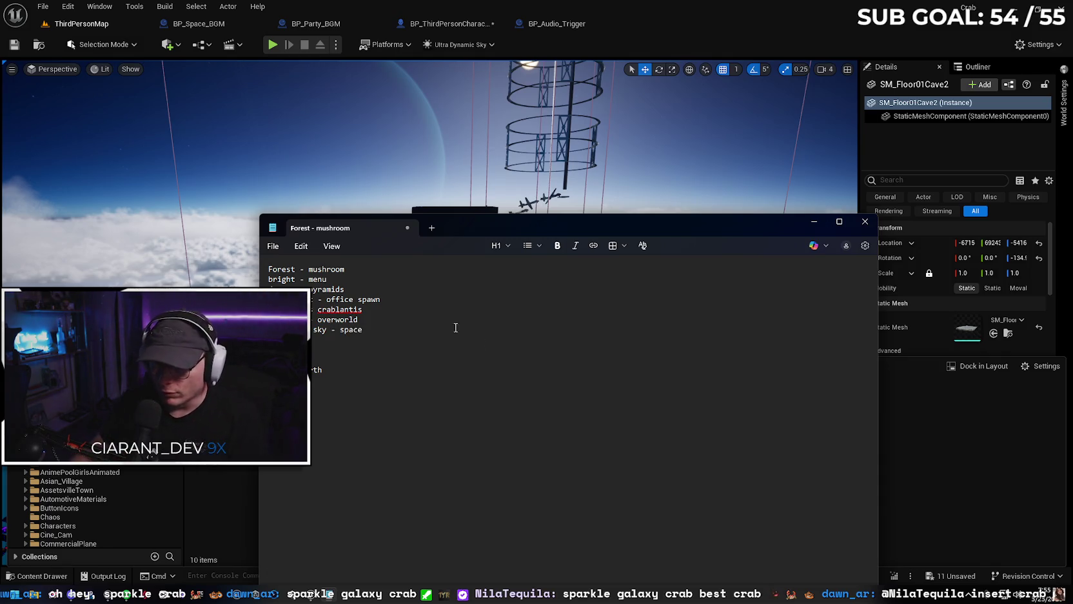
left_click(804, 221)
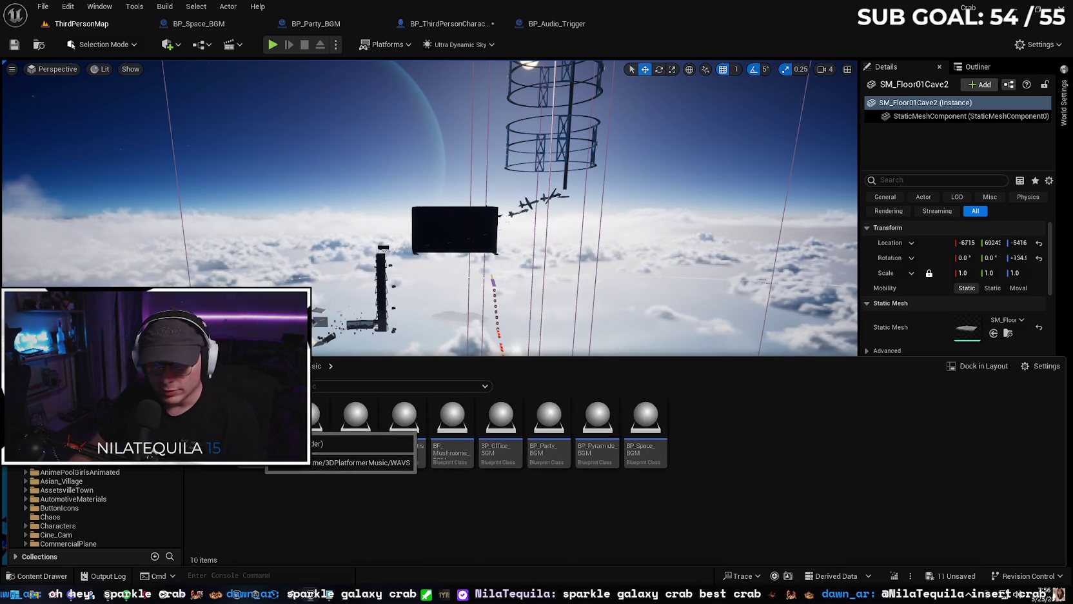
- Open the WAVS folder, briefly preview Journey Begins, then play Joyous_Day
double_click(265, 427)
mouse_move(742, 422)
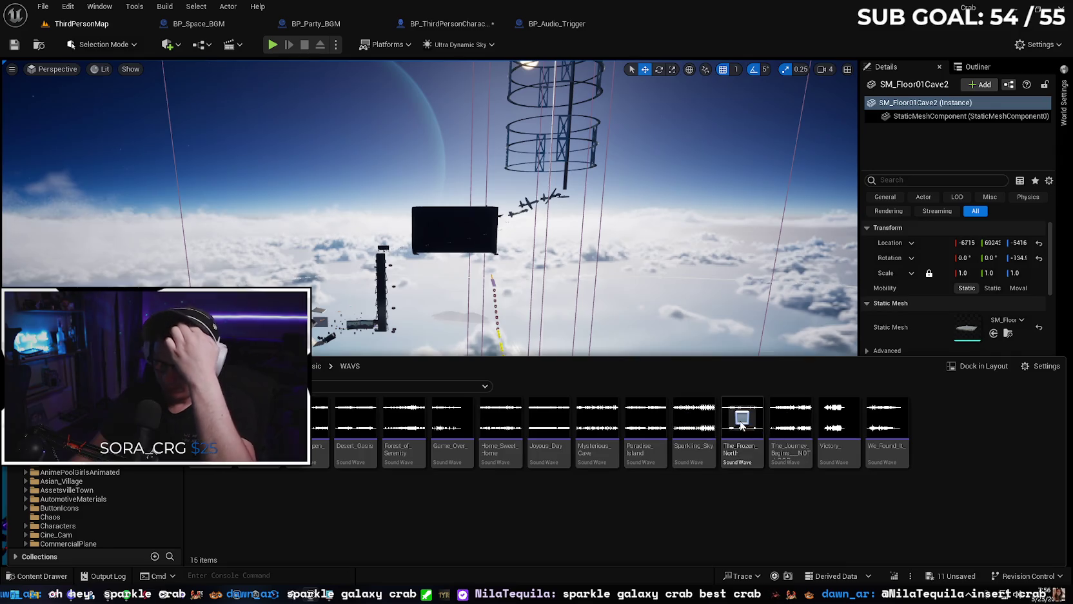
left_click(789, 418)
left_click(789, 420)
left_click(548, 418)
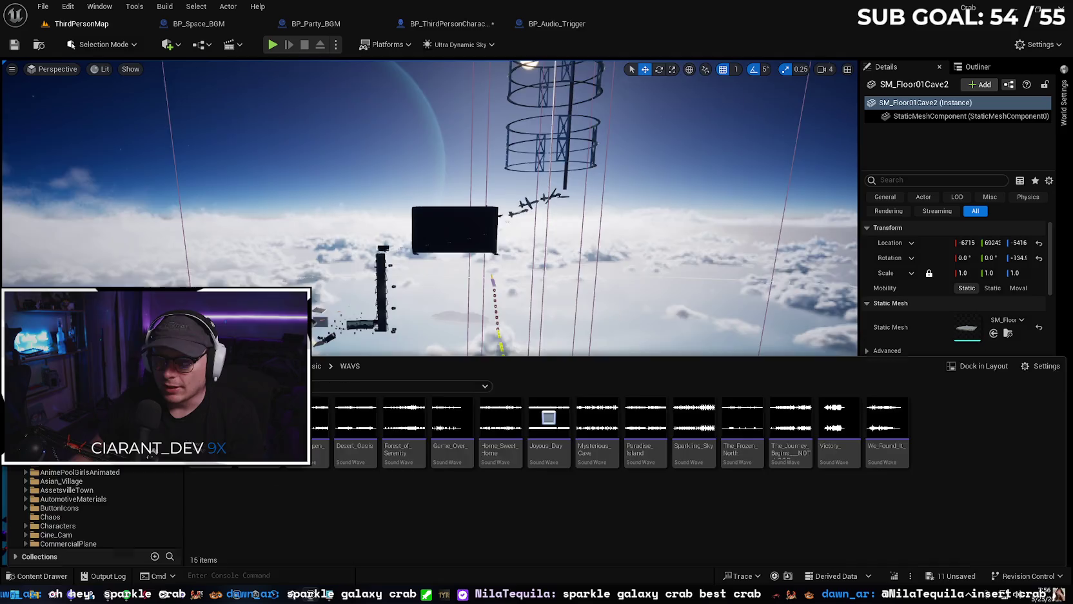
- Fly down into the neon city, then save all 11 unsaved assets with Save Selected
key("e")
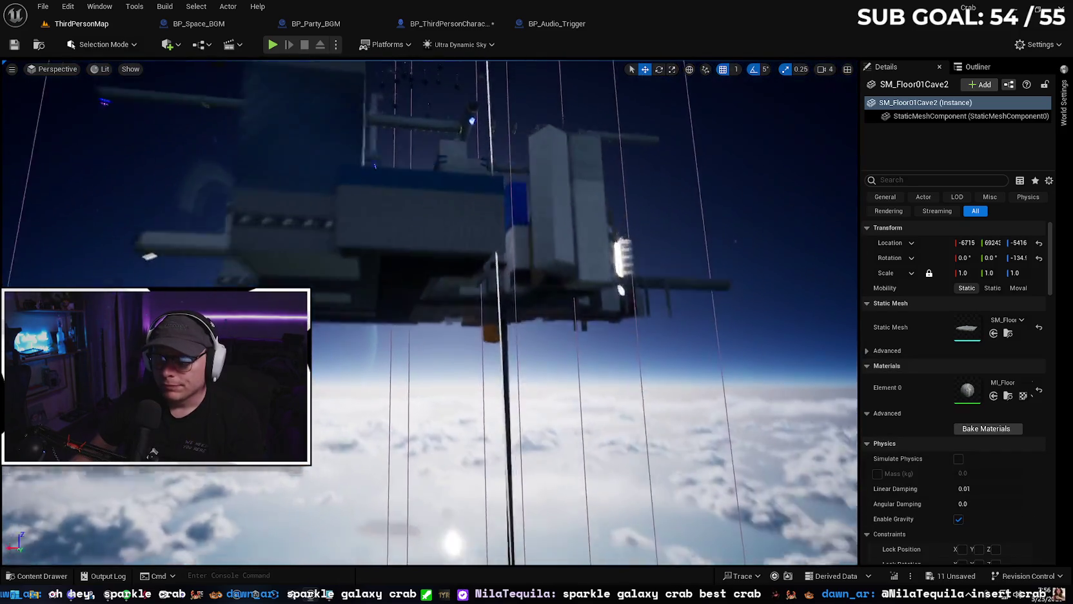
key("q")
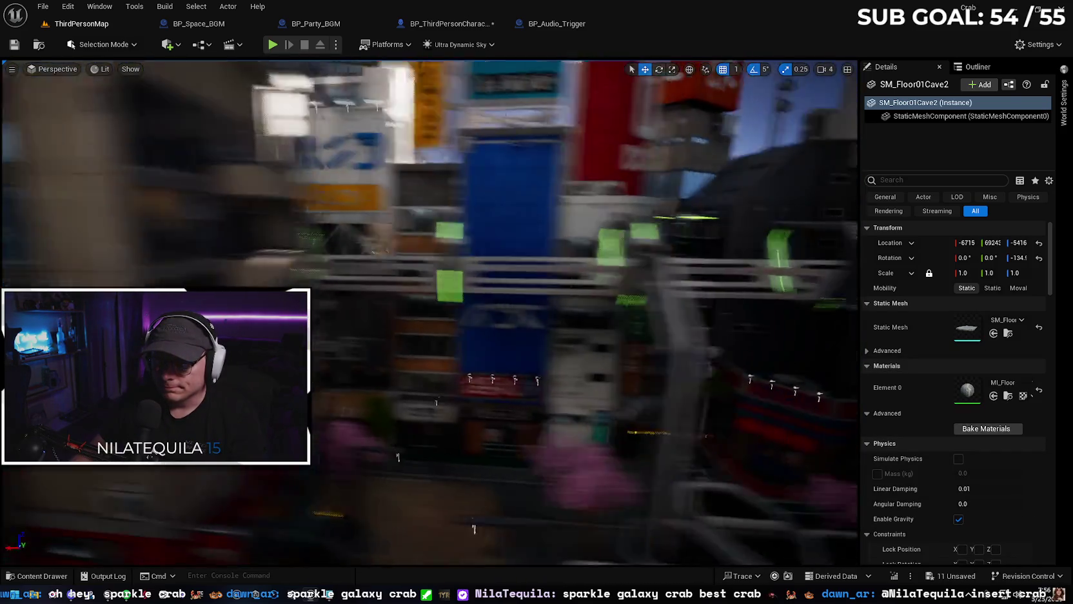
scroll(429, 311, "down", 1)
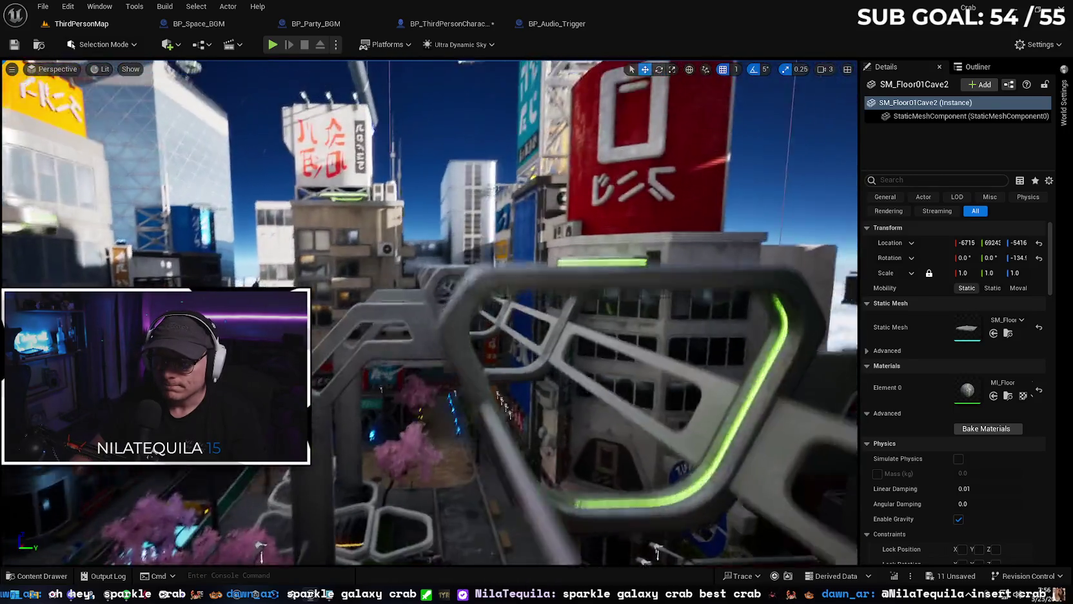
key("w")
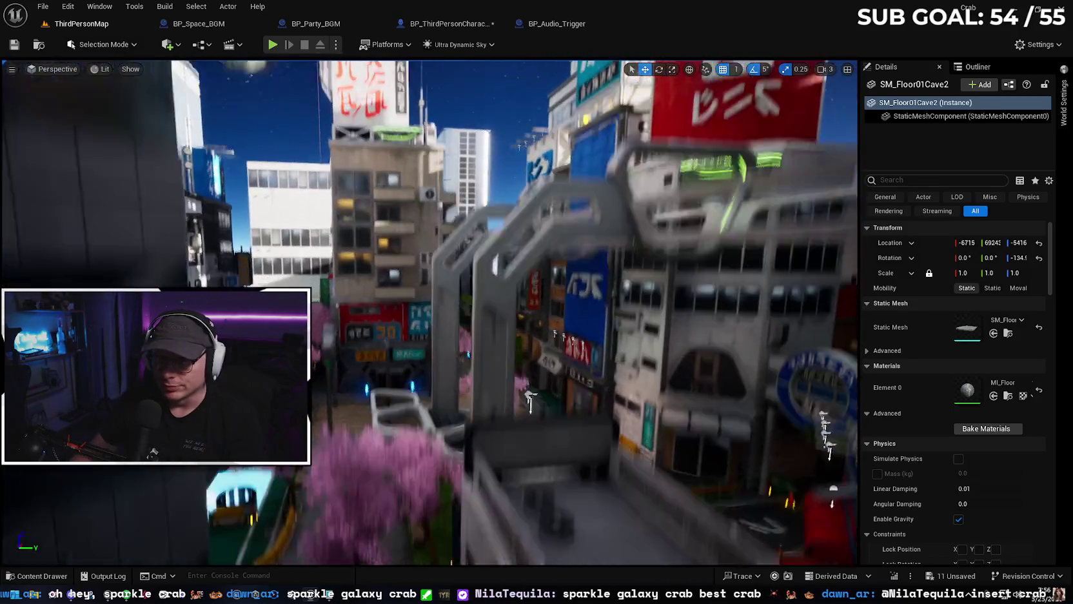
key("s")
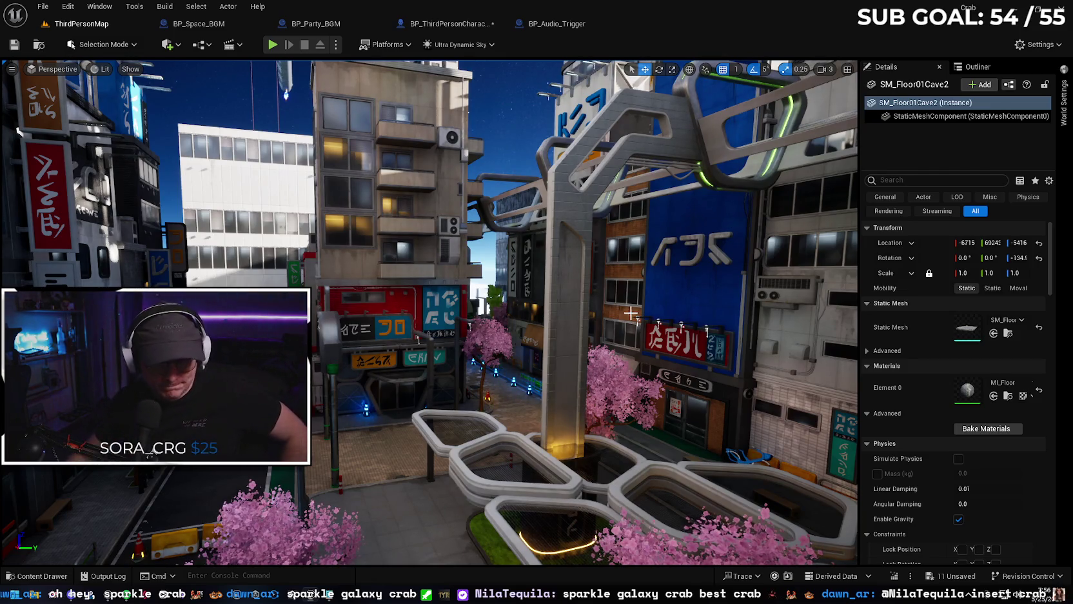
left_click(951, 575)
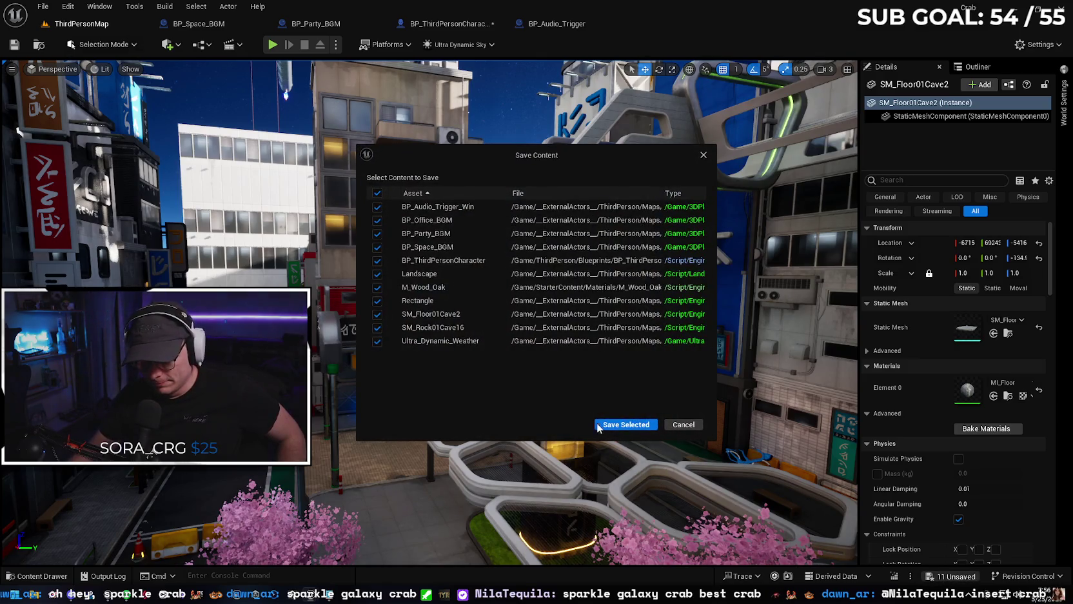
left_click(598, 425)
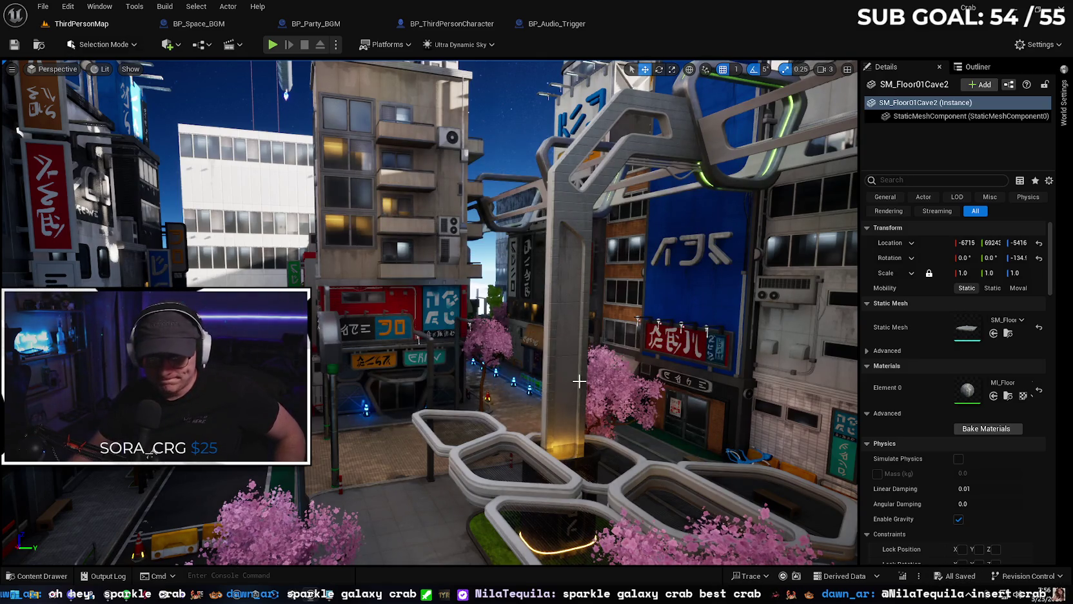
left_click(65, 575)
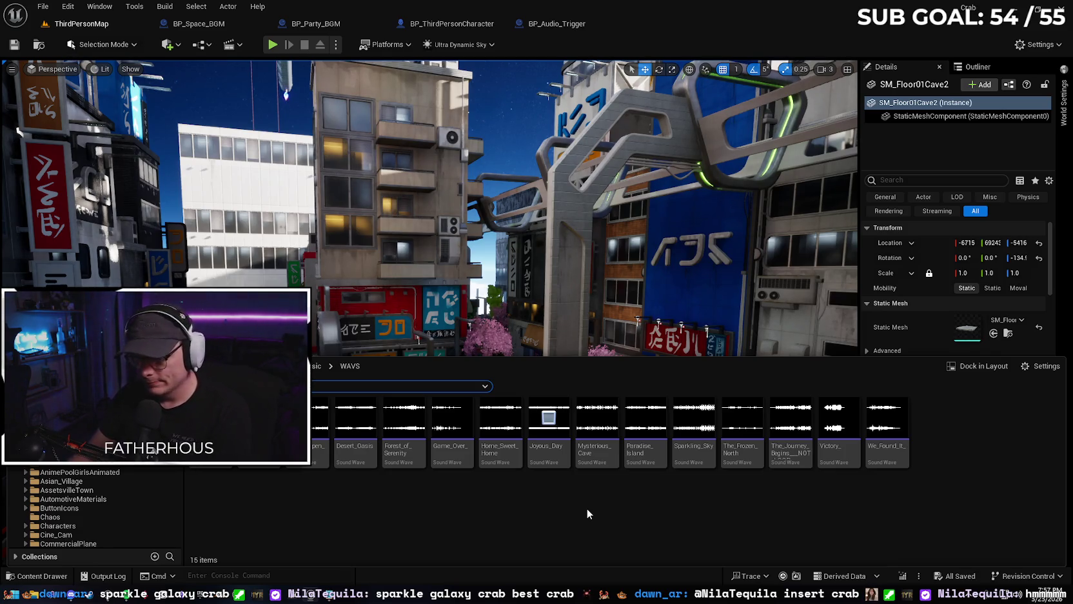
- Reopen the WAVS sound waves and fly across the floating city up to the sky tower
mouse_move(580, 310)
left_mouse_down()
mouse_move(580, 284)
mouse_move(580, 323)
mouse_move(567, 335)
mouse_move(581, 326)
mouse_move(519, 325)
left_mouse_up()
scroll(535, 326, "up", 2)
left_click(57, 579)
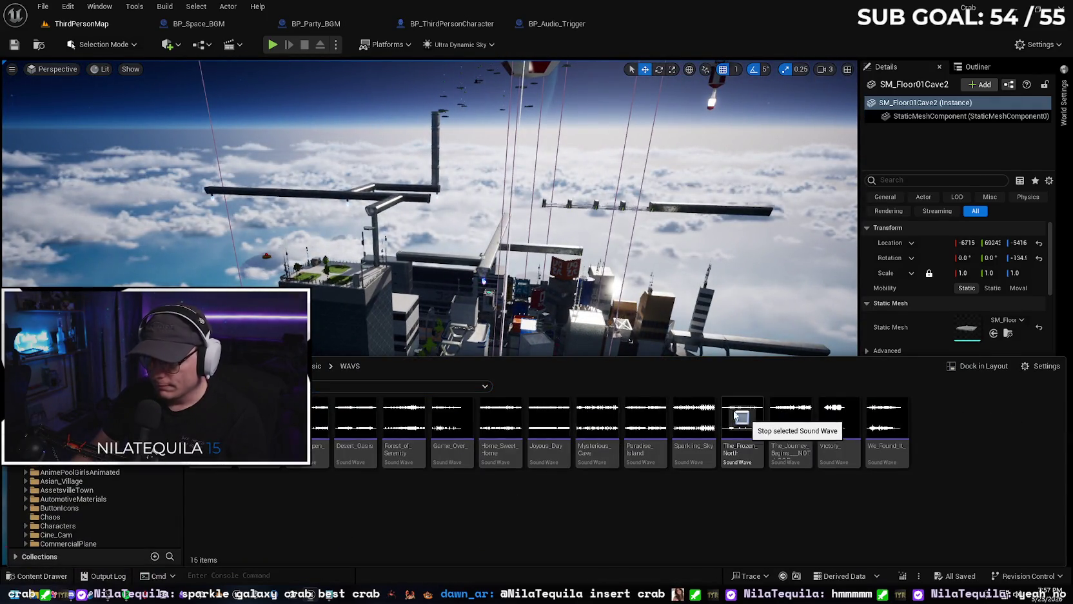
mouse_move(519, 326)
left_mouse_down()
mouse_move(455, 326)
mouse_move(455, 300)
mouse_move(455, 319)
mouse_move(466, 323)
mouse_move(462, 310)
mouse_move(545, 288)
left_mouse_up()
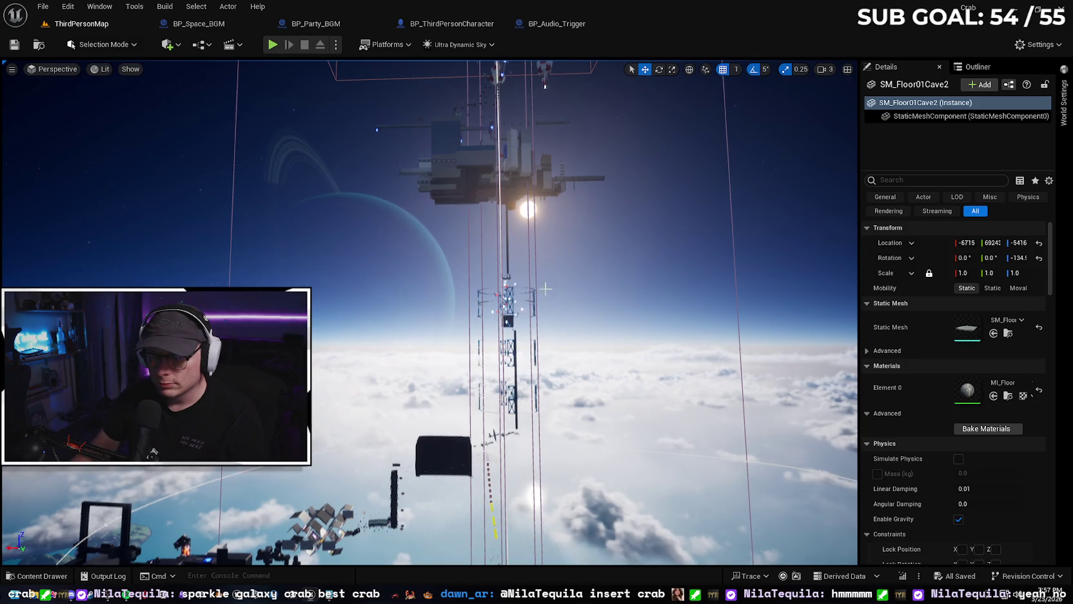
left_click_drag(548, 393, 548, 354)
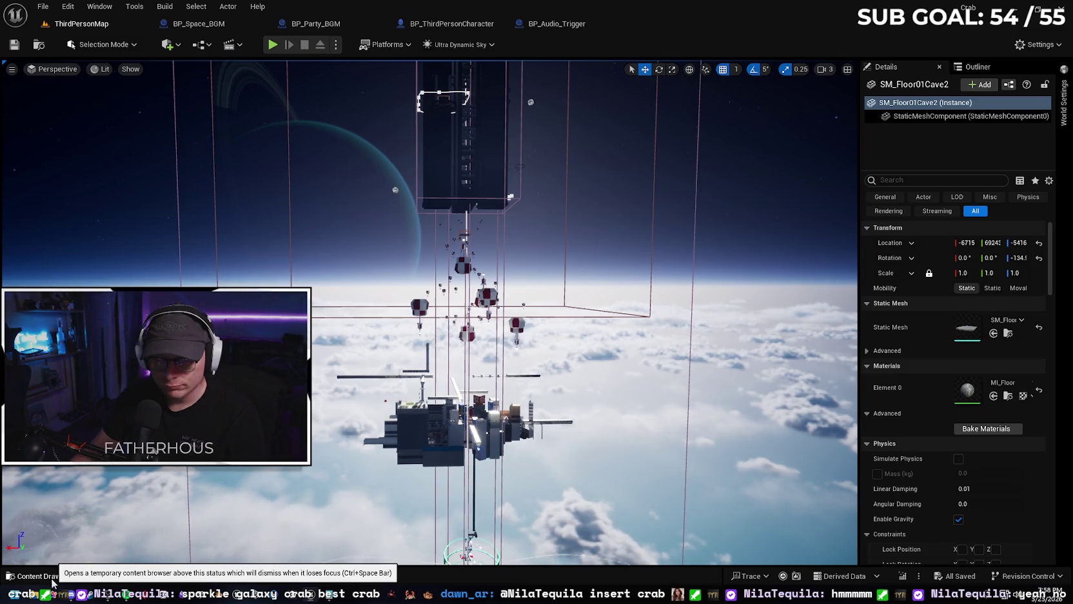
- Duplicate BP_Space_BGM in Music, rename it BP_Sky_BGM, and drag it into the level
left_click(52, 581)
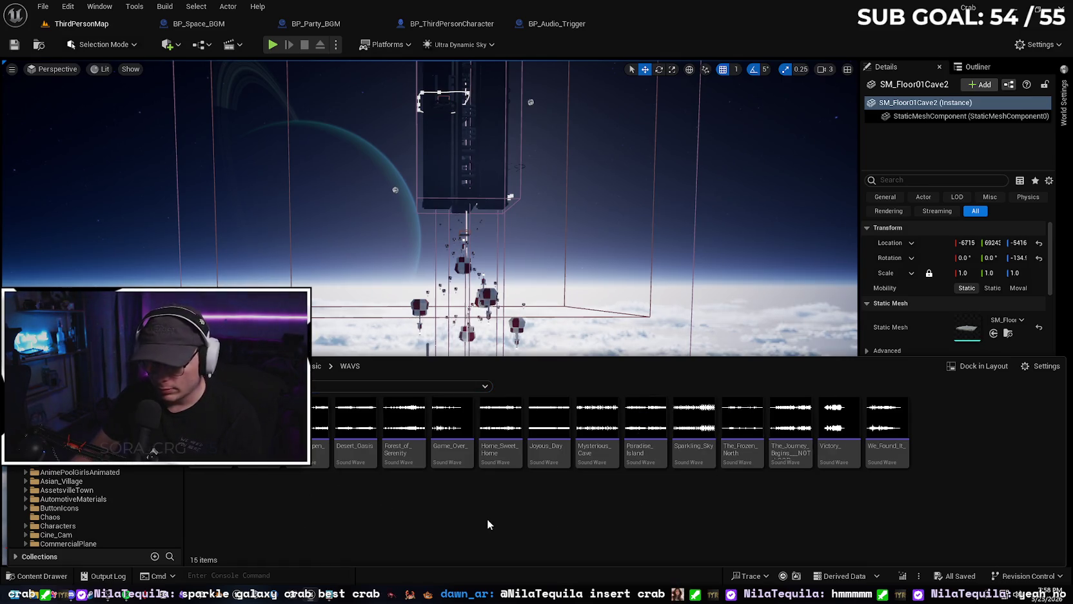
key("alt+Left")
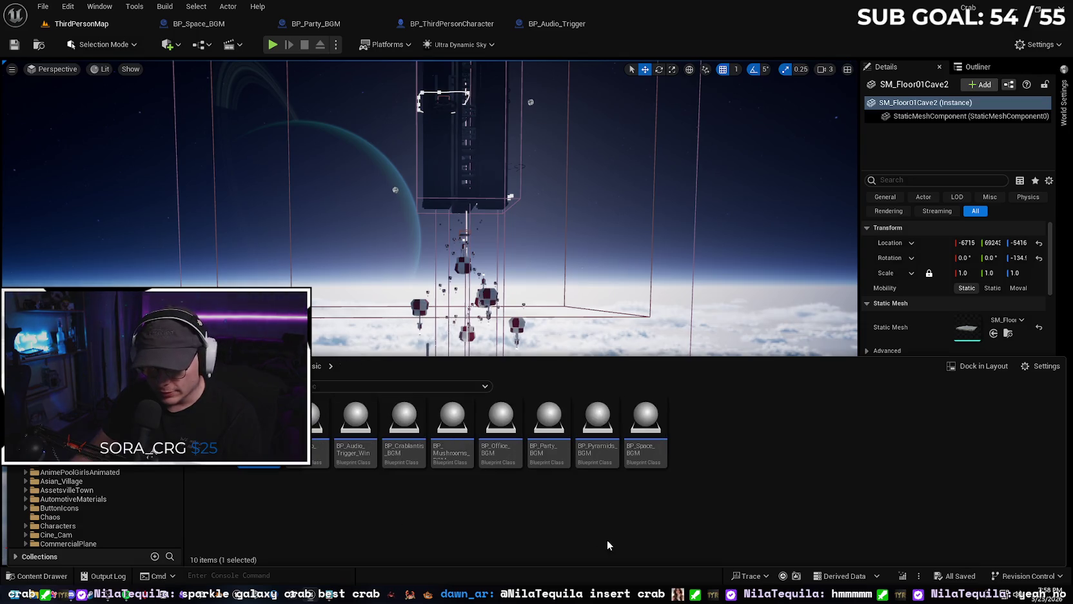
right_click(647, 427)
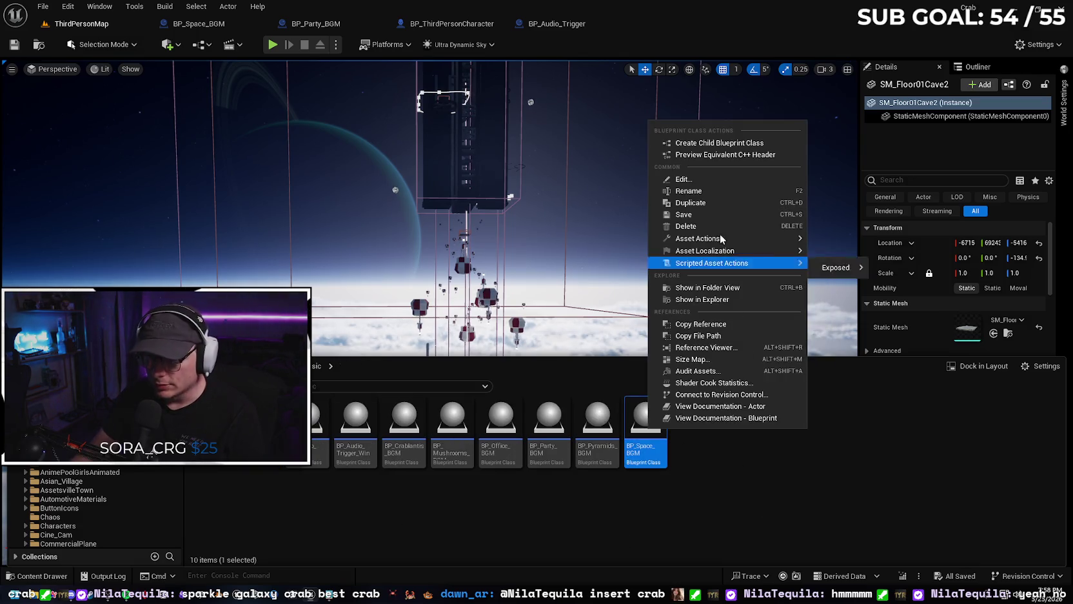
left_click(714, 204)
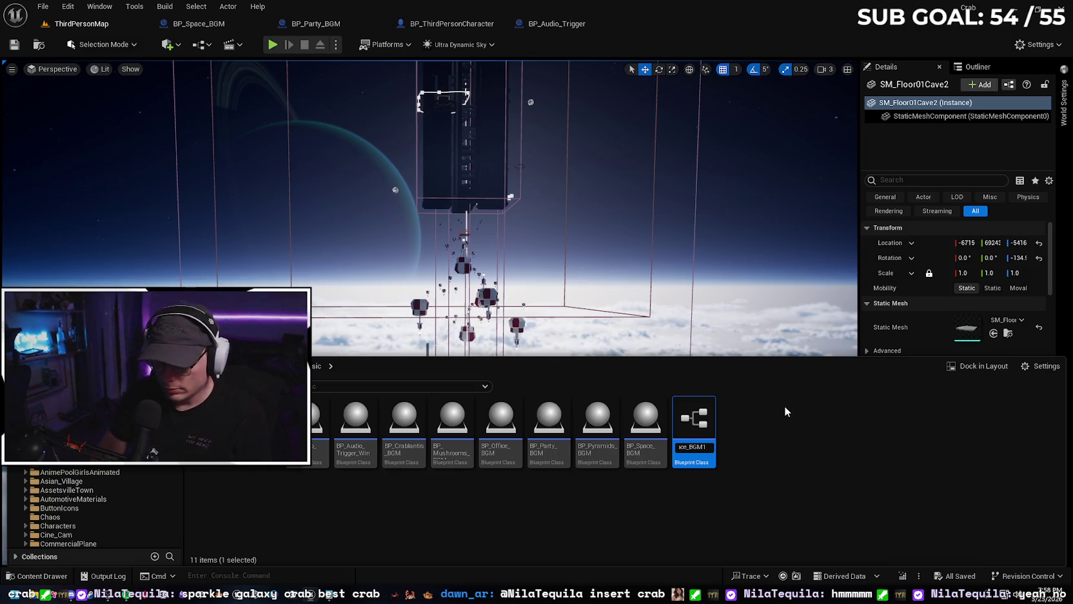
key("BackSpace")
key("BackSpace")
key("BackSpace")
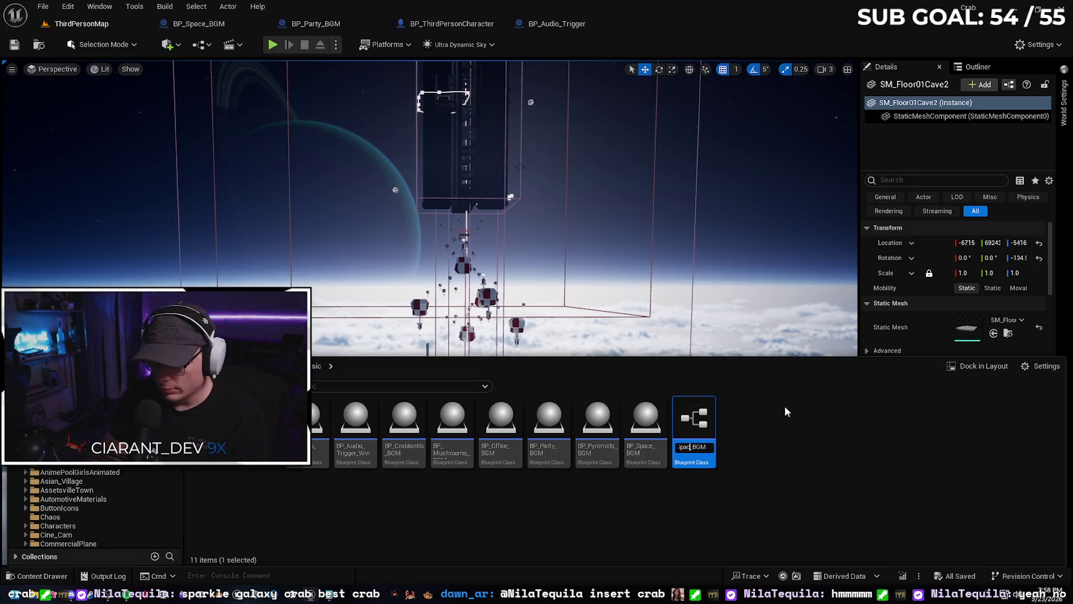
type("BP_Sky_B")
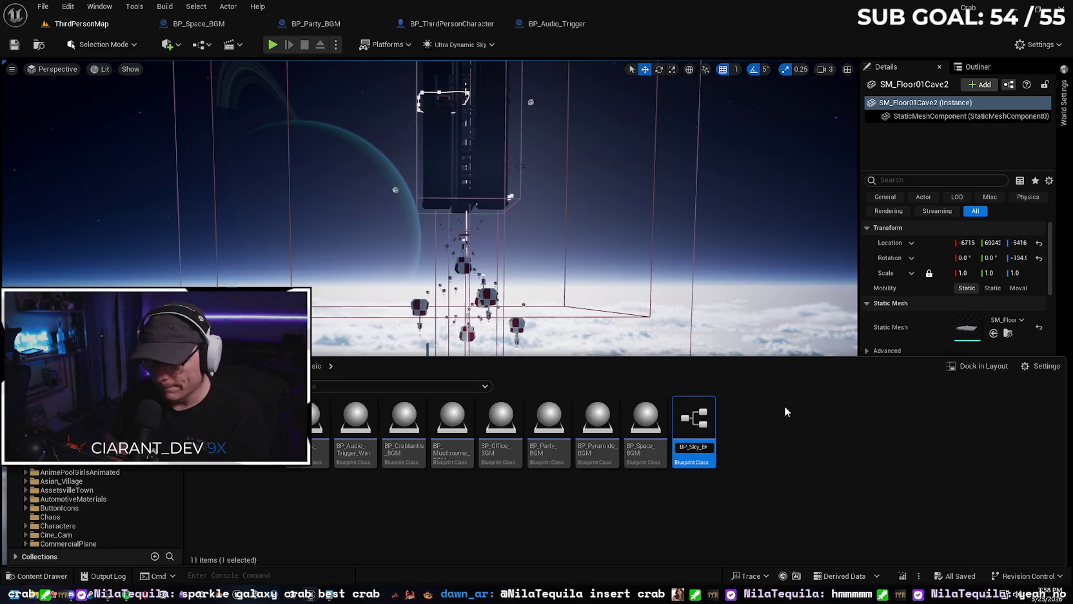
key("Return")
mouse_move(649, 414)
left_mouse_down()
mouse_move(556, 263)
mouse_move(462, 345)
mouse_move(458, 436)
left_mouse_up()
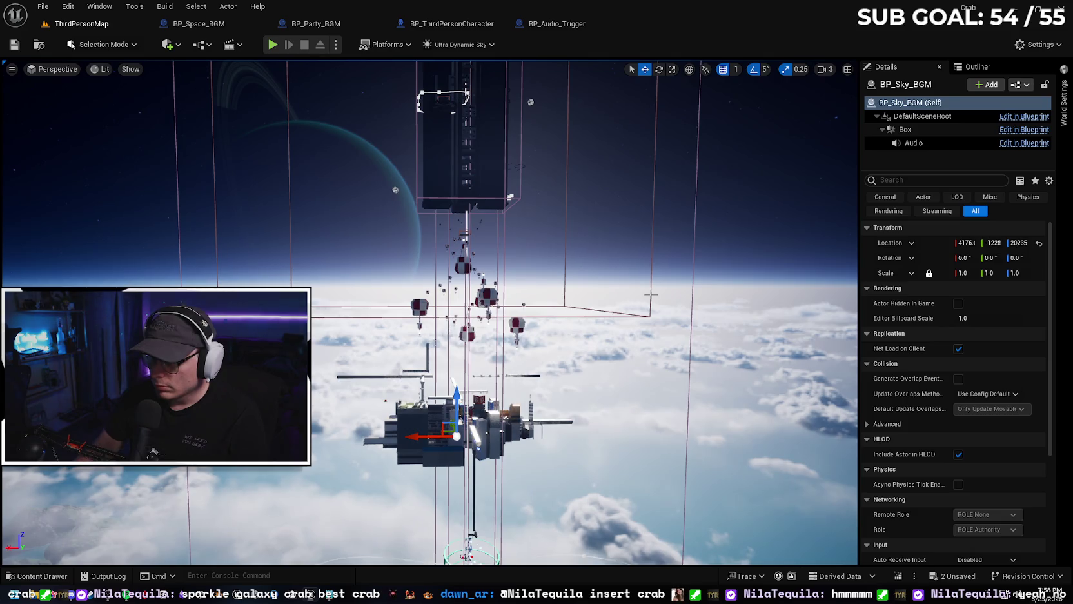
left_click(651, 294)
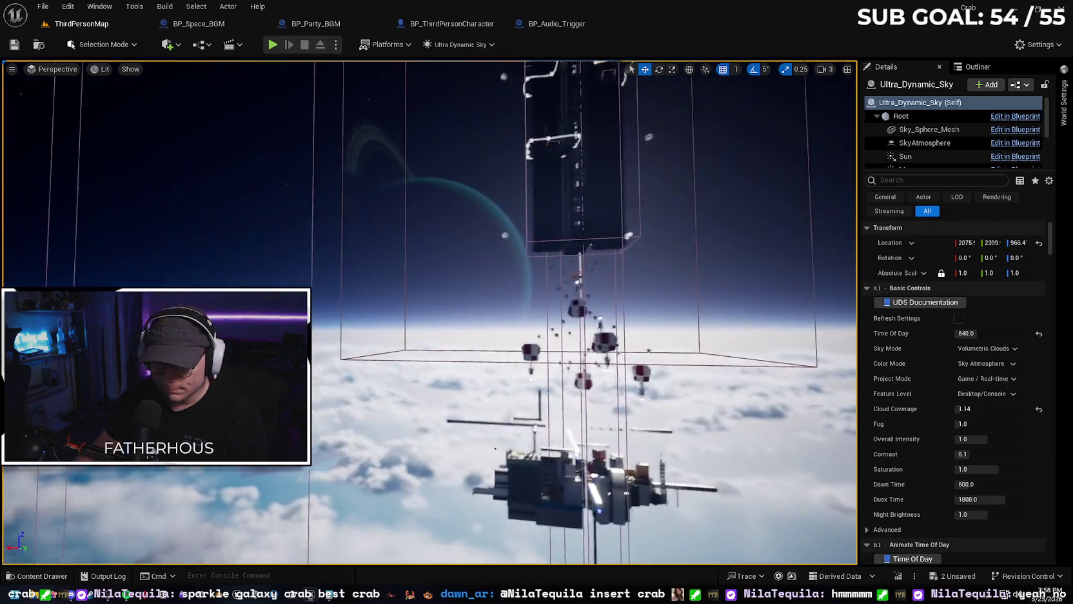
- Select the BP_Space_BGM trigger box and briefly search the world settings for sky
scroll(430, 313, "up", 1)
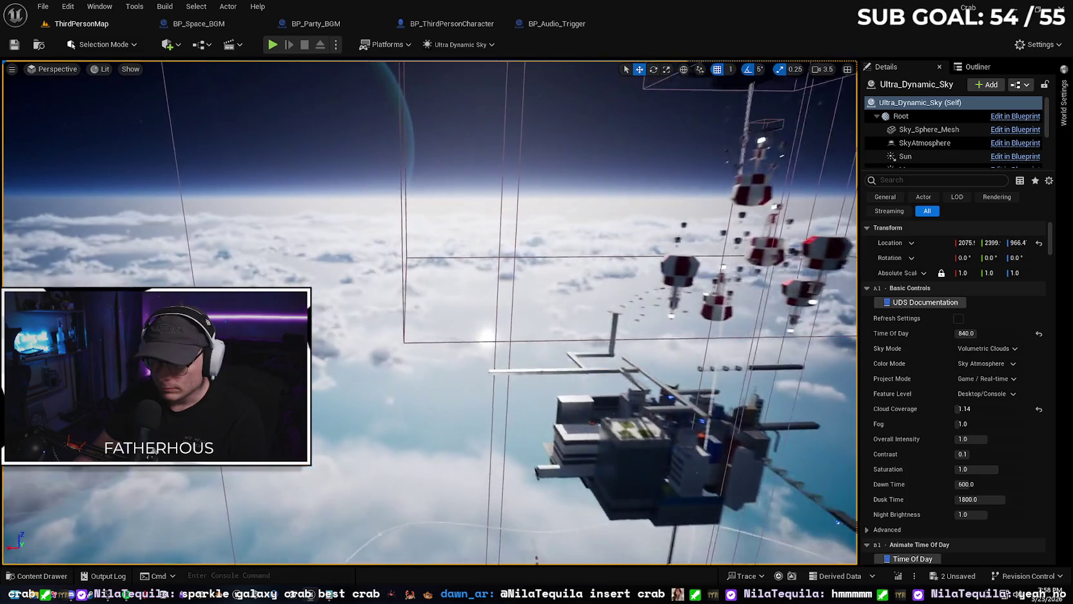
key("w")
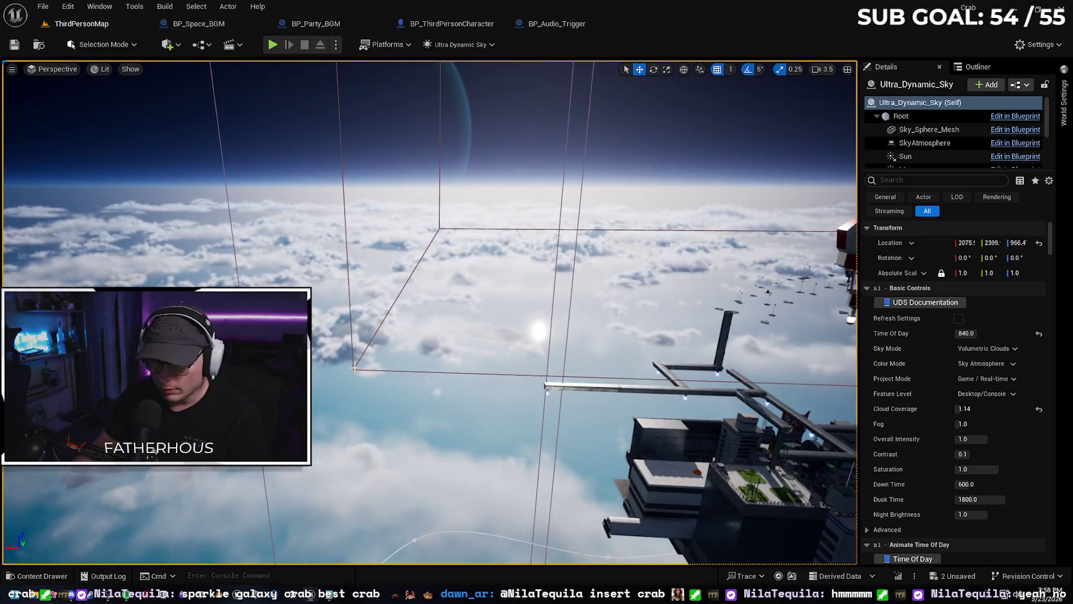
left_click(803, 282)
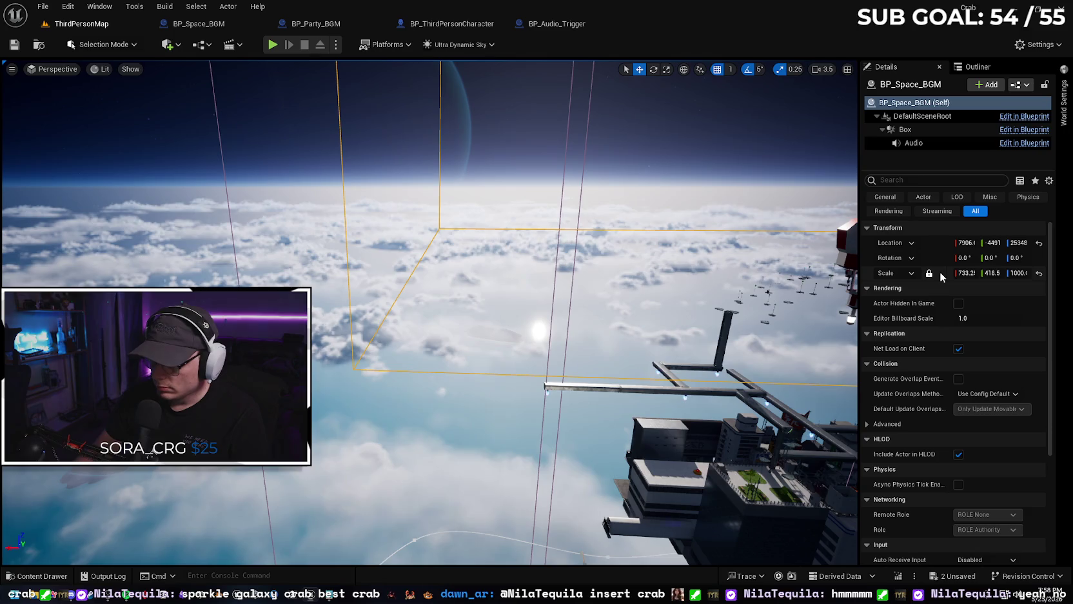
left_click(1064, 115)
left_click(950, 71)
type("sk")
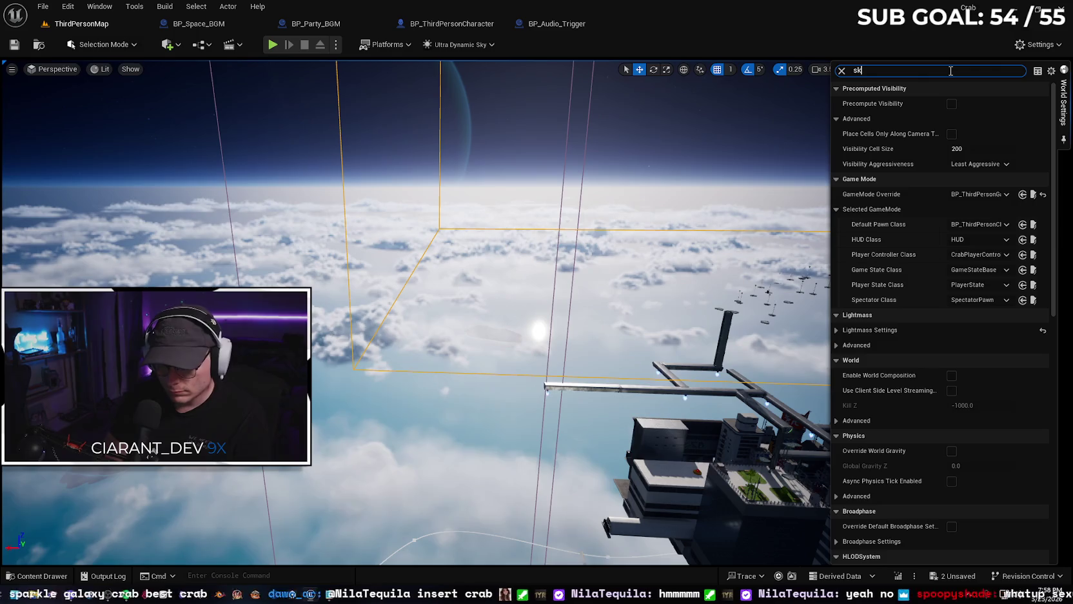
type("y")
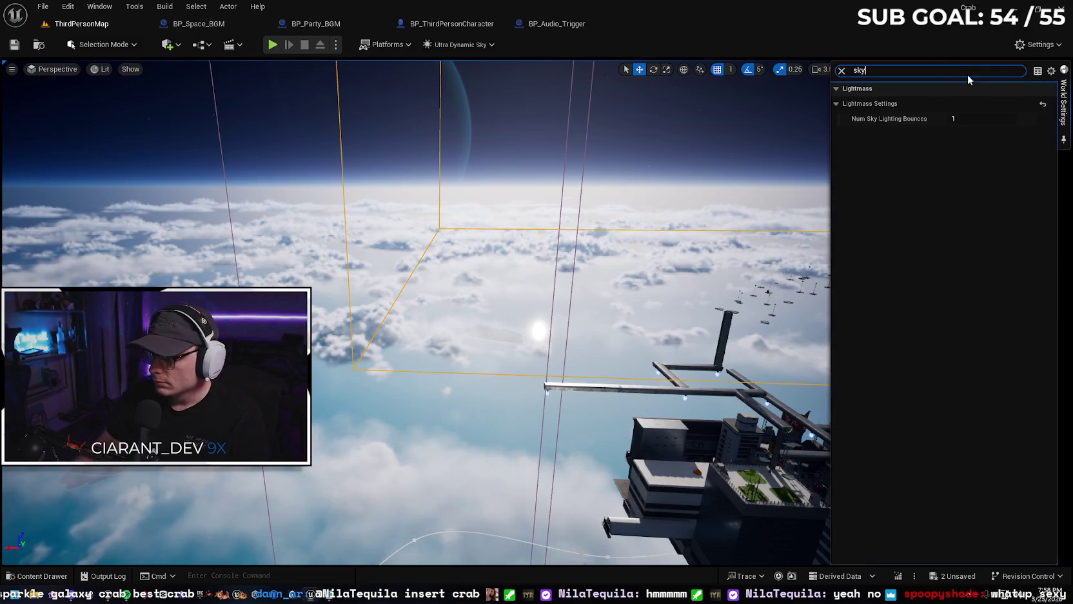
left_click(842, 70)
left_click(1064, 106)
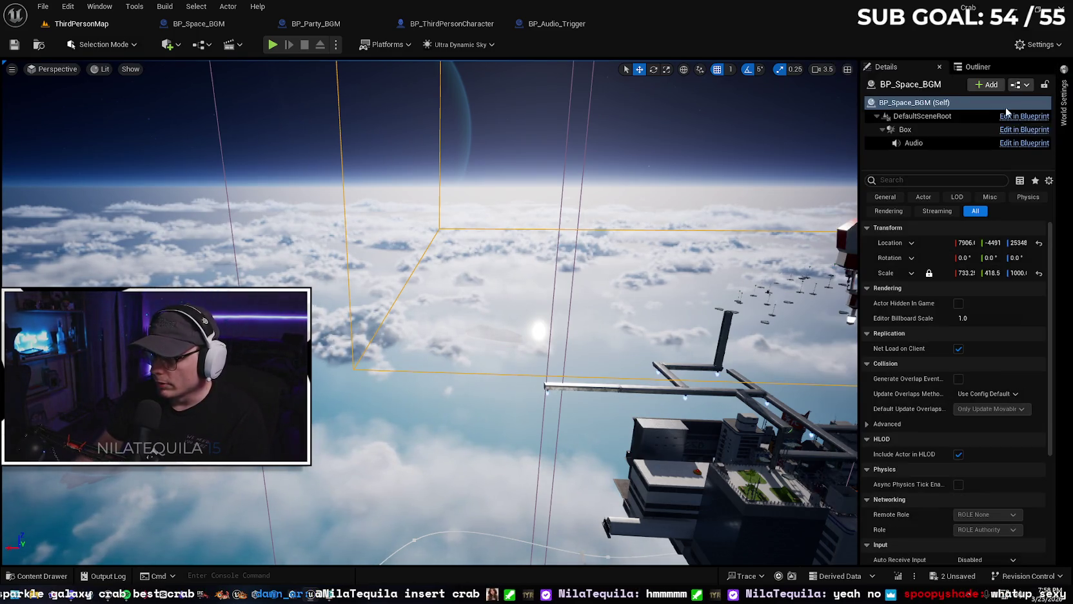
- Filter the Outliner to BP_Sky_BGM and paste the scale 733.25, 418.5, 1000 onto it
left_click(980, 68)
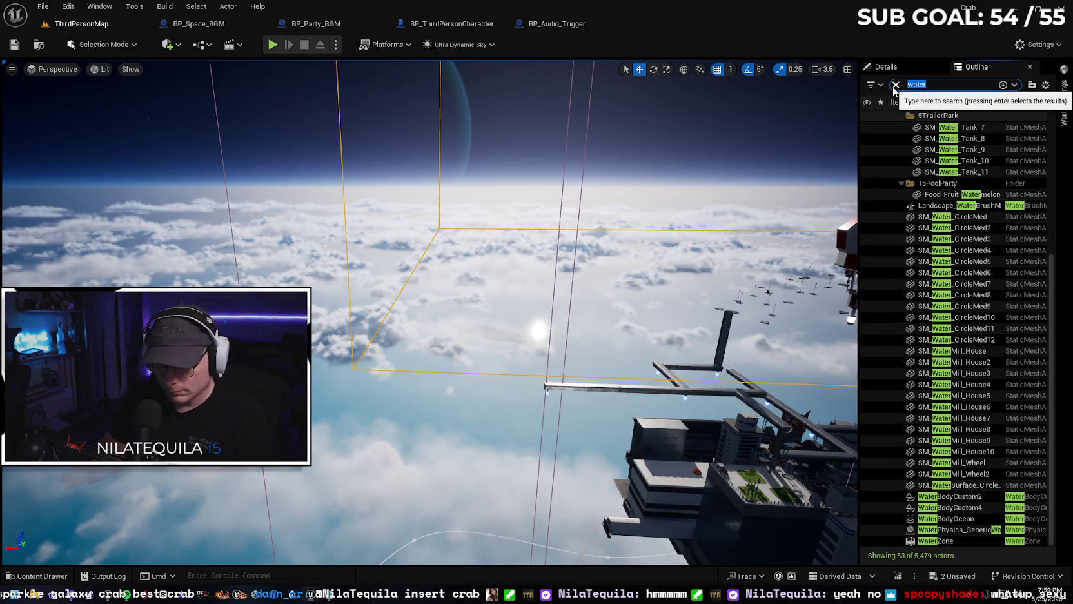
type("sky")
key("Return")
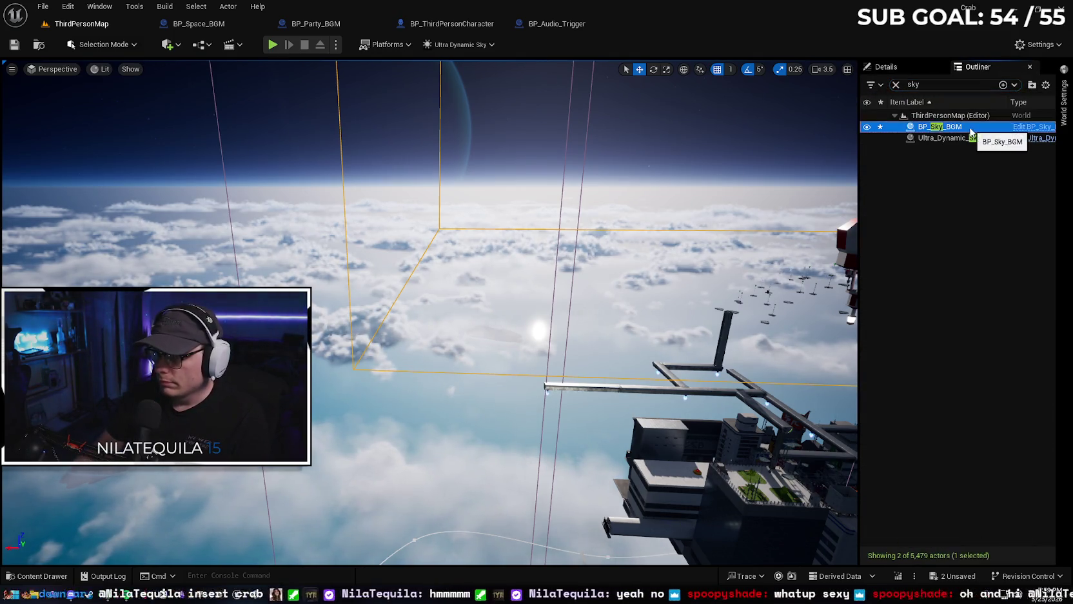
left_click(883, 67)
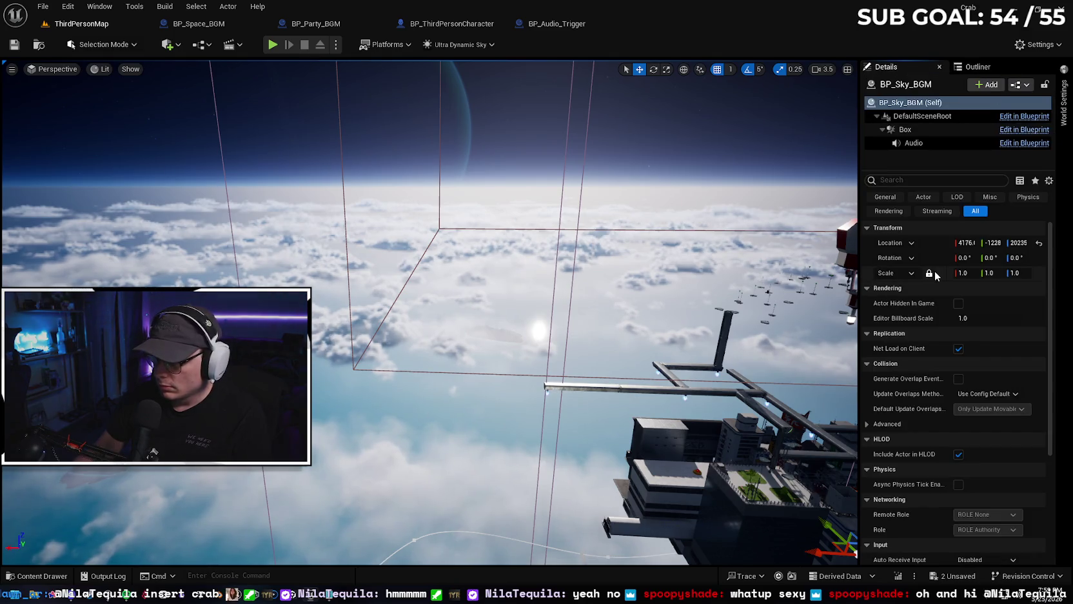
key("ctrl+v")
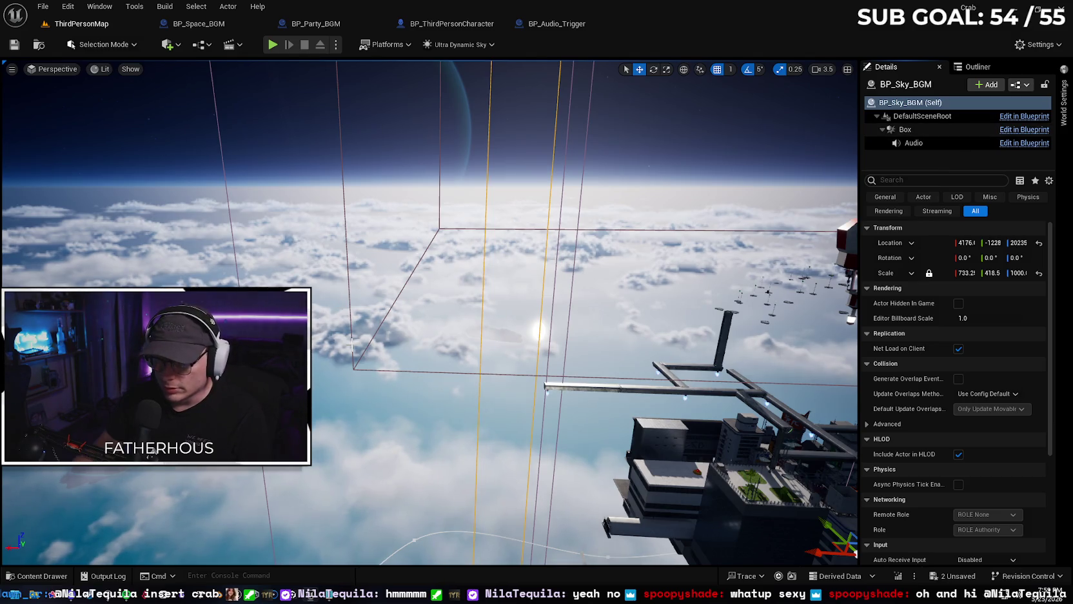
- Copy BP_Space_BGM's location (about 7906, -4491, 25346) onto BP_Sky_BGM and frame it
left_click(451, 161)
left_click(397, 298)
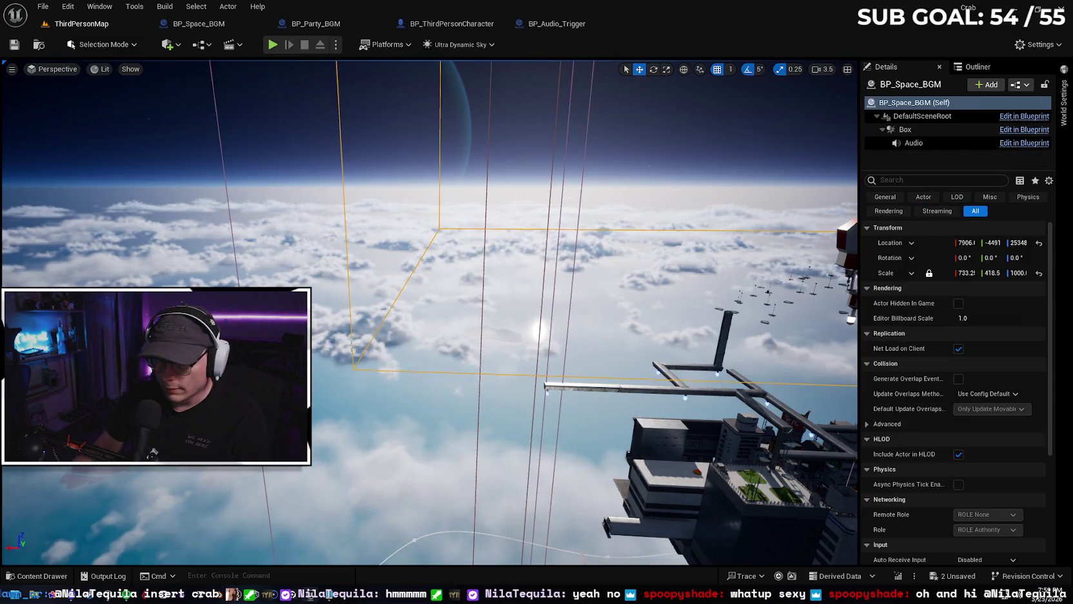
key("ctrl+v")
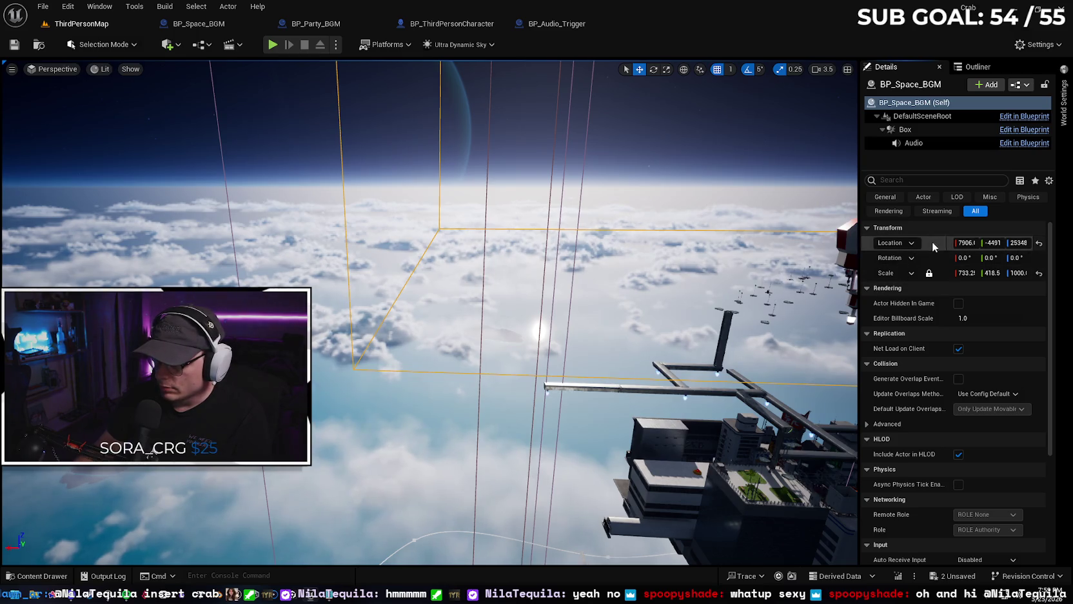
left_click(977, 66)
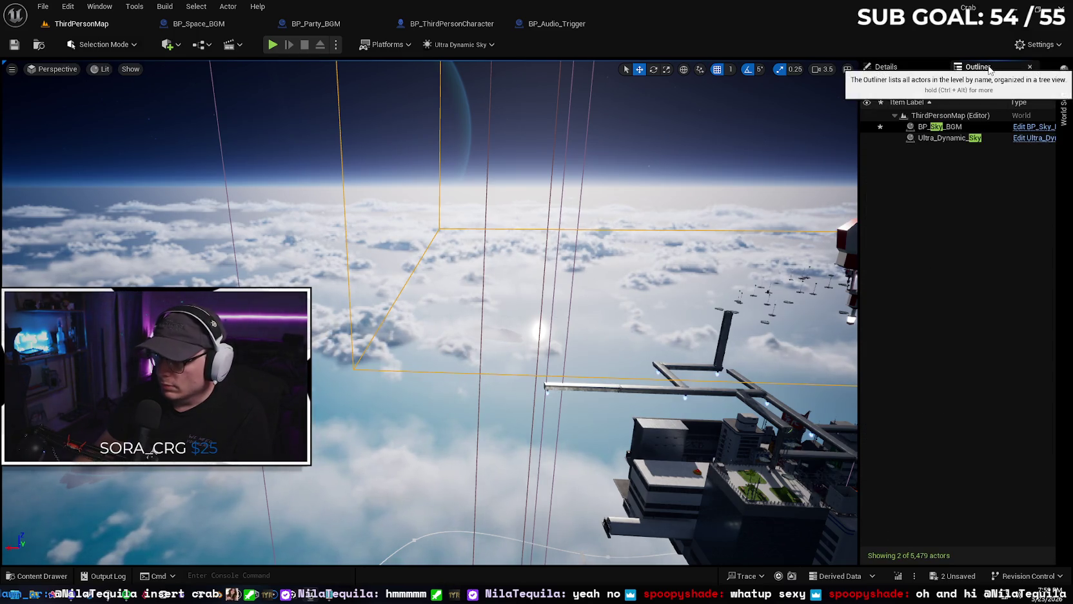
left_click(956, 128)
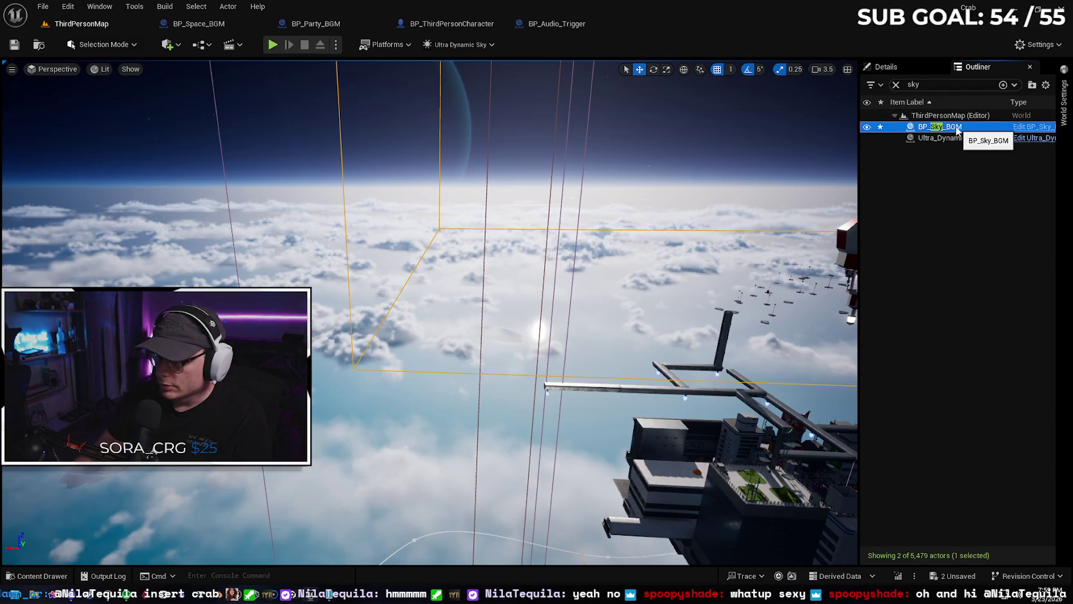
left_click(884, 66)
key("ctrl+v")
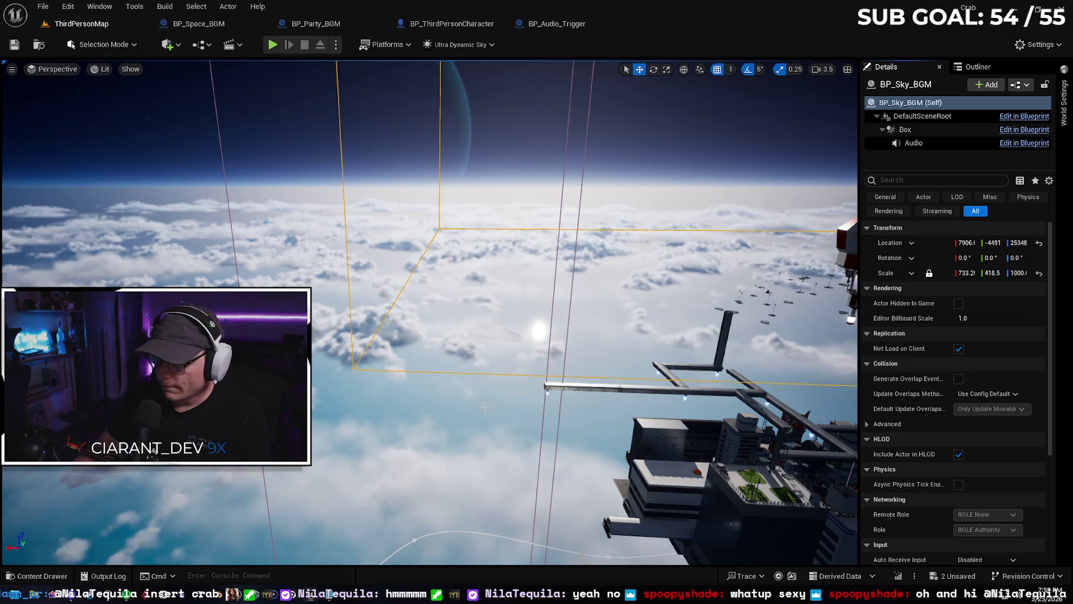
key("f")
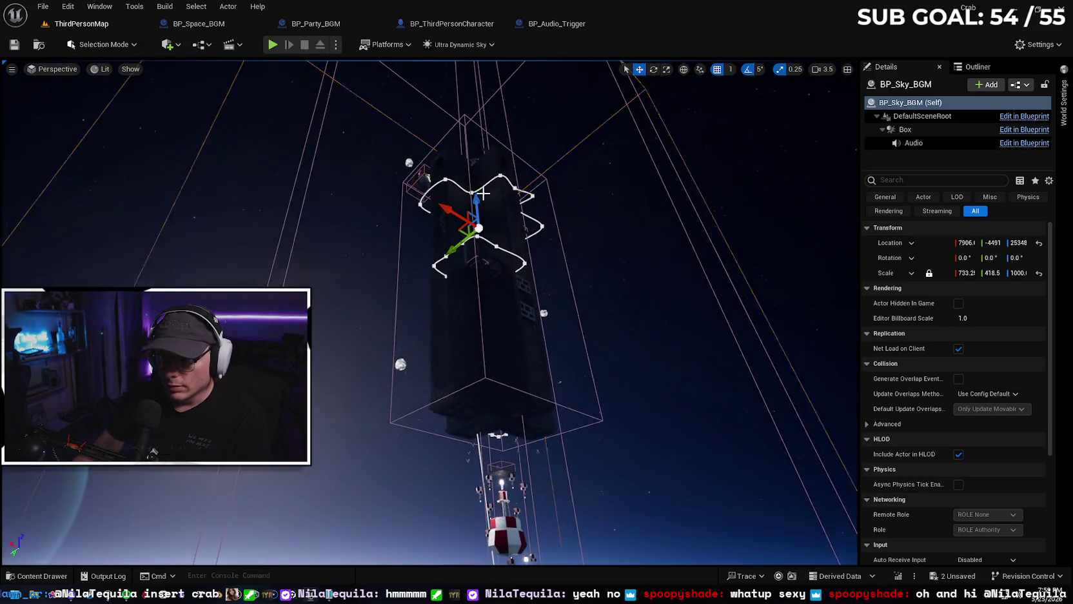
- Drag BP_Sky_BGM down to about Z 18948 and fly around to check its sky coverage
left_click_drag(484, 192, 480, 361)
key("f")
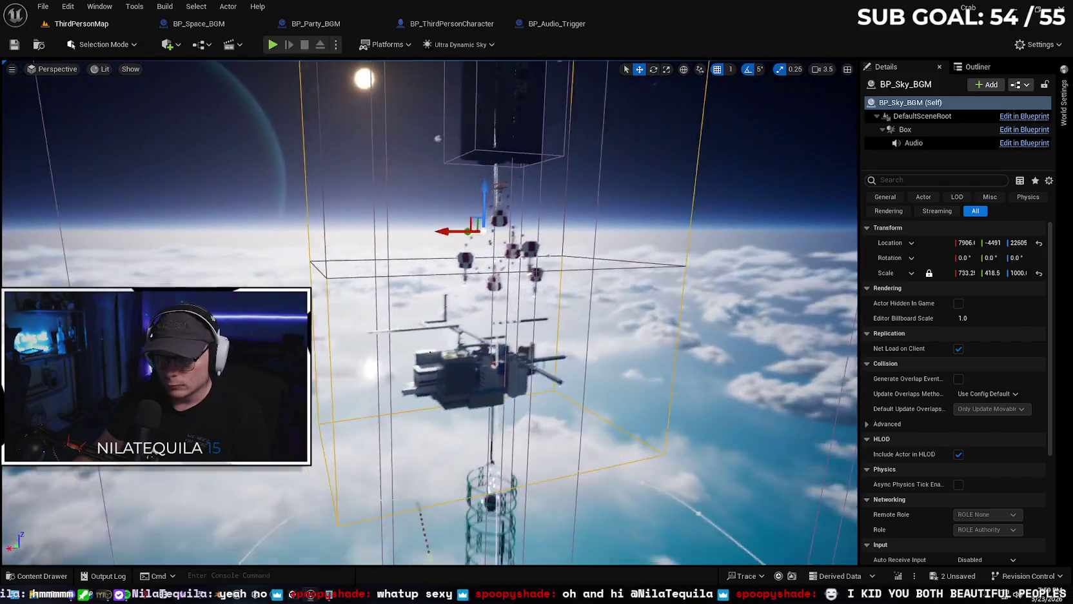
left_click_drag(390, 116, 390, 116)
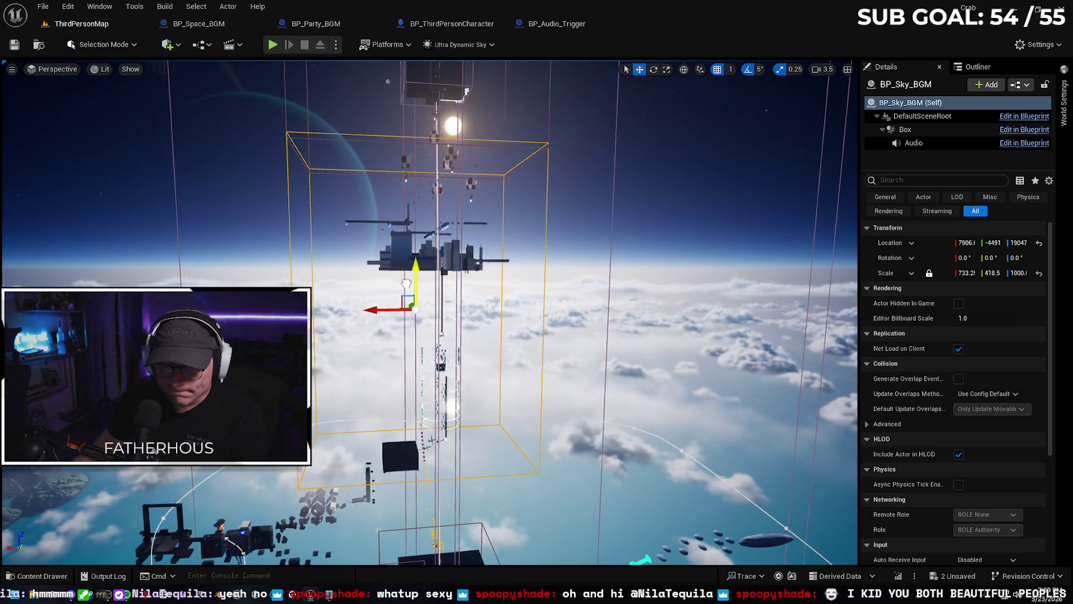
left_click_drag(390, 247, 390, 247)
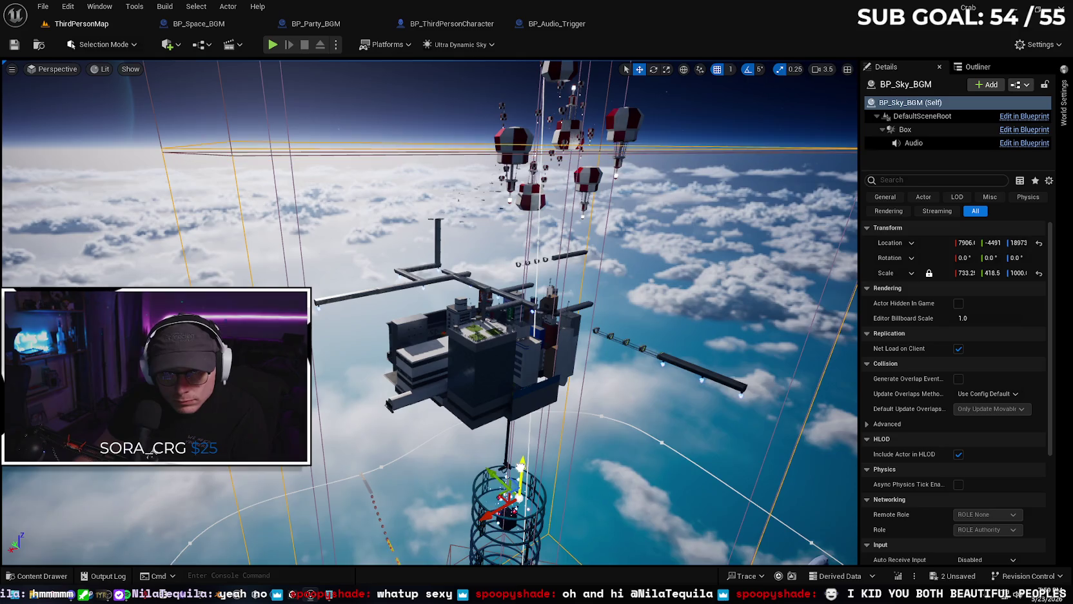
left_click_drag(520, 468, 520, 468)
scroll(520, 468, "up", 1)
scroll(520, 468, "down", 2)
left_click_drag(426, 384, 426, 383)
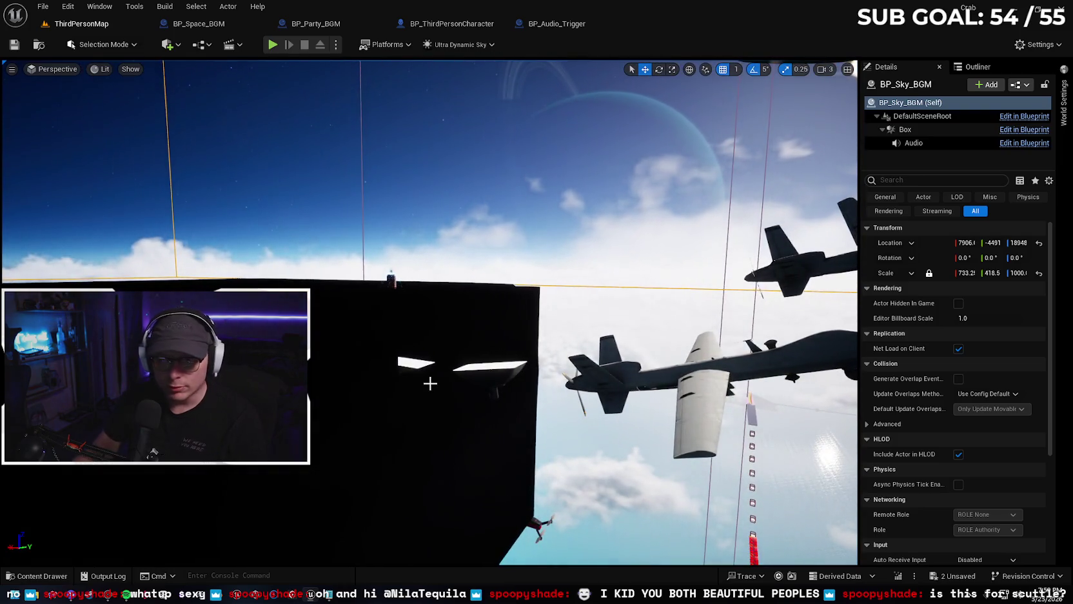